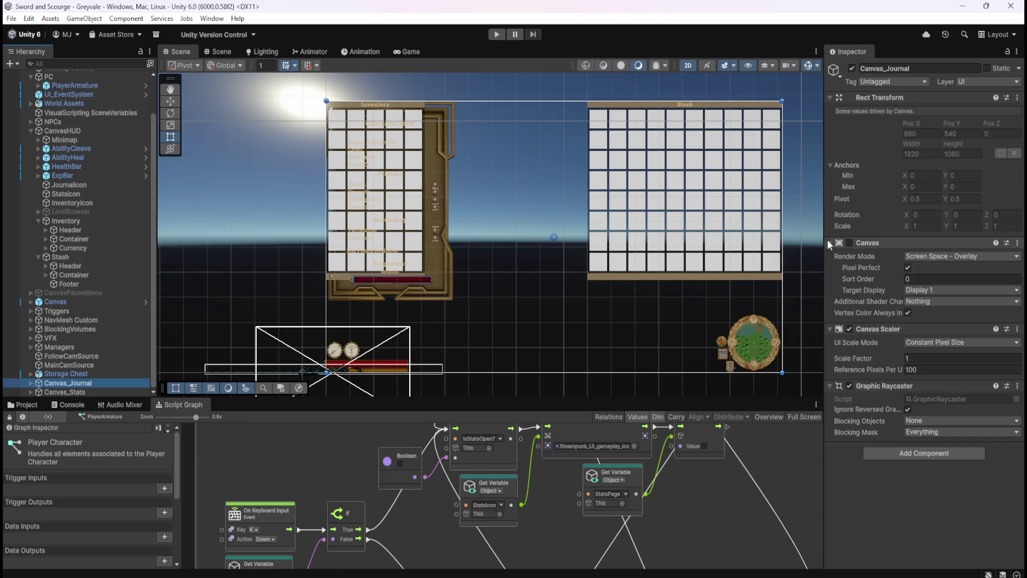
- Switch off the Canvas component on Canvas_Stats in the Inspector
left_click(80, 392)
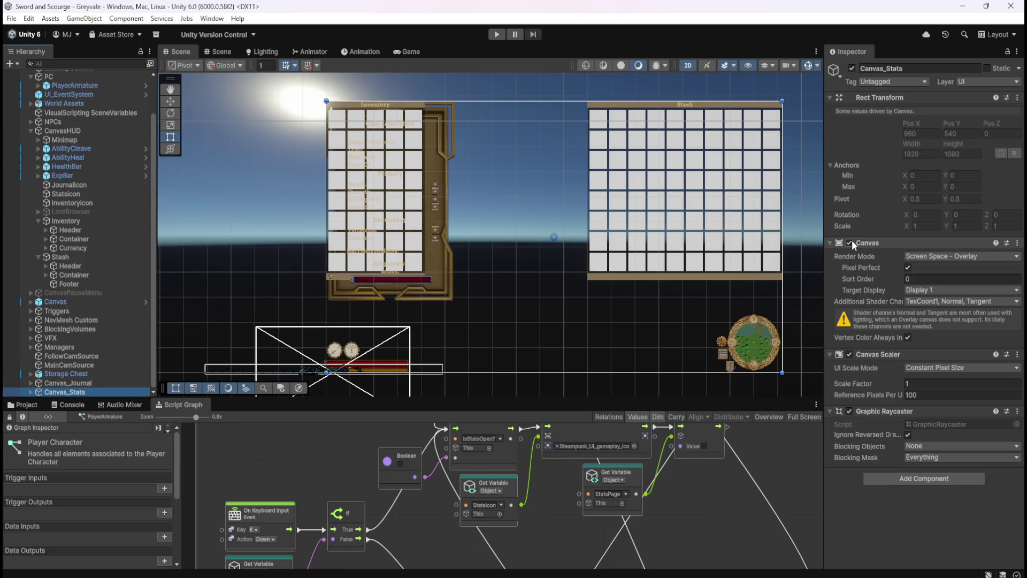
left_click(849, 242)
left_click(849, 242)
left_click(850, 243)
left_click(102, 391)
- Save the scene and maximize the Script Graph to full size
key("ctrl+s")
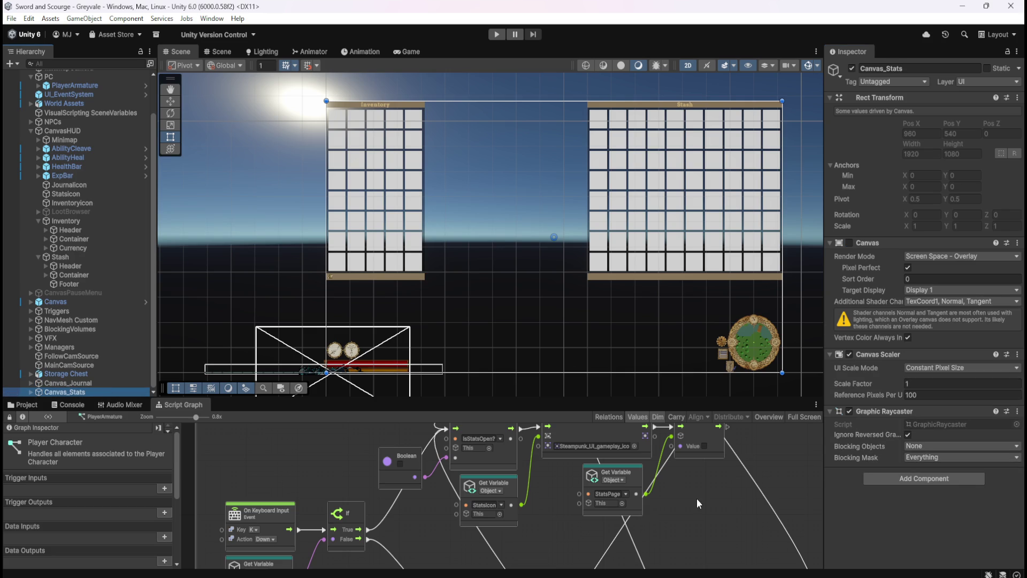
key("shift+space")
scroll(794, 342, "up", 3)
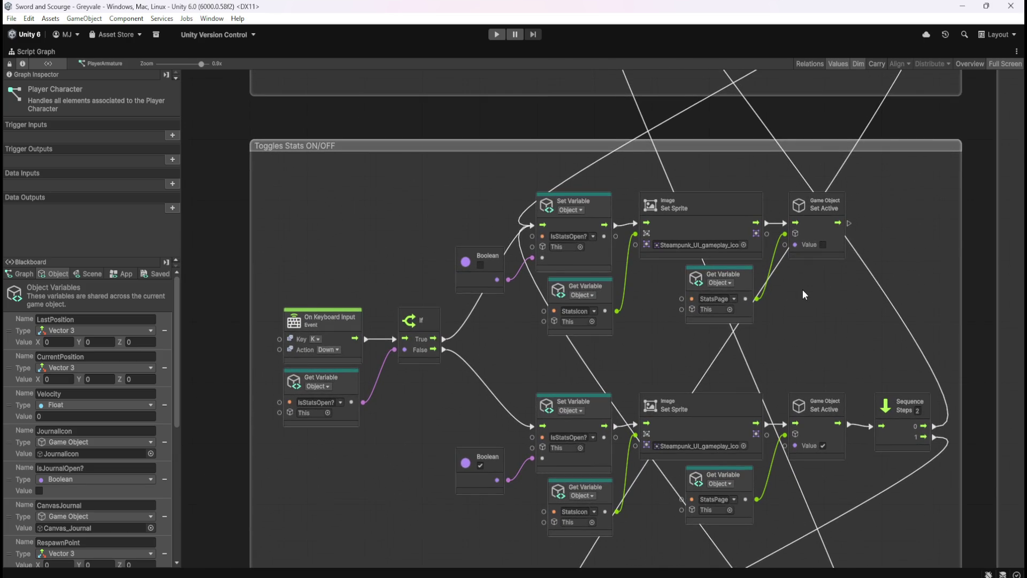
- Paste a copy of the Canvas Set Enabled node, uncheck its Value, and place it under Set Active
mouse_move(805, 310)
left_mouse_down()
mouse_move(744, 437)
mouse_move(813, 285)
mouse_move(812, 179)
left_mouse_up()
scroll(841, 225, "up", 3)
left_click(751, 239)
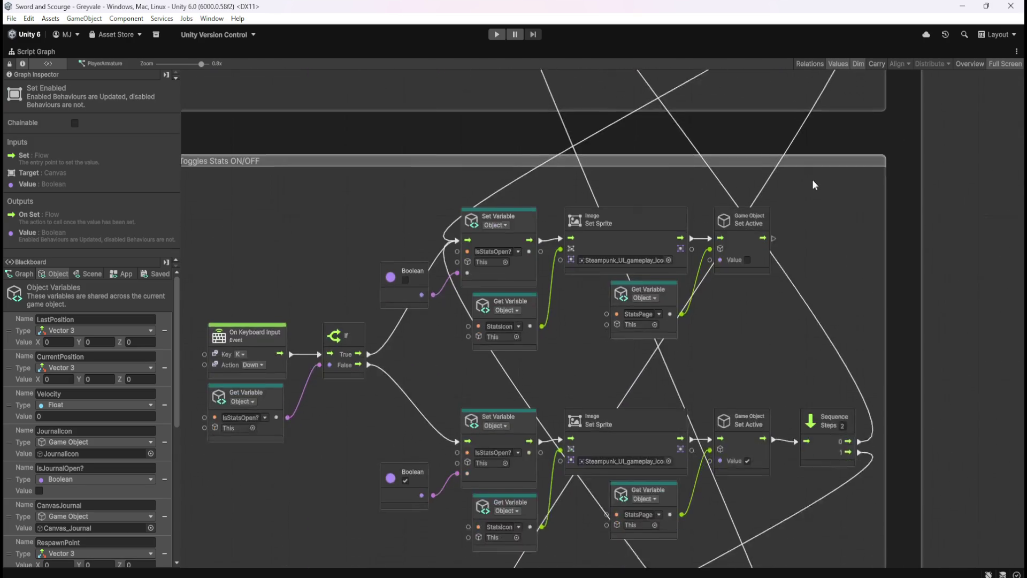
key("ctrl+v")
left_click_drag(614, 319, 761, 474)
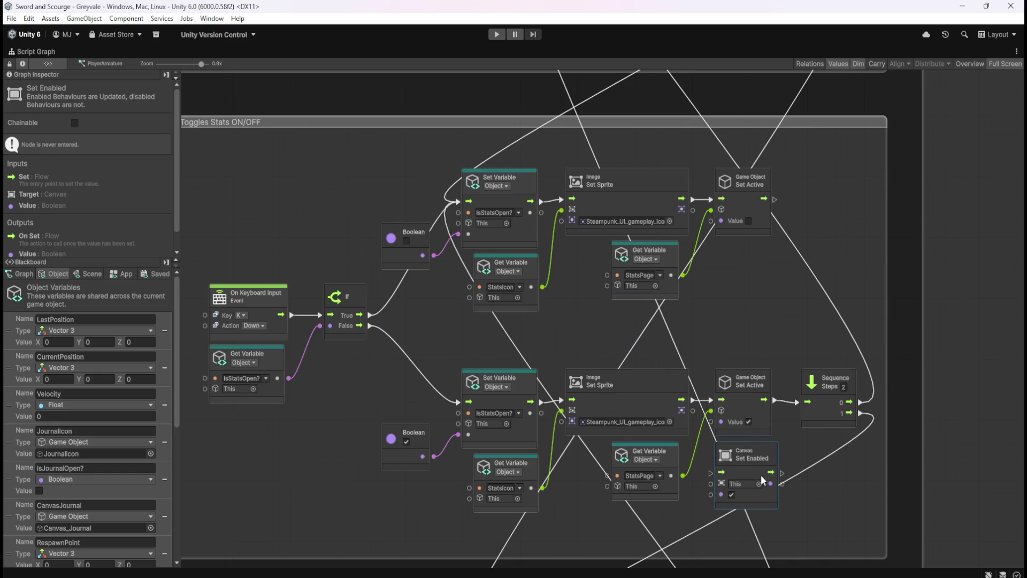
key("ctrl+z")
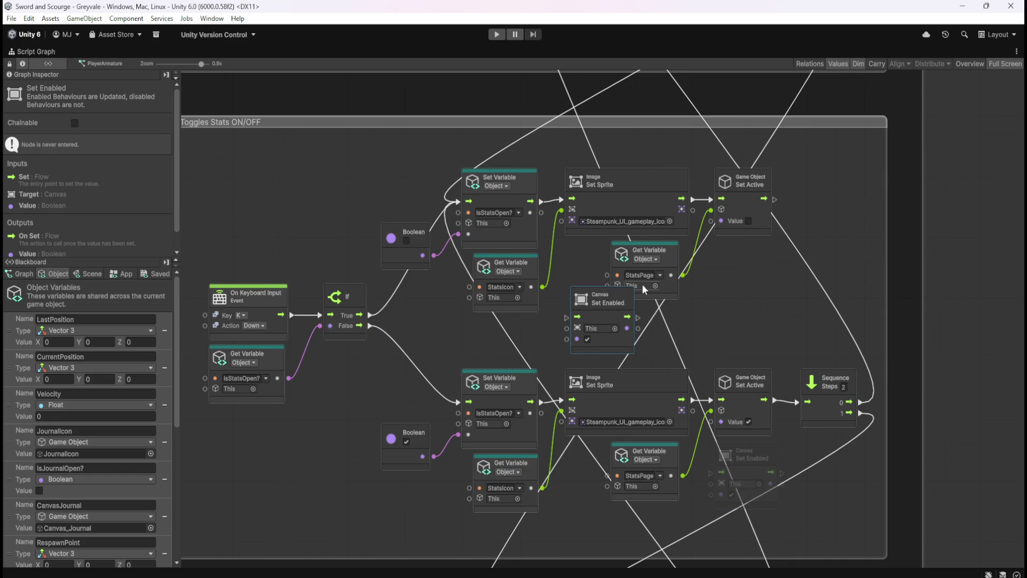
left_click(587, 339)
mouse_move(607, 342)
left_mouse_down()
mouse_move(764, 293)
mouse_move(765, 304)
left_mouse_up()
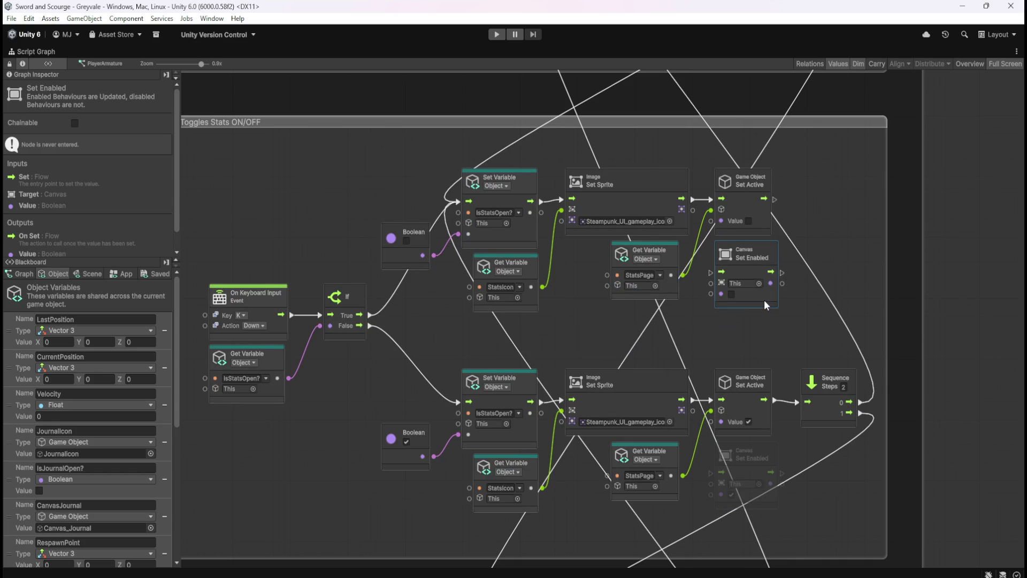
- Make both Get Variable nodes read CanvasStats and wire them into the Set Enabled Target ports
left_click(660, 275)
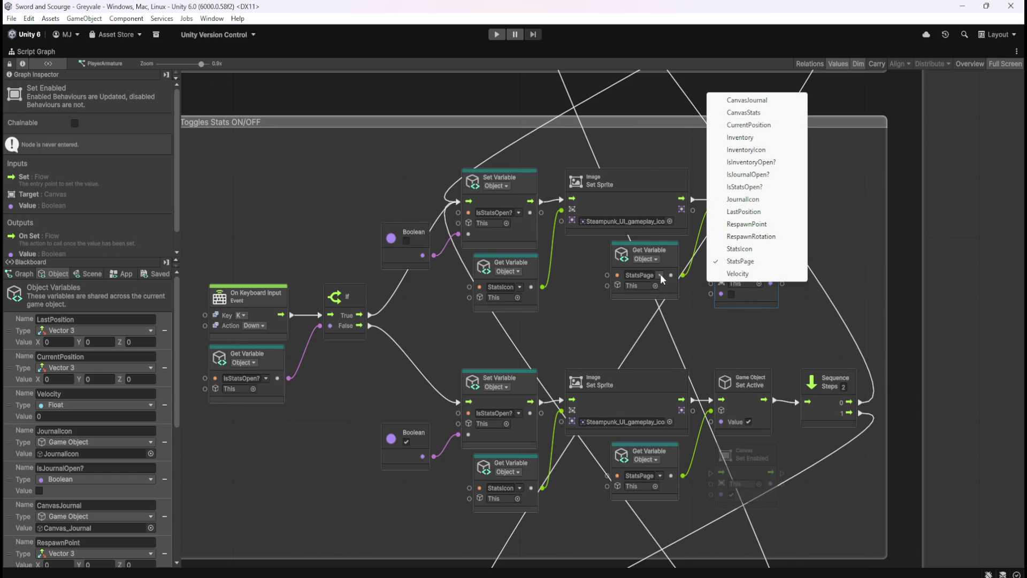
left_click(760, 113)
left_click(660, 475)
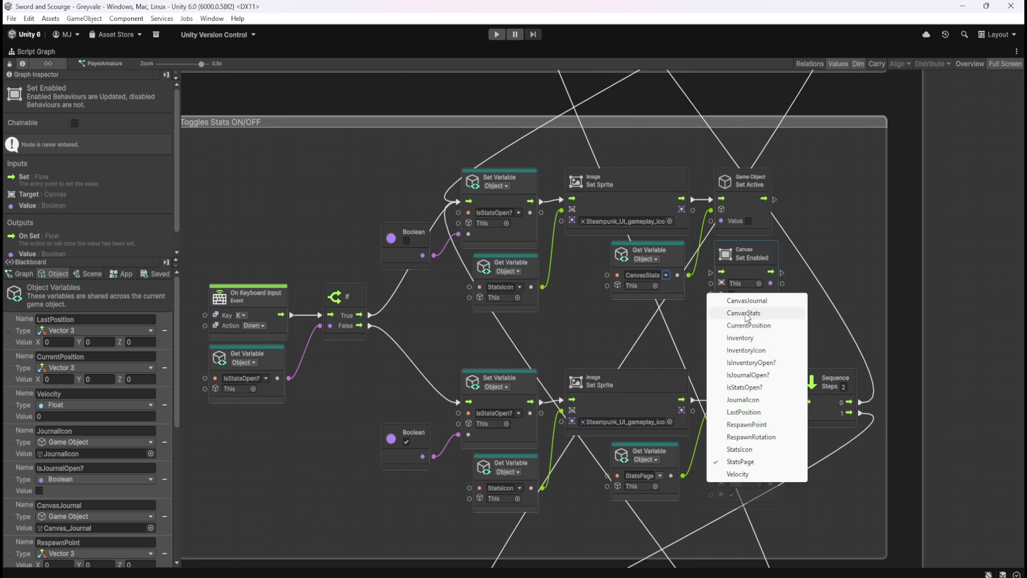
left_click(746, 315)
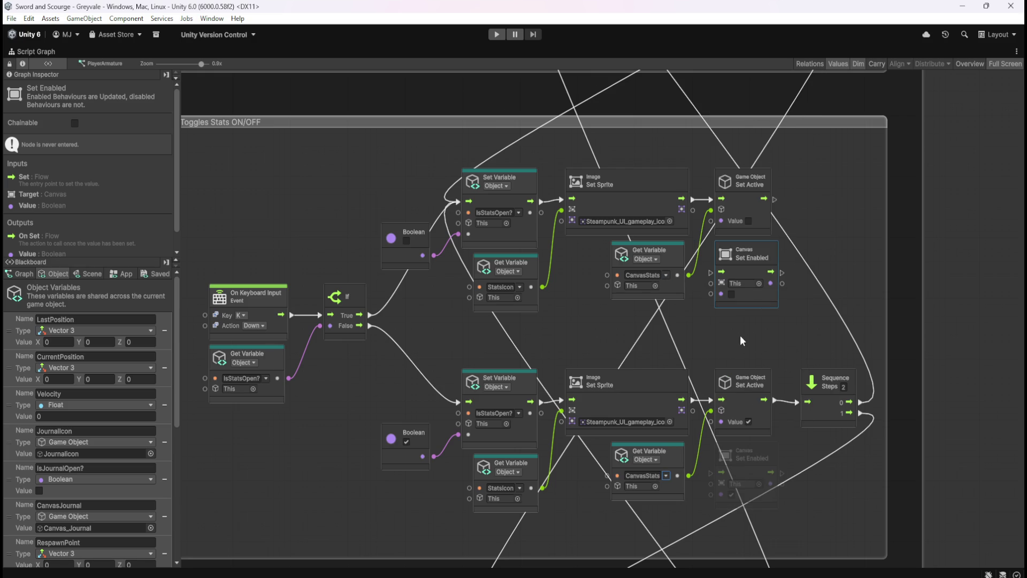
left_click_drag(691, 276, 711, 284)
left_click_drag(688, 476, 711, 482)
left_click(745, 200)
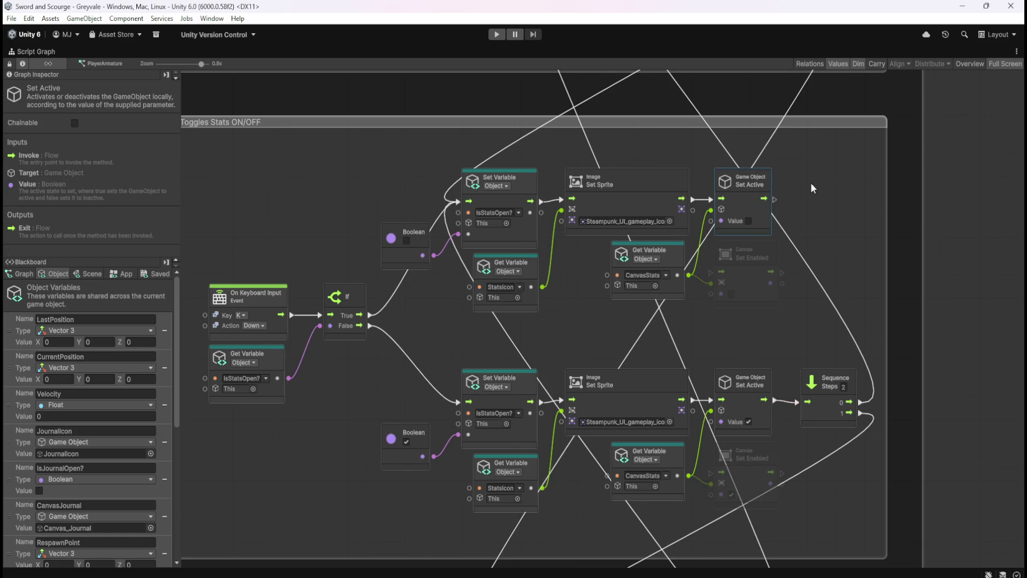
- Delete both Game Object Set Active nodes from the Toggles Stats flow
scroll(846, 450, "up", 10)
scroll(800, 450, "down", 5)
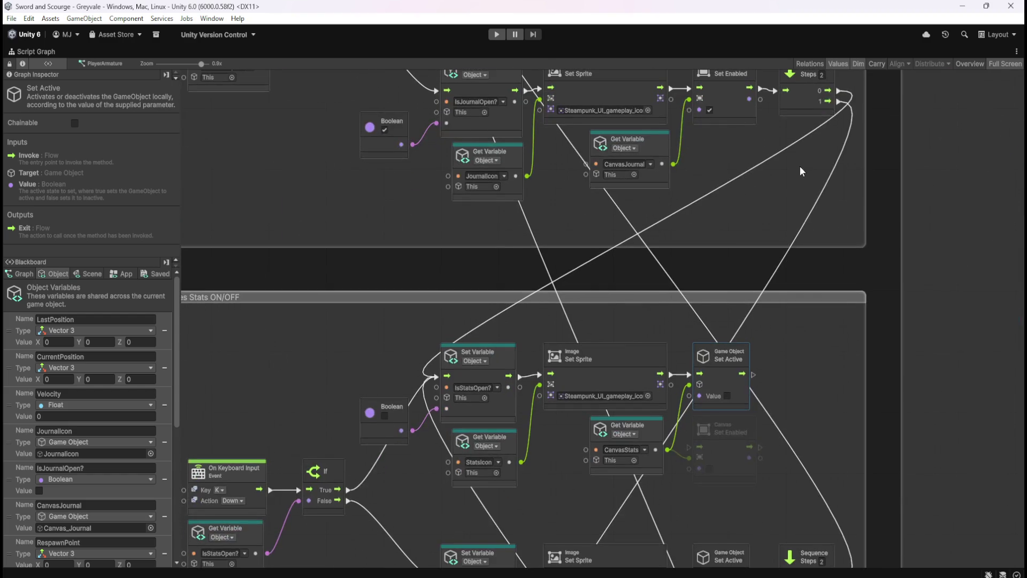
scroll(839, 311, "down", 6)
scroll(805, 499, "up", 4)
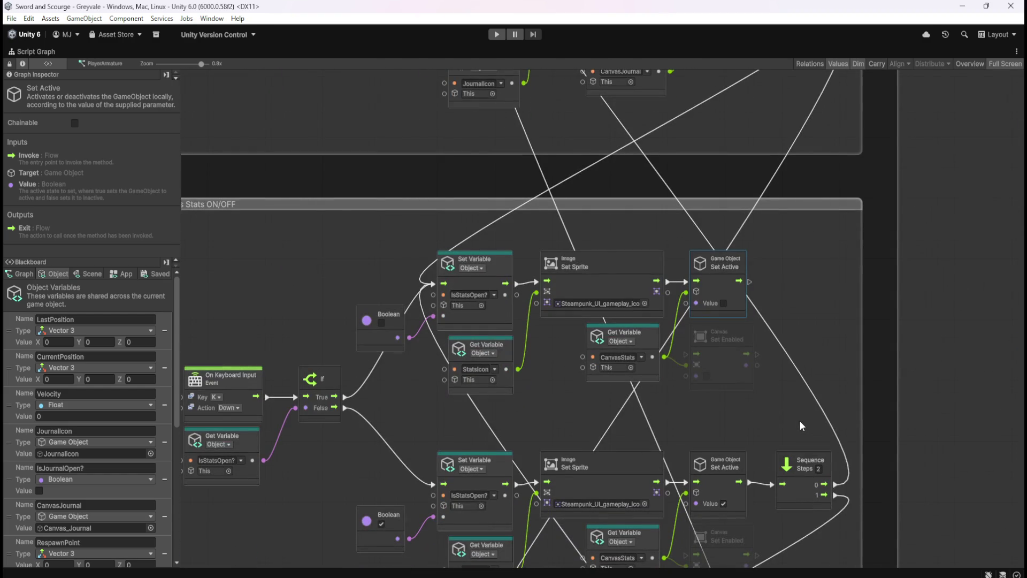
scroll(811, 278, "down", 4)
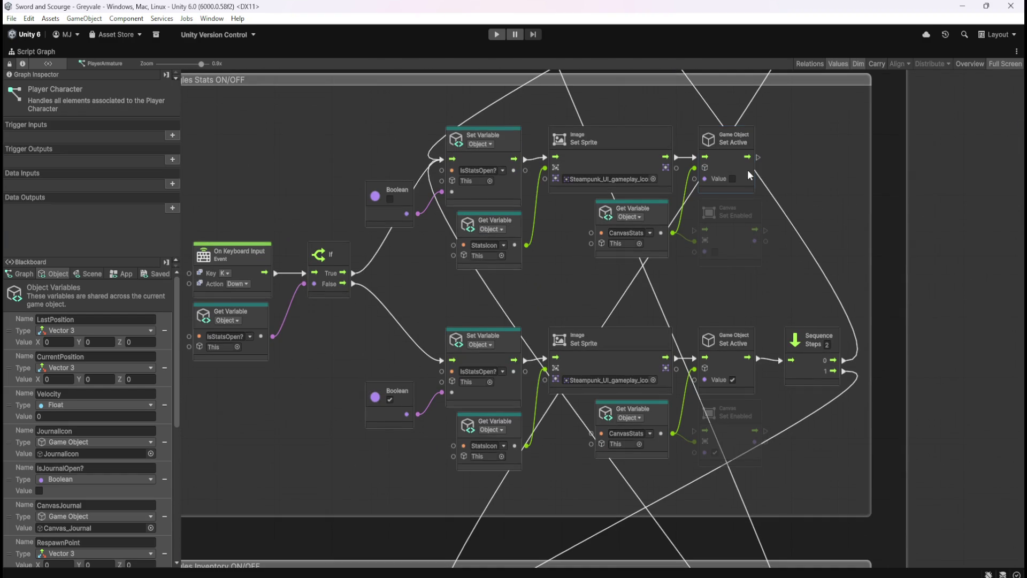
left_click(748, 175)
left_click(727, 355, "ctrl")
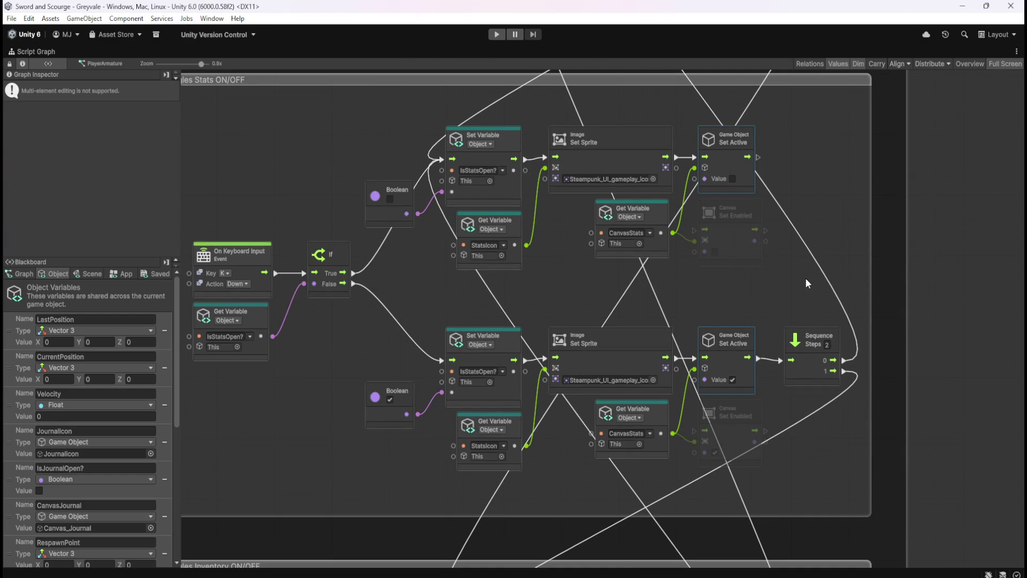
key("Delete")
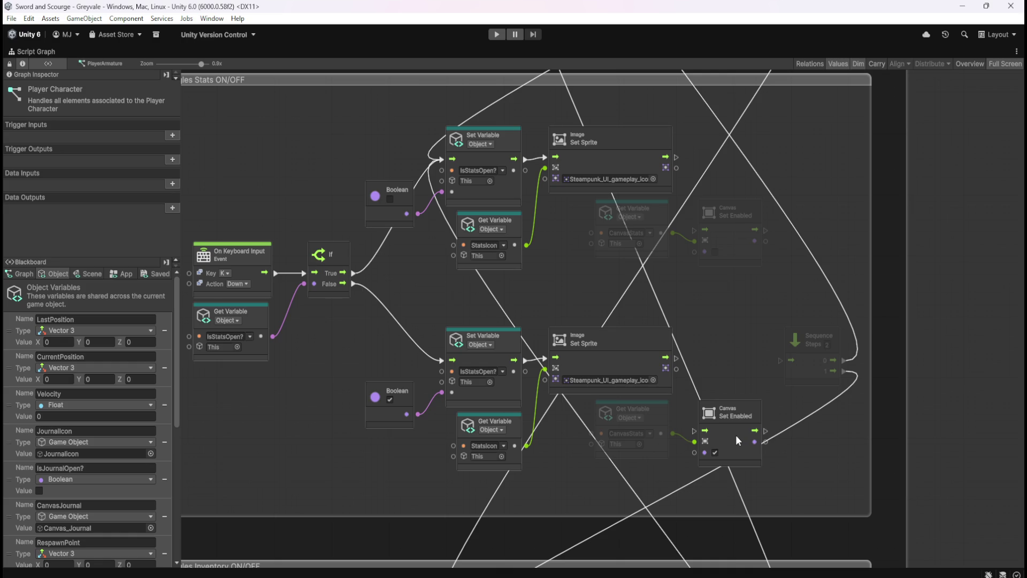
- Wire each Set Sprite through its Canvas Set Enabled node into the Sequence, then restore the layout
mouse_move(673, 359)
left_mouse_down()
mouse_move(679, 427)
mouse_move(694, 431)
left_mouse_up()
left_click_drag(765, 431, 780, 360)
mouse_move(677, 157)
left_mouse_down()
mouse_move(696, 237)
mouse_move(735, 229)
mouse_move(736, 168)
left_mouse_up()
left_click_drag(744, 435, 746, 367)
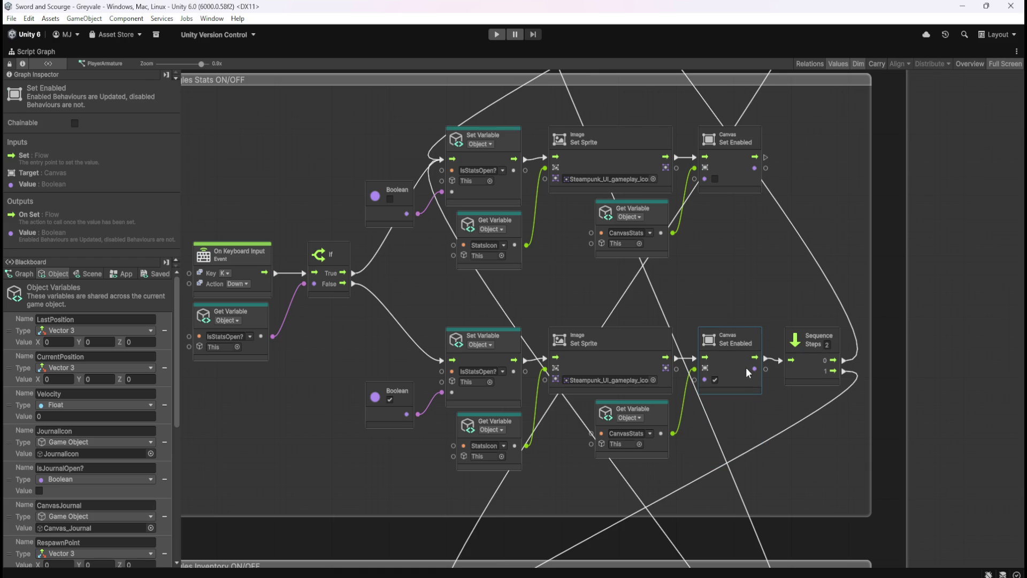
left_click(784, 281)
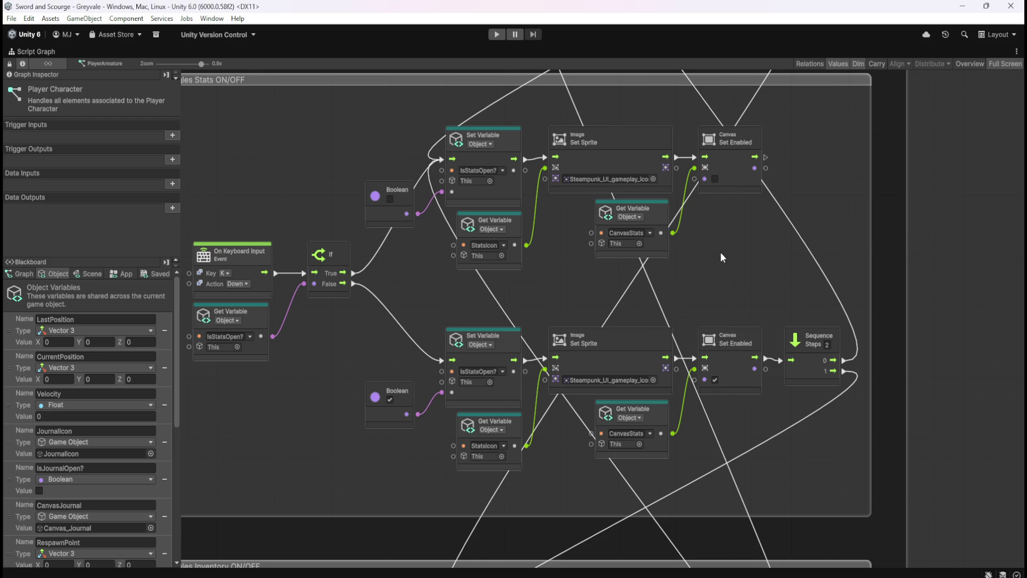
key("shift+space")
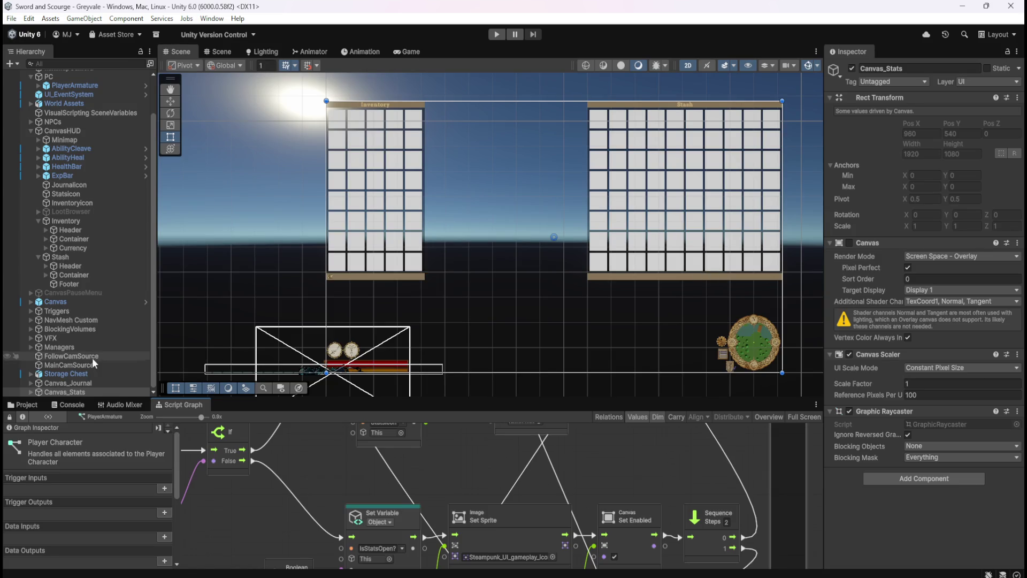
- Expand Canvas_Stats and Canvas_Journal in the Hierarchy, reselect Canvas_Stats, and enter Play mode
left_click(31, 394)
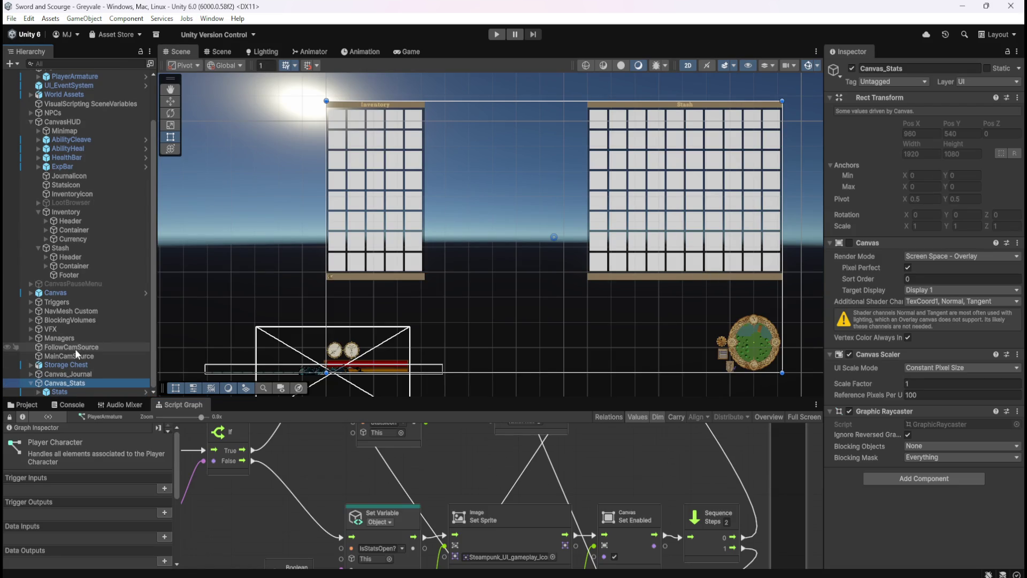
left_click(31, 373)
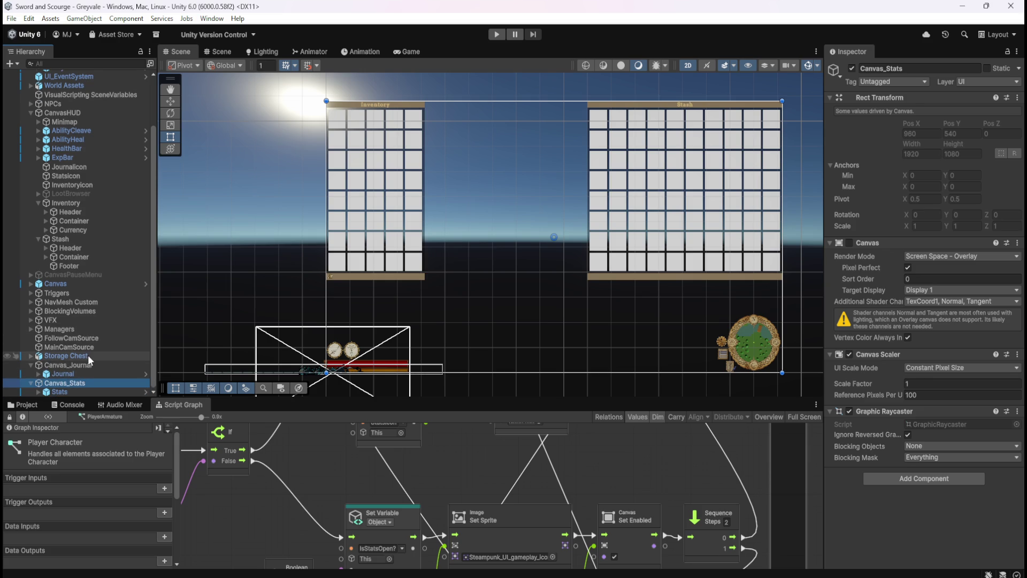
left_click(80, 366)
left_click(74, 383)
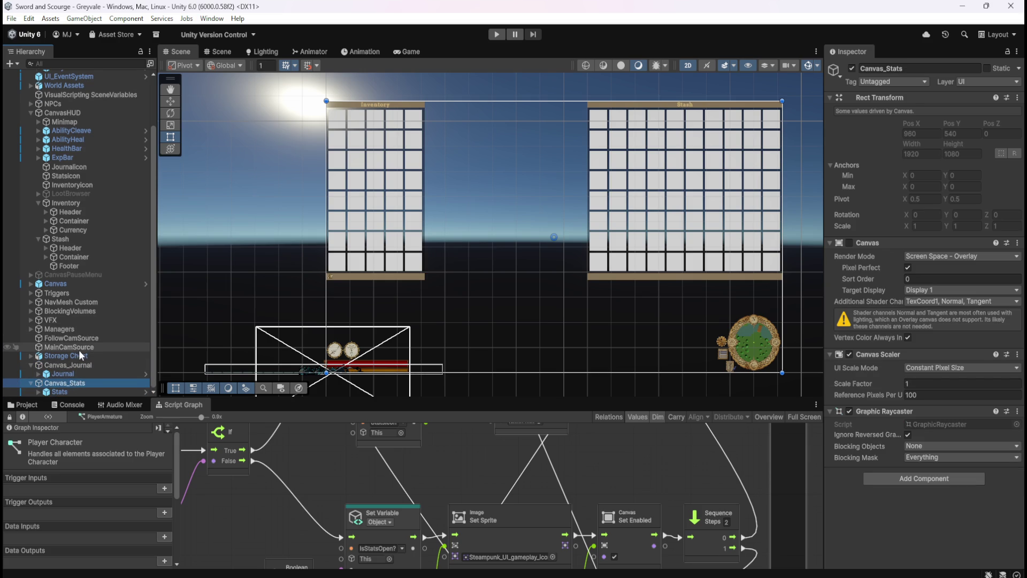
key("ctrl+p")
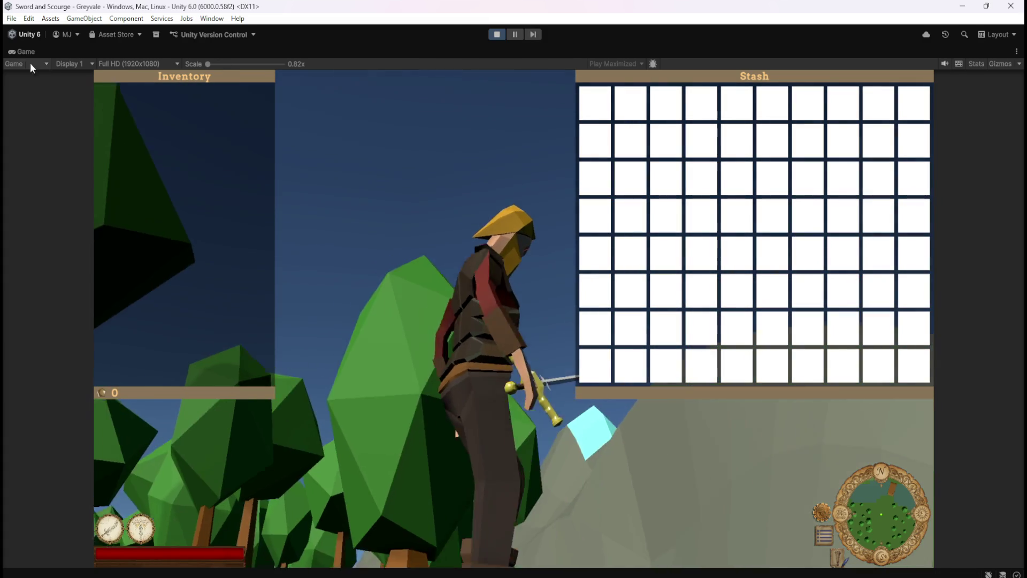
- Toggle the Character Stats panel open and closed several times with the C key
double_click(27, 50)
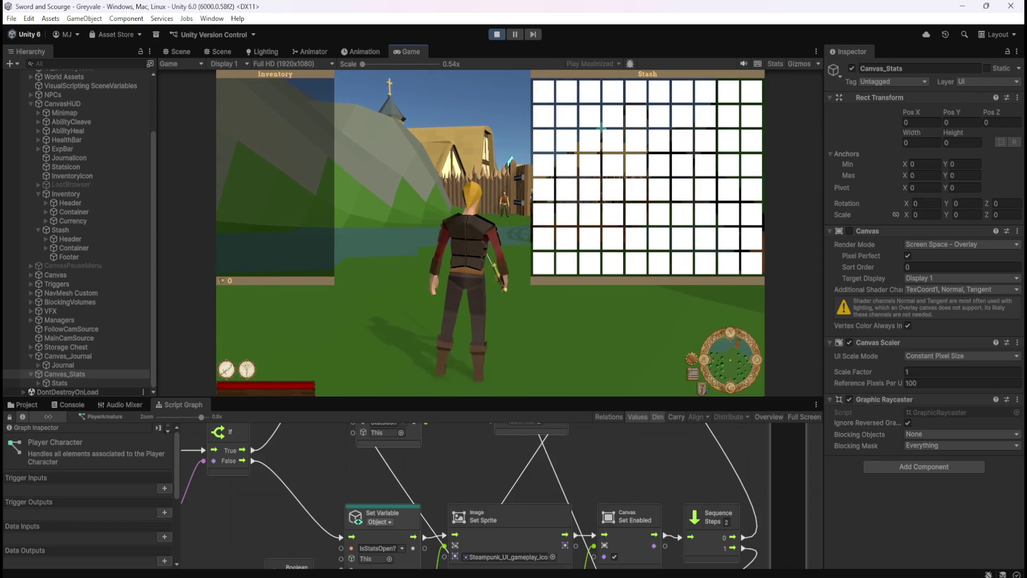
key("c")
key("c")
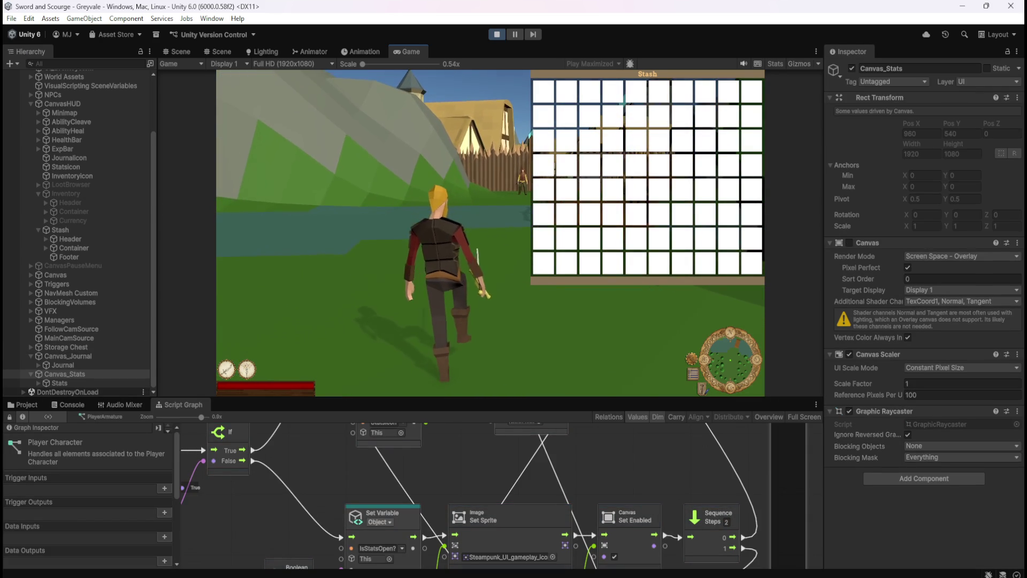
key("c")
key("c")
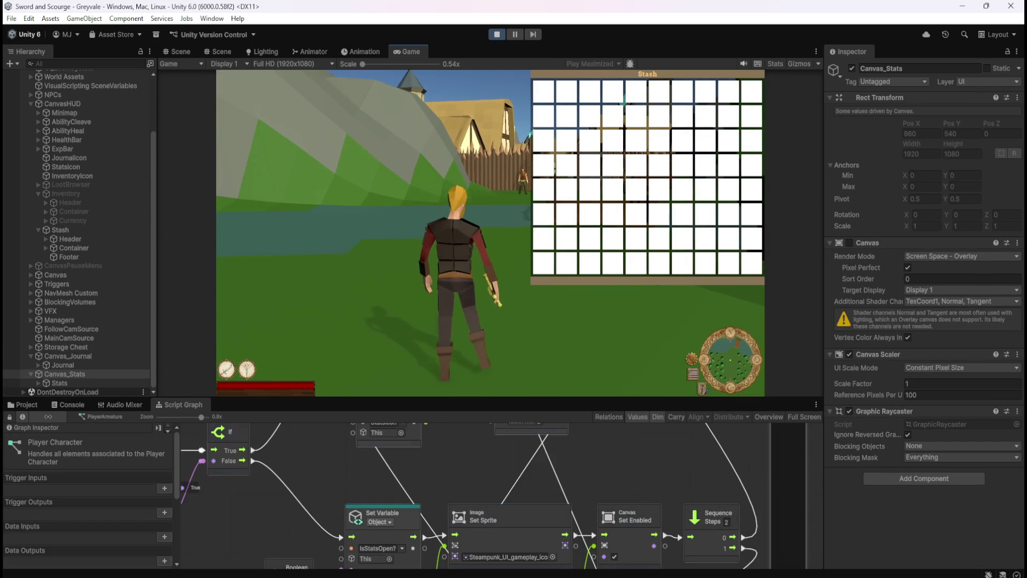
key("c")
key("c")
key("c")
key("c")
key("c")
key("c")
key("c")
key("c")
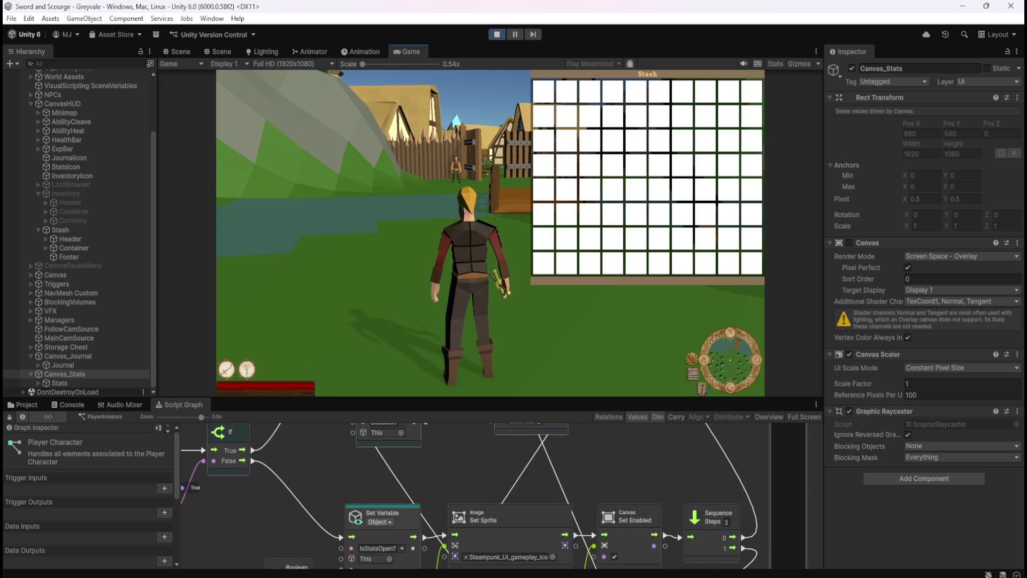
key("c")
key("c")
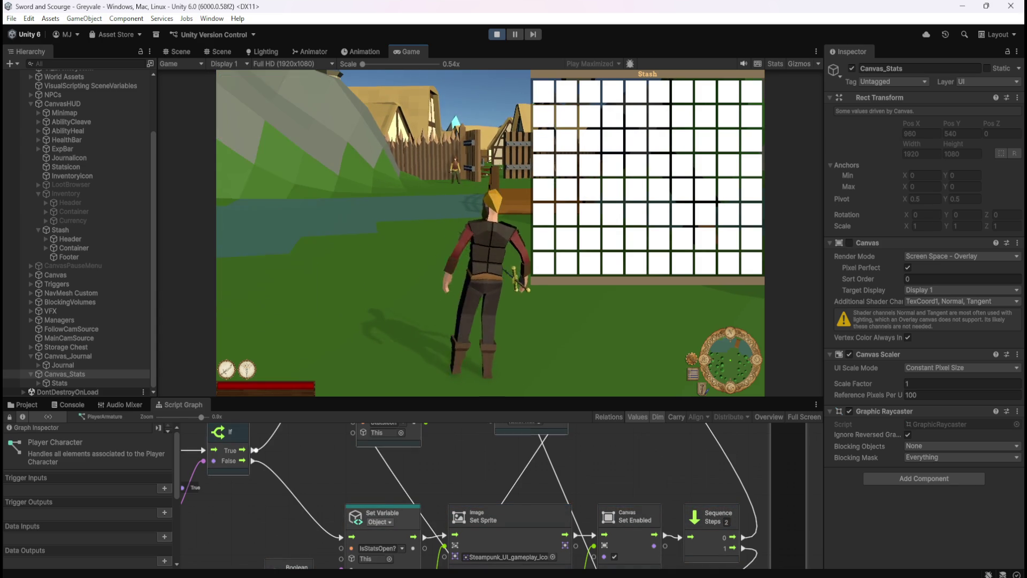
key("c")
key("c")
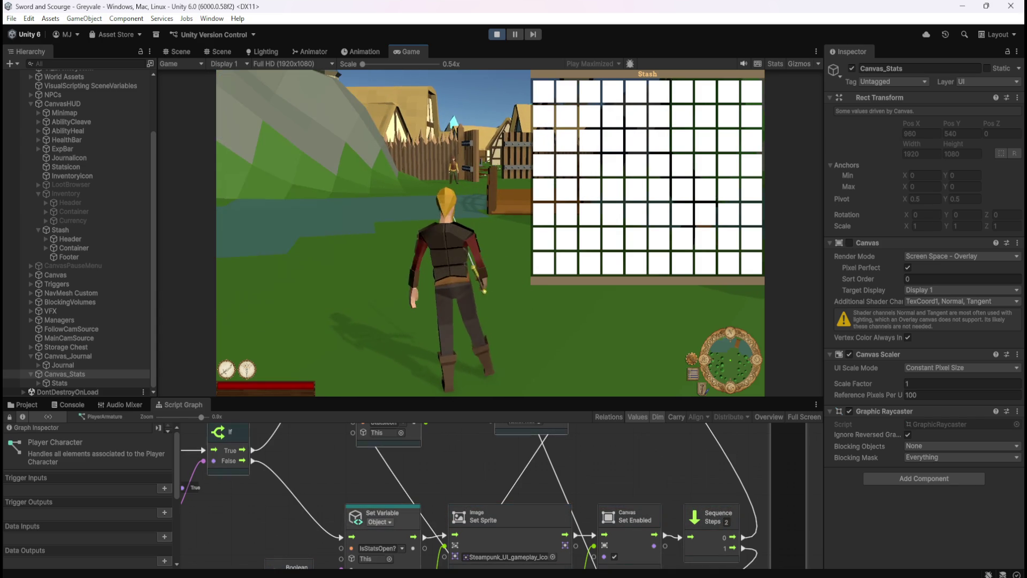
- Walk forward with W while toggling the stats panel, then open the pause menu and stop Play mode
key("w")
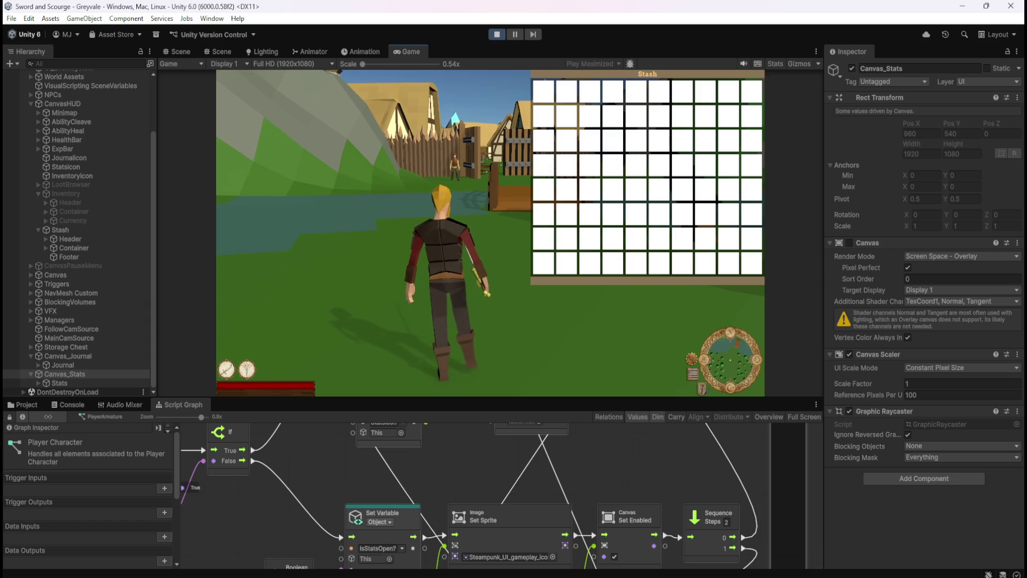
key("c")
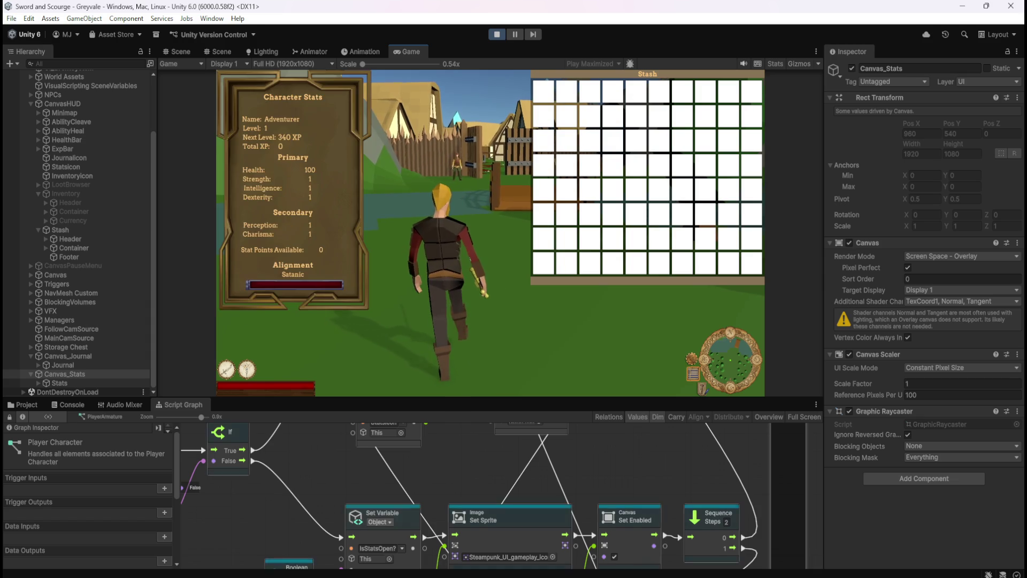
key("c")
key("w")
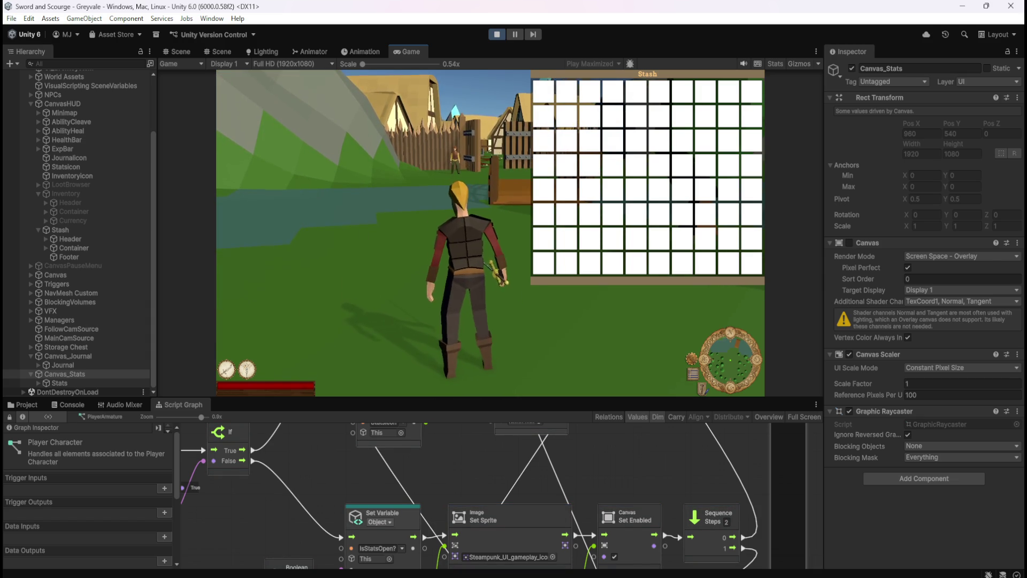
key("c")
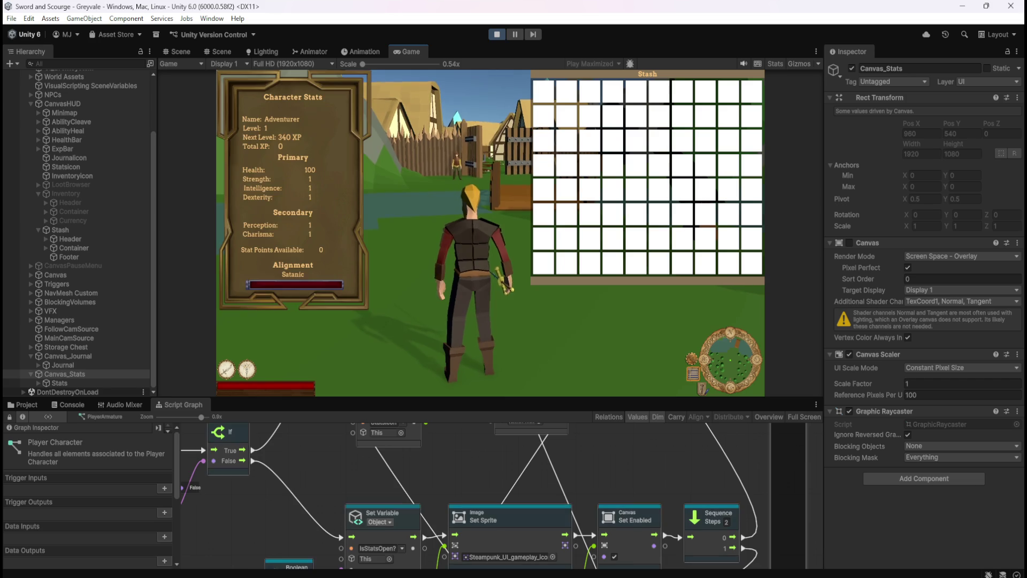
key("c")
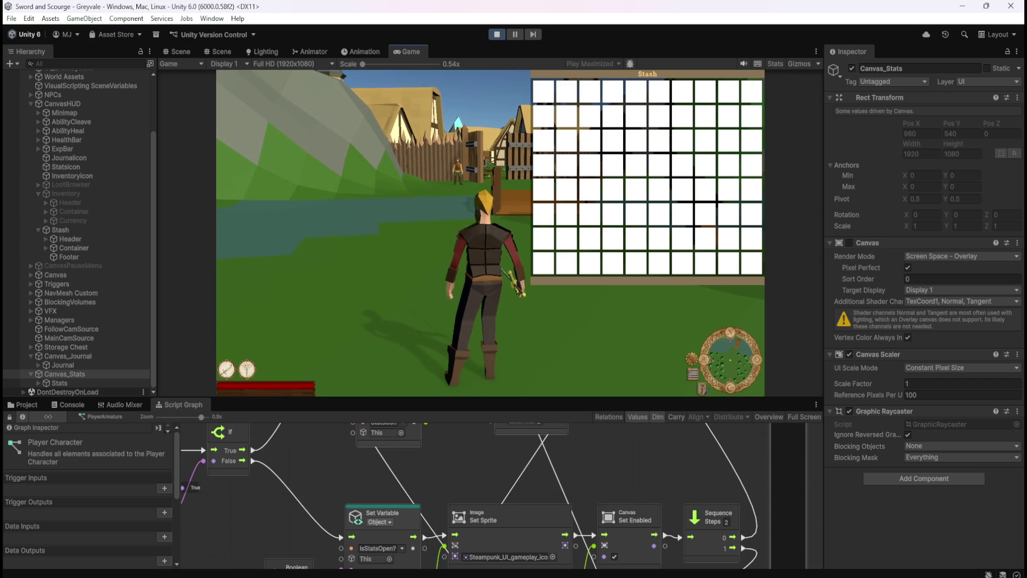
key("c")
key("c")
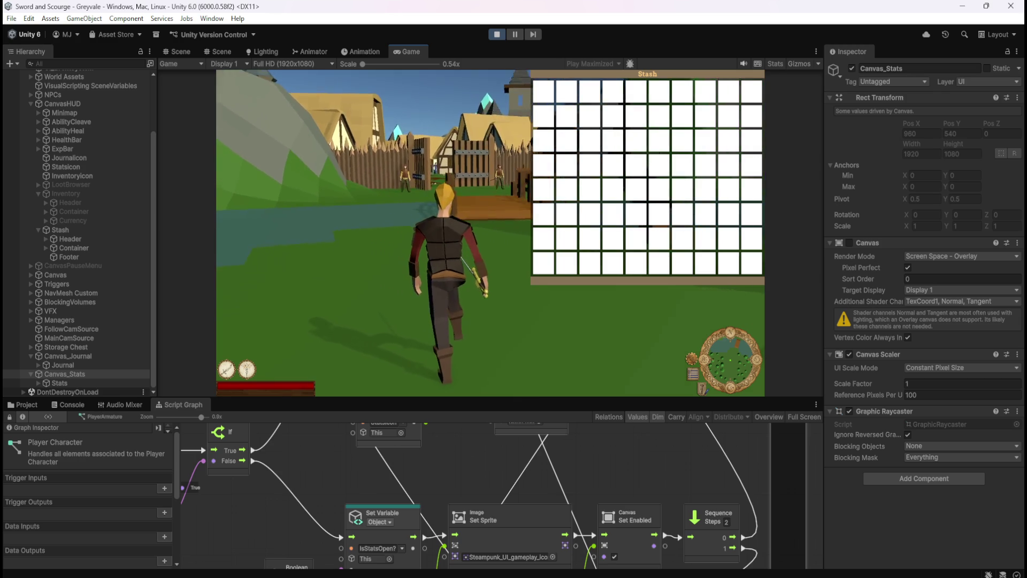
key("c")
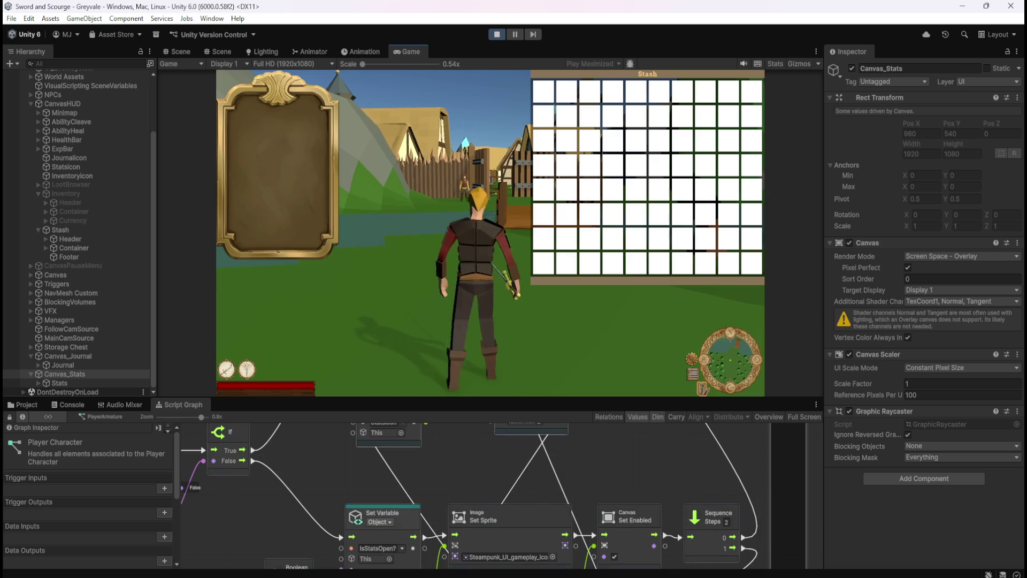
key("c")
key("Escape")
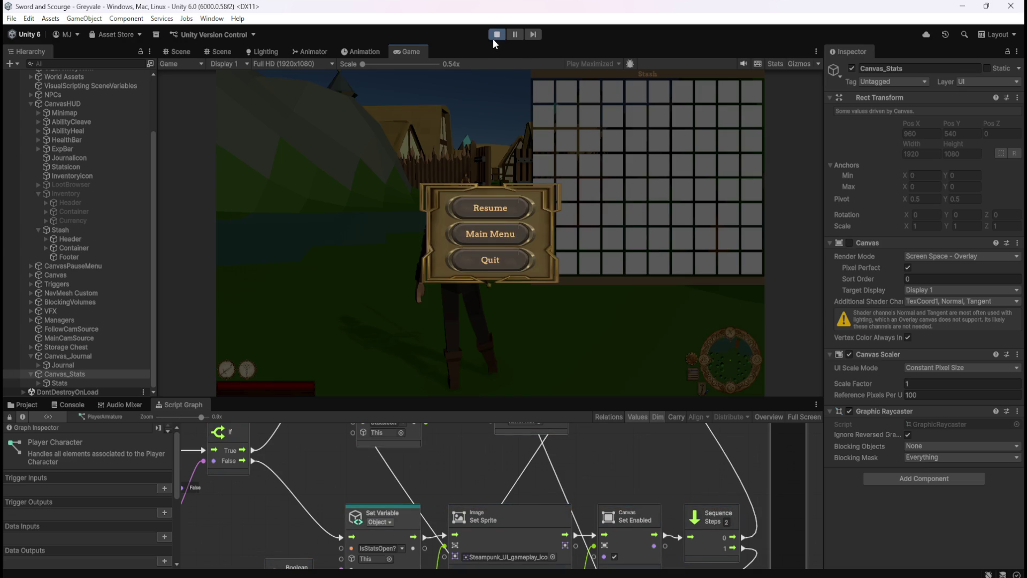
left_click(497, 34)
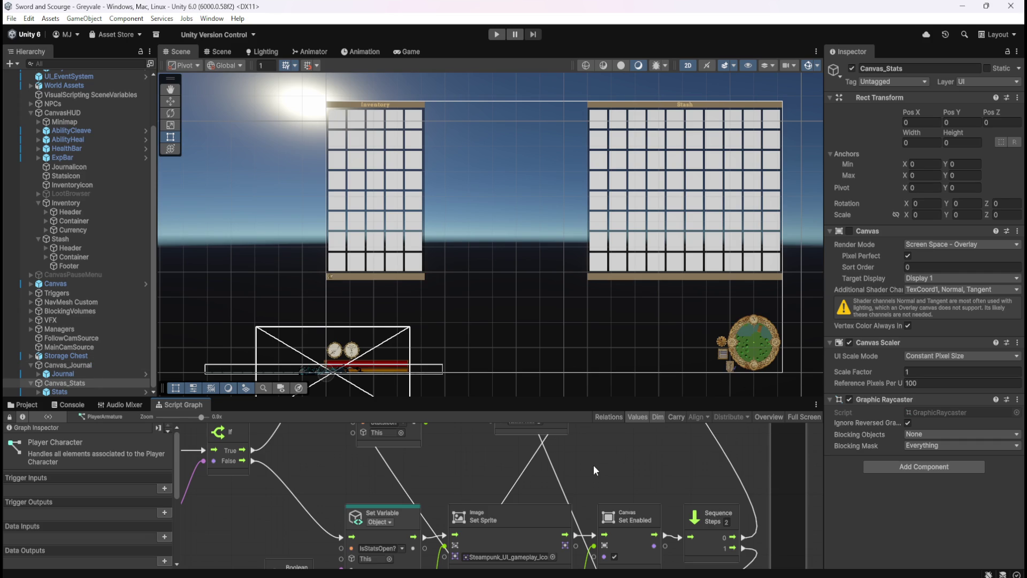
- Maximize the Script Graph and frame the Toggles Inventory ON/OFF group with its Tab event
key("shift+space")
scroll(578, 346, "down", 2)
mouse_move(492, 425)
left_mouse_down()
mouse_move(512, 149)
mouse_move(471, 95)
mouse_move(457, 164)
left_mouse_up()
scroll(548, 236, "up", 1)
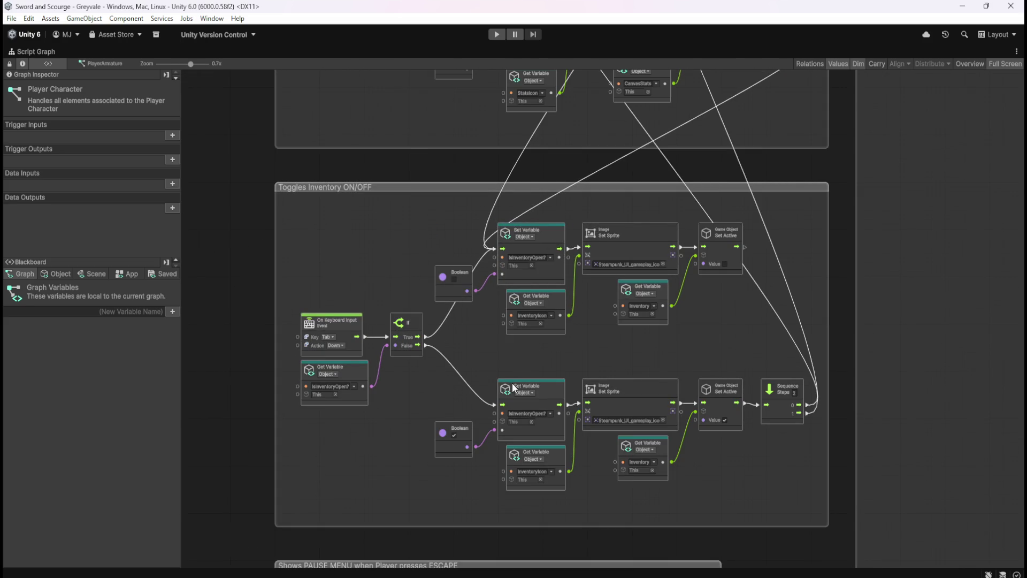
scroll(512, 383, "up", 2)
scroll(509, 380, "down", 1)
left_click_drag(570, 351, 608, 312)
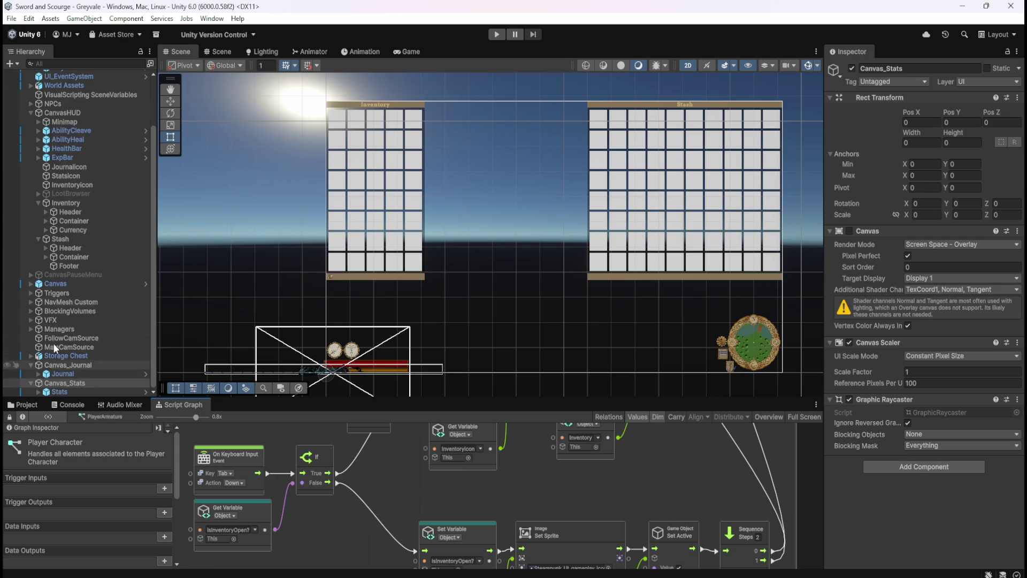
- Create a new UI Canvas in the Hierarchy and name it Canvas_Inventory
left_click(10, 63)
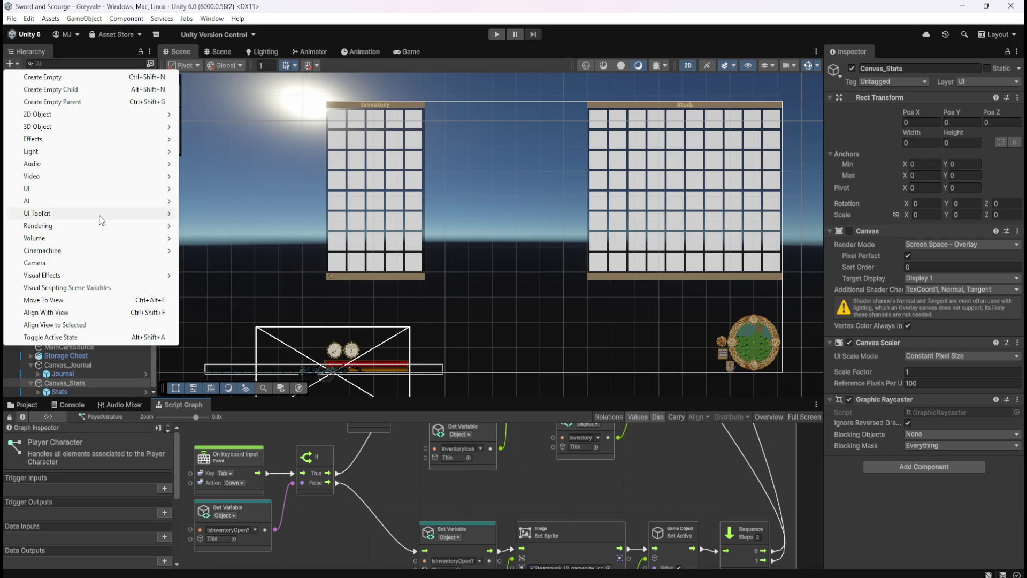
mouse_move(101, 188)
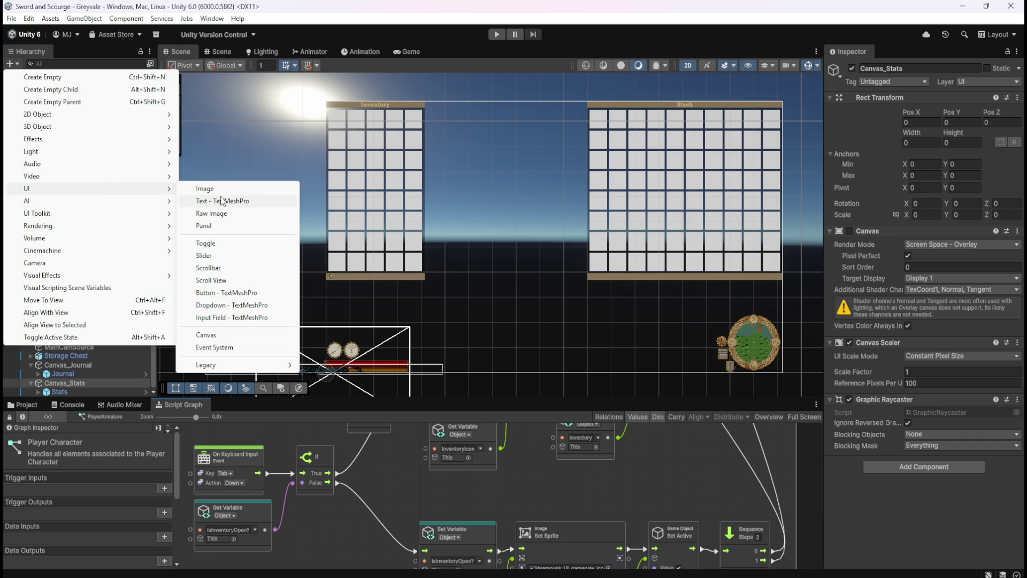
left_click(217, 334)
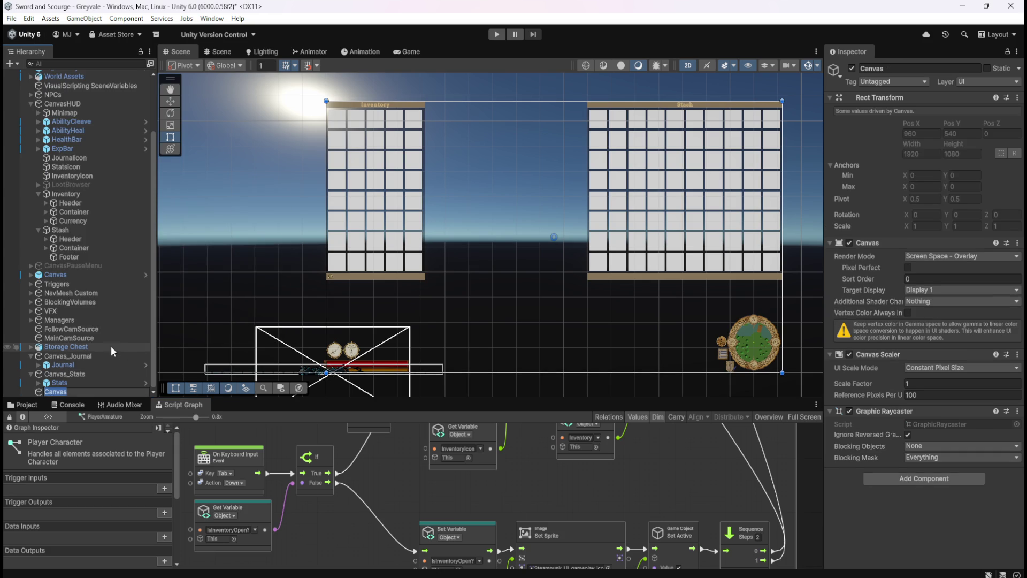
key("Right")
type("_Inventory")
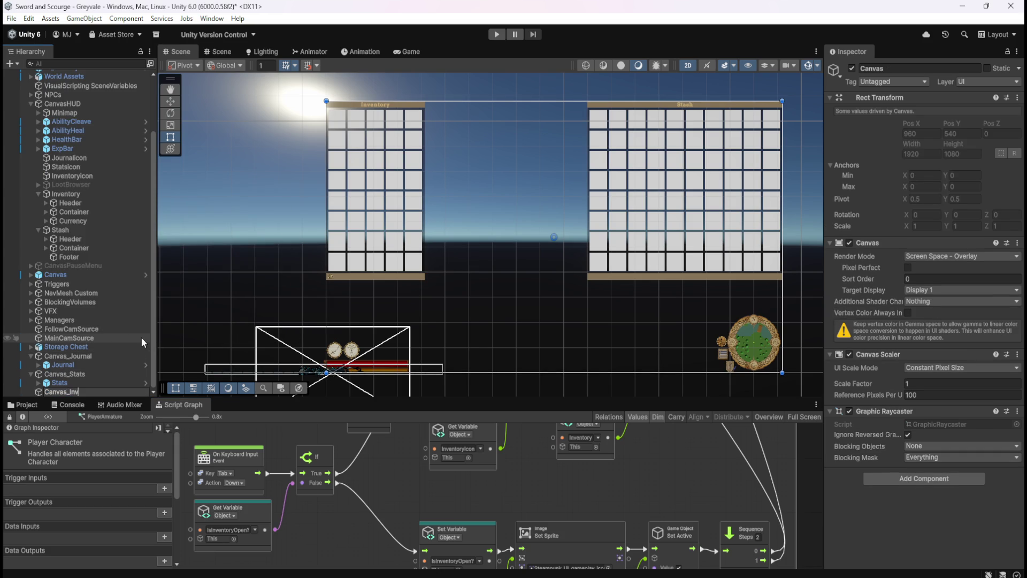
key("Return")
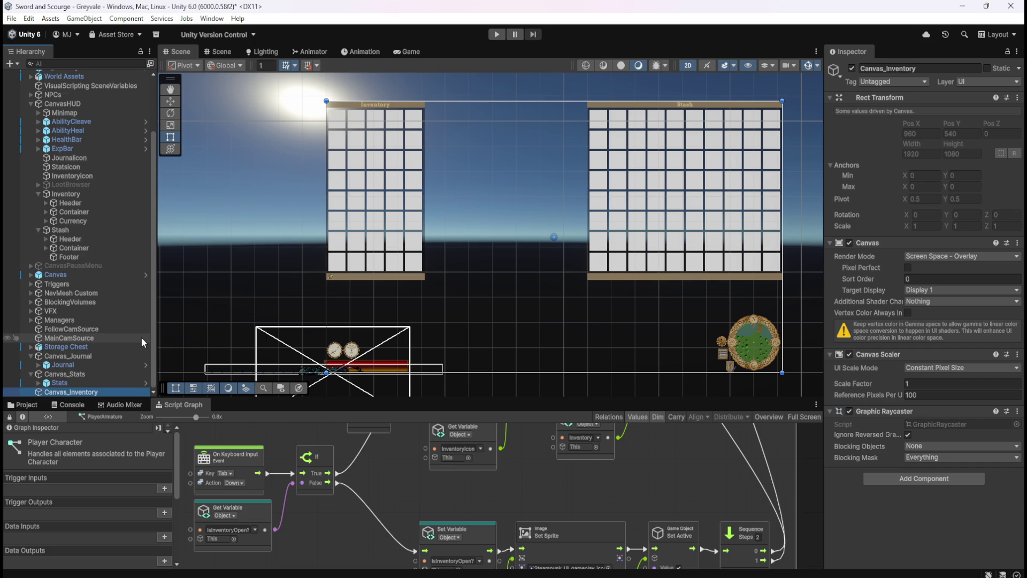
- Toggle Pixel Perfect and Vertex Color Always In Linear on Canvas_Inventory's canvas
left_click(95, 373)
left_click(92, 392)
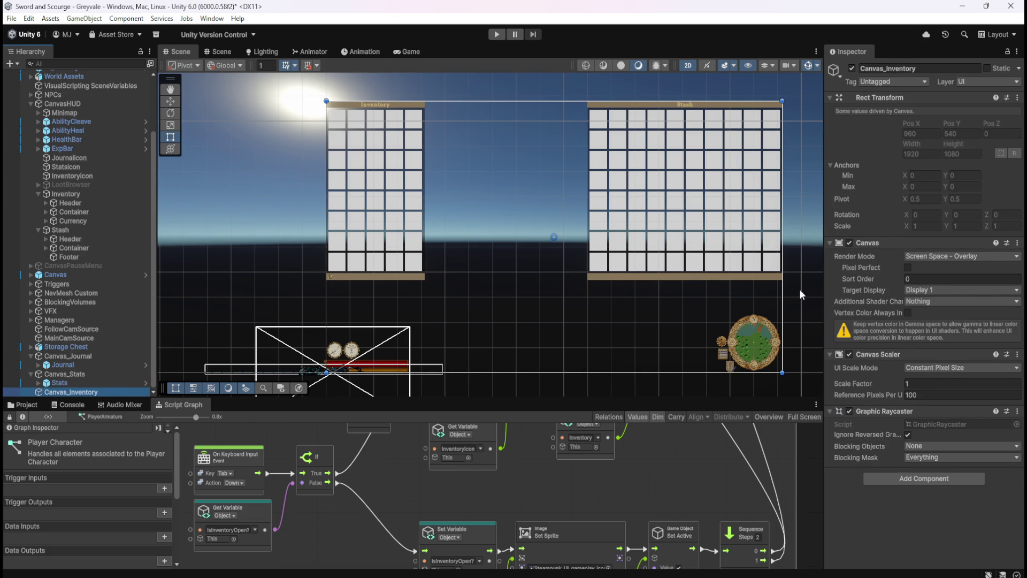
left_click(908, 268)
left_click(908, 268)
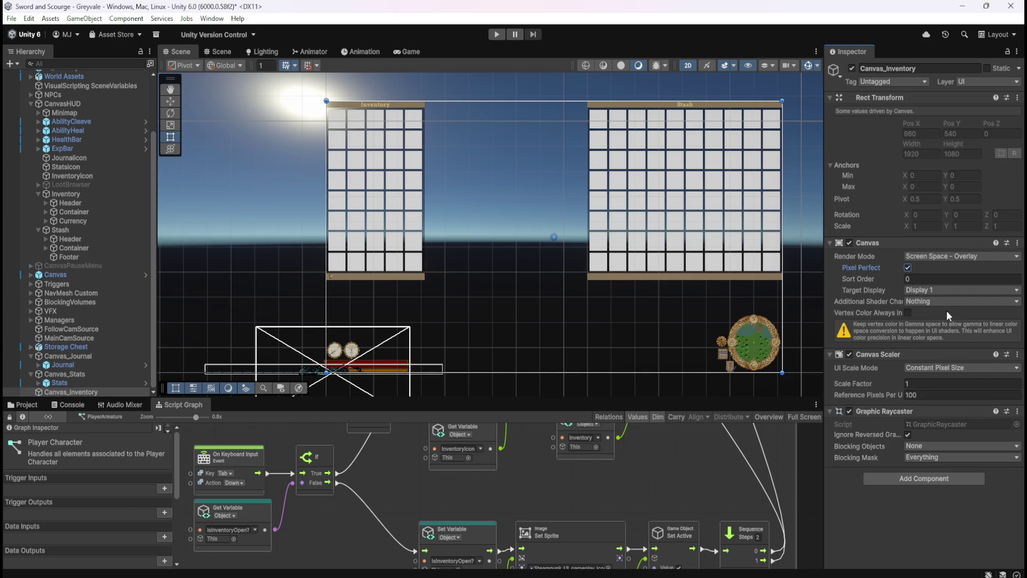
left_click(908, 312)
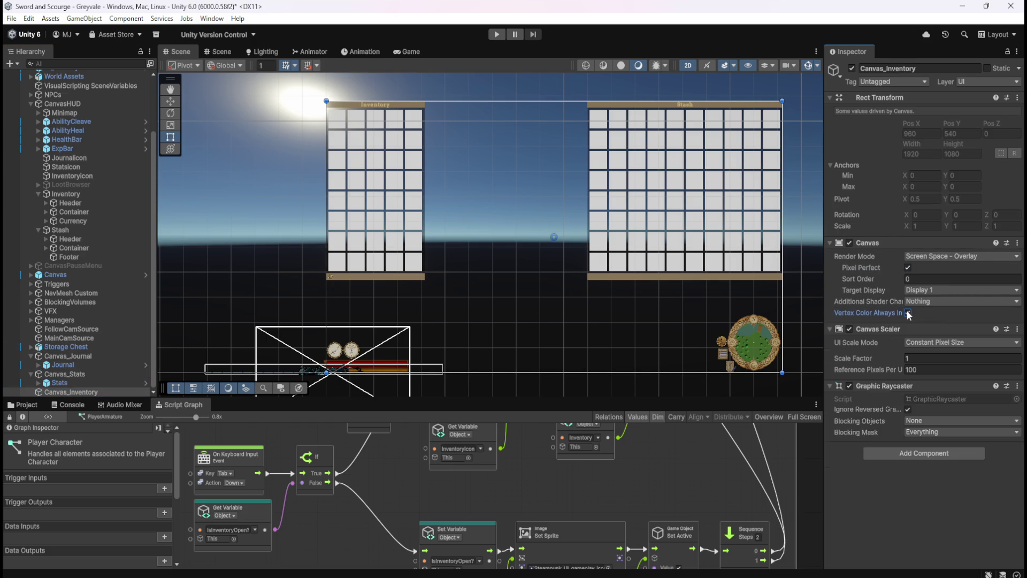
- Compare the canvas settings of Canvas_Stats, Canvas_Inventory and Canvas_Journal
left_click(84, 371)
left_click(79, 393)
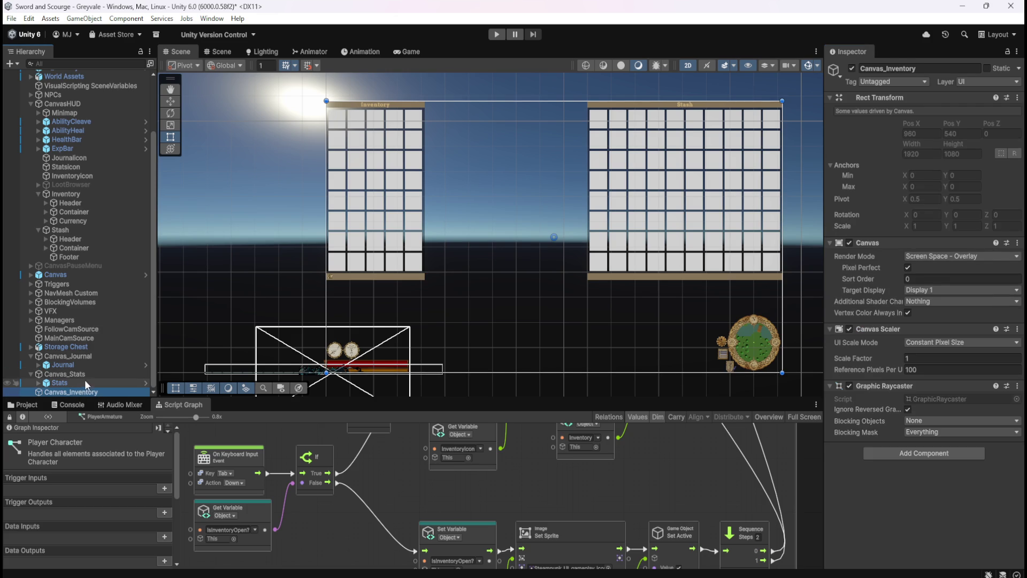
left_click(91, 374)
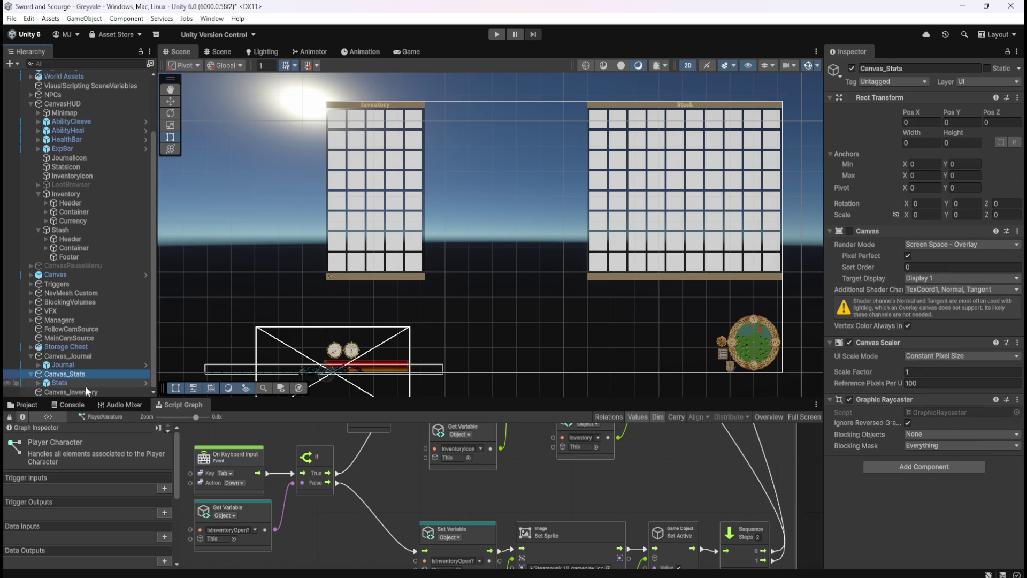
left_click(85, 391)
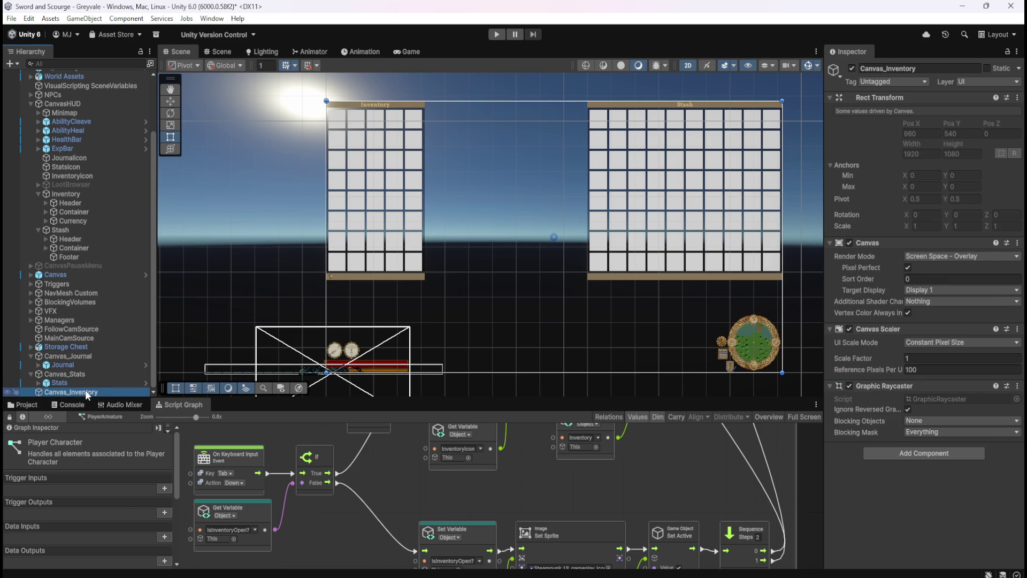
left_click(93, 372)
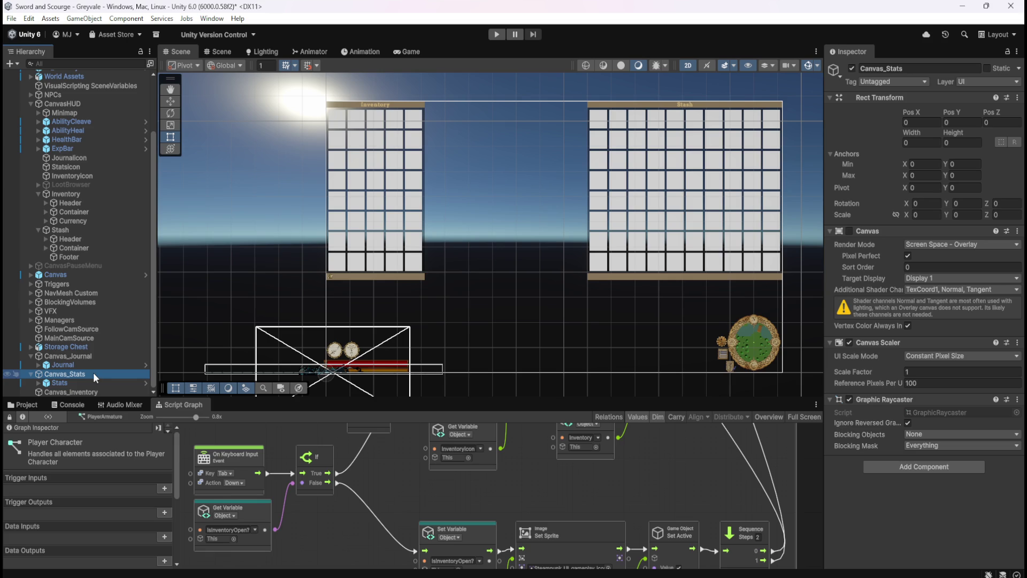
left_click(95, 390)
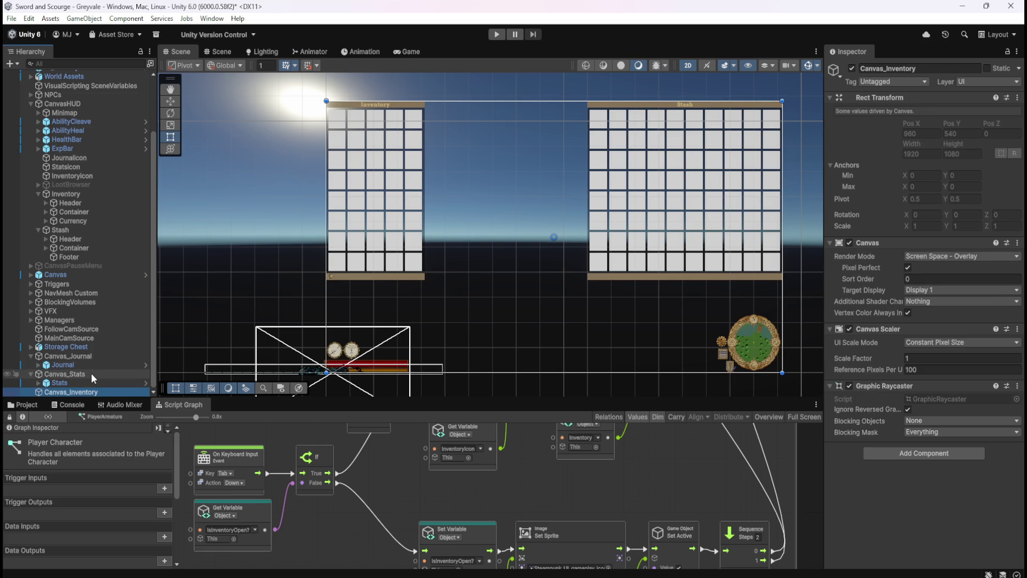
left_click(91, 373)
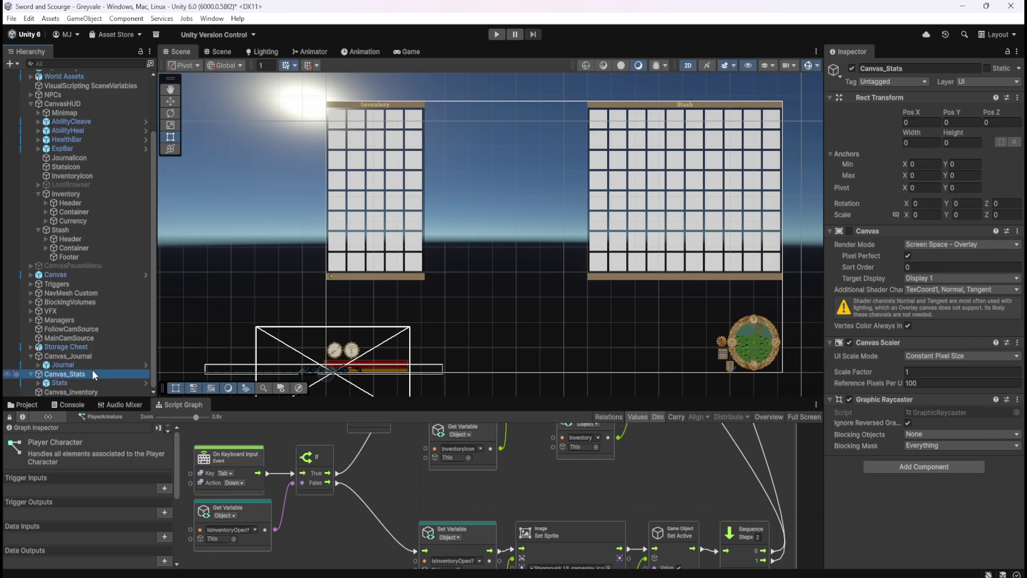
left_click(80, 356)
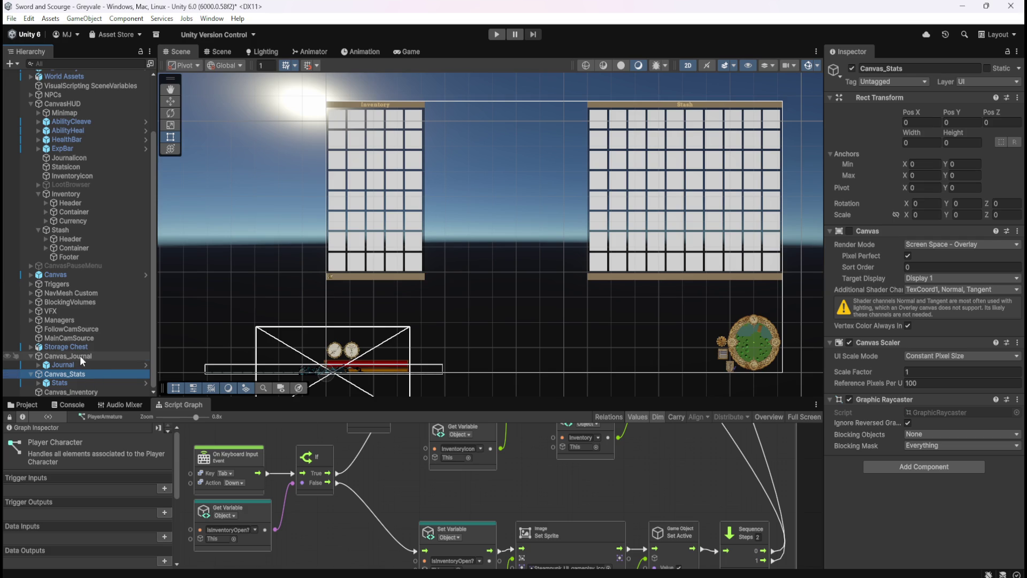
left_click(76, 374)
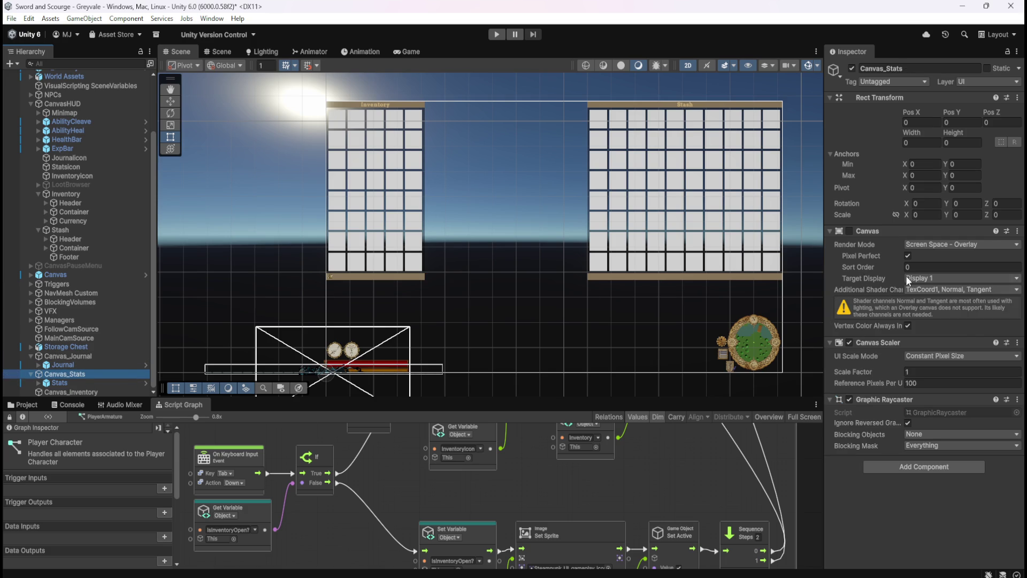
- Check the Additional Shader Channels settings across the three canvases, then select Inventory under CanvasHUD
left_click(939, 289)
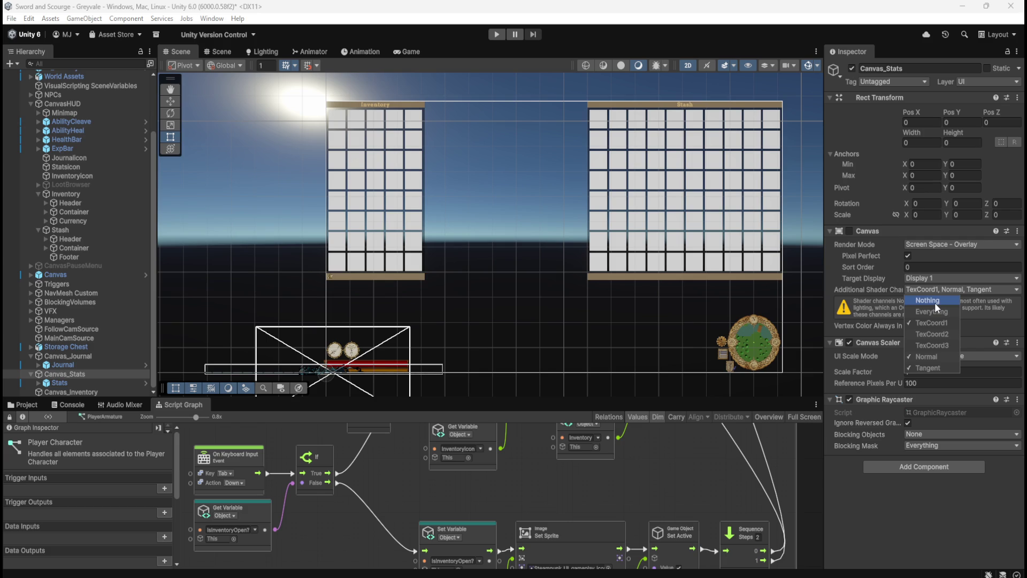
left_click(935, 302)
left_click(101, 358)
left_click(86, 370)
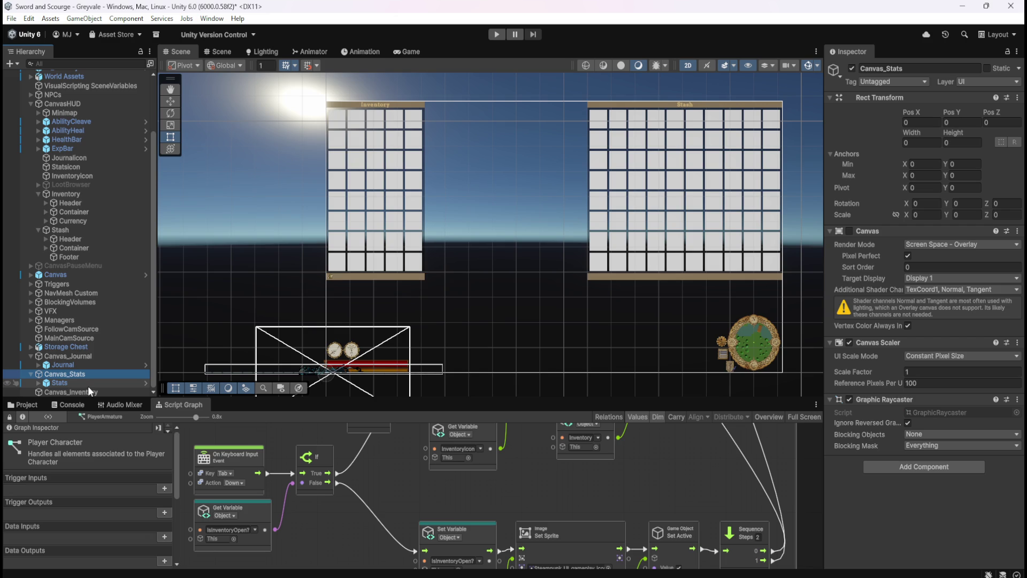
left_click(81, 393)
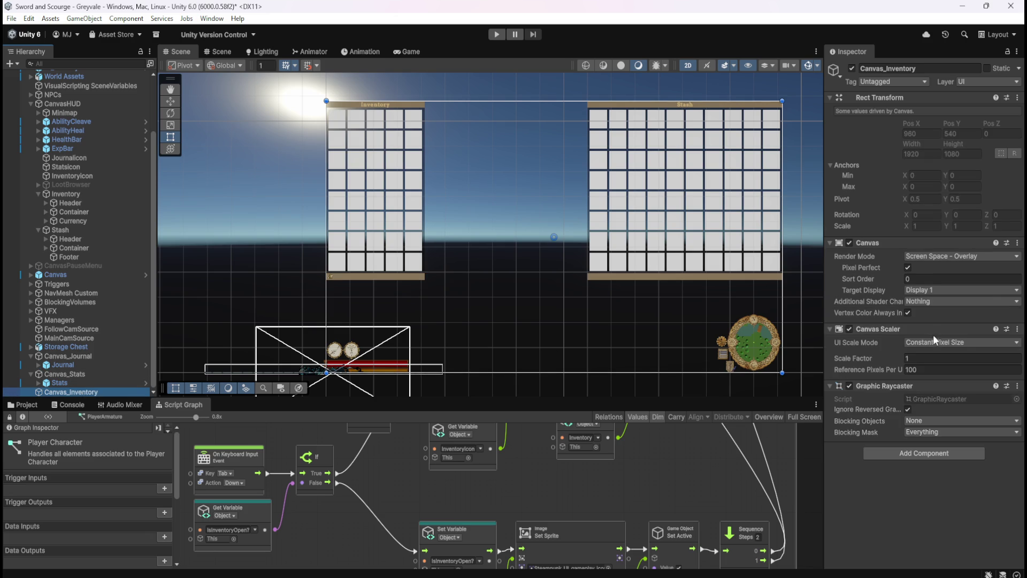
left_click(87, 354)
left_click(75, 373)
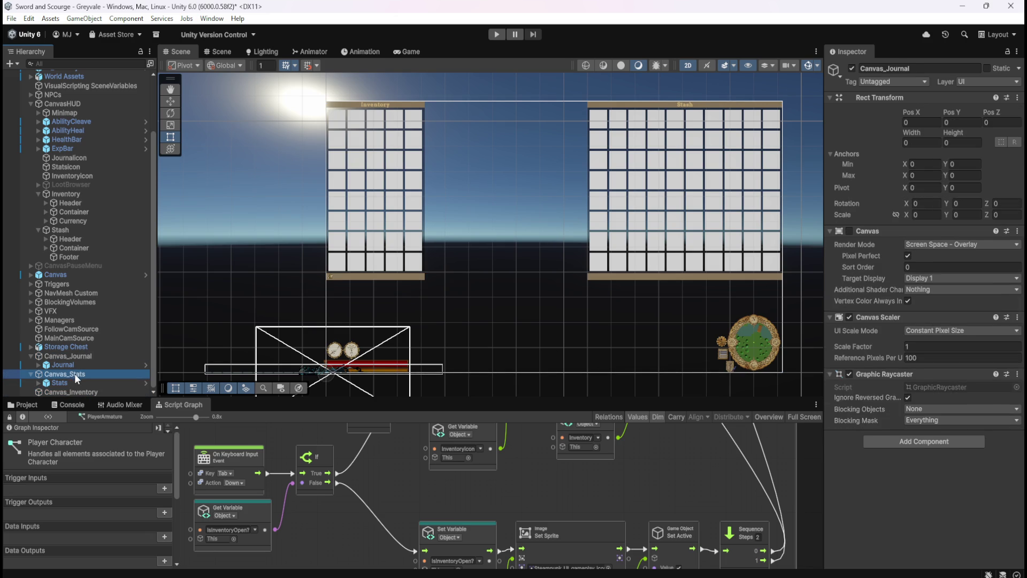
left_click(72, 391)
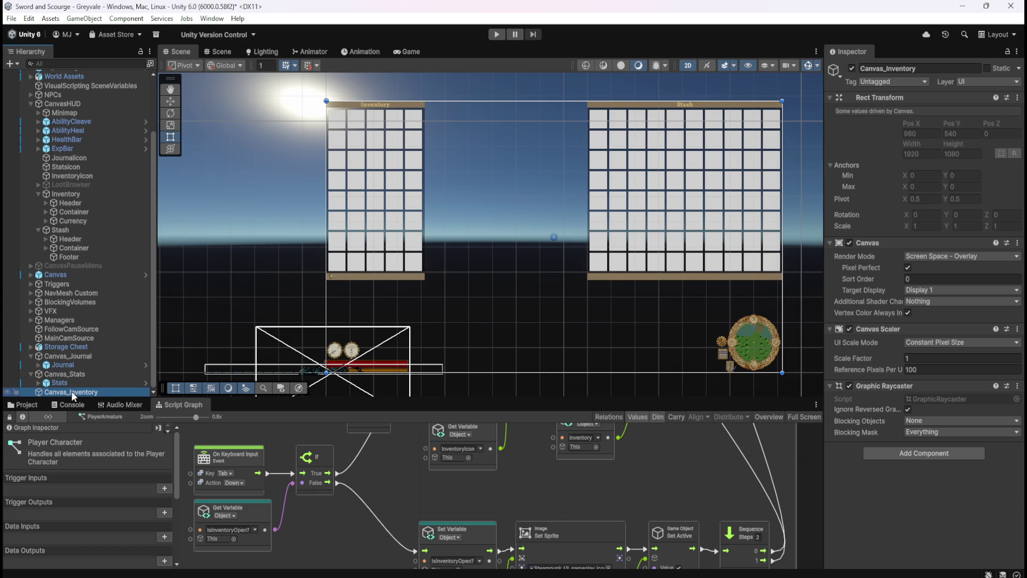
left_click(76, 373)
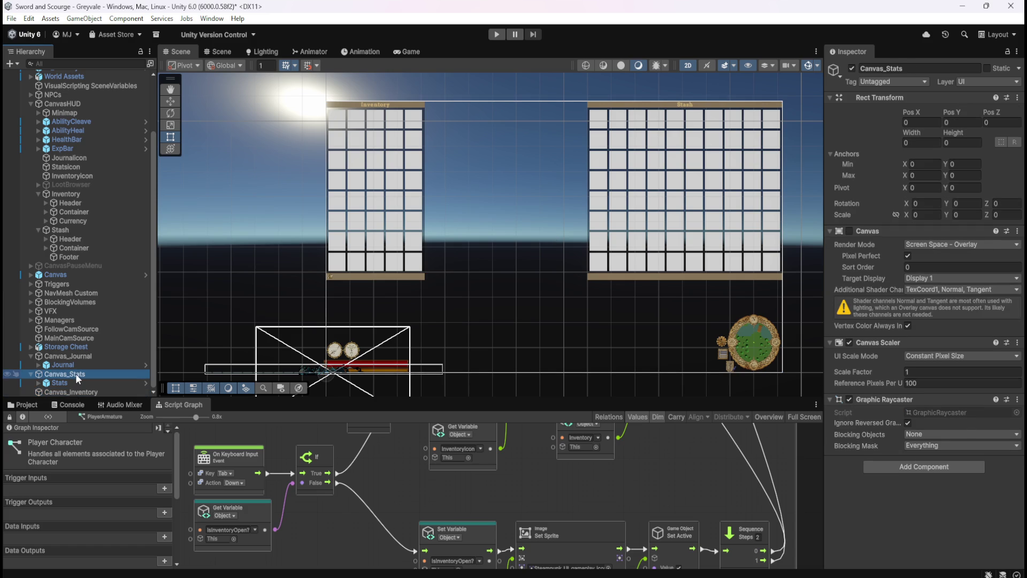
left_click(78, 393)
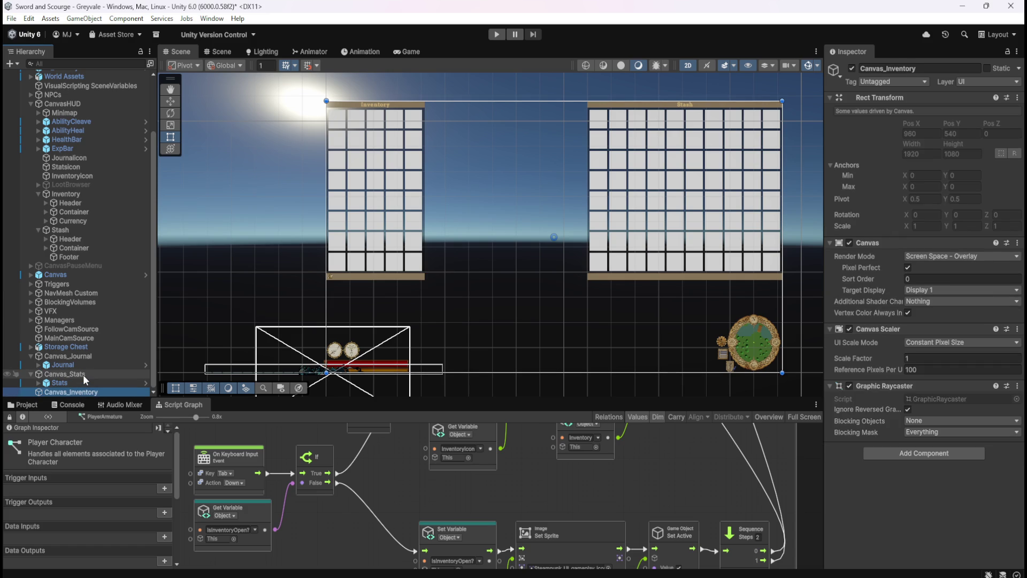
left_click(63, 193)
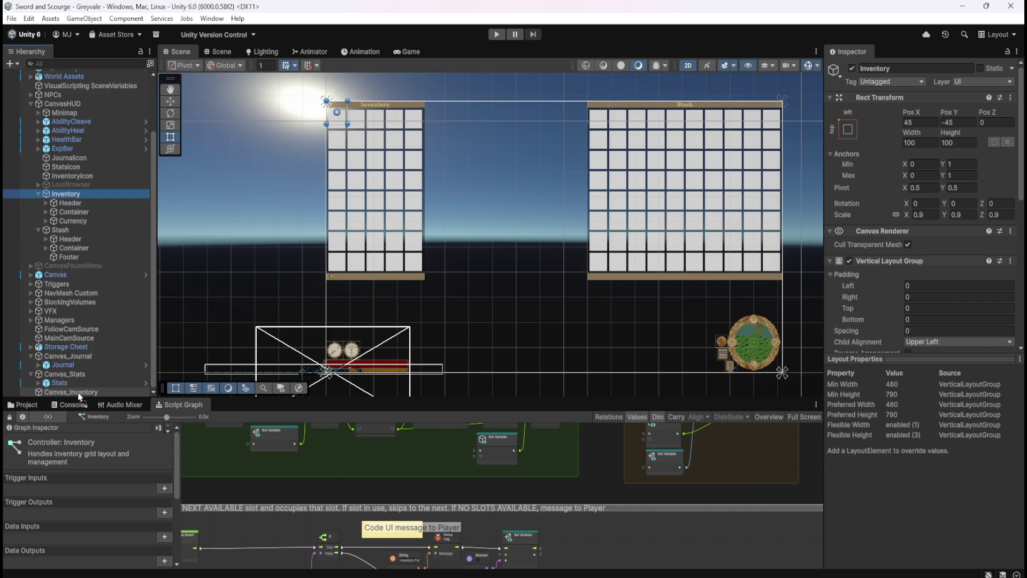
- Reparent the Inventory panel under Canvas_Inventory, save the scene, and select Canvas_Inventory
left_click_drag(78, 393, 78, 391)
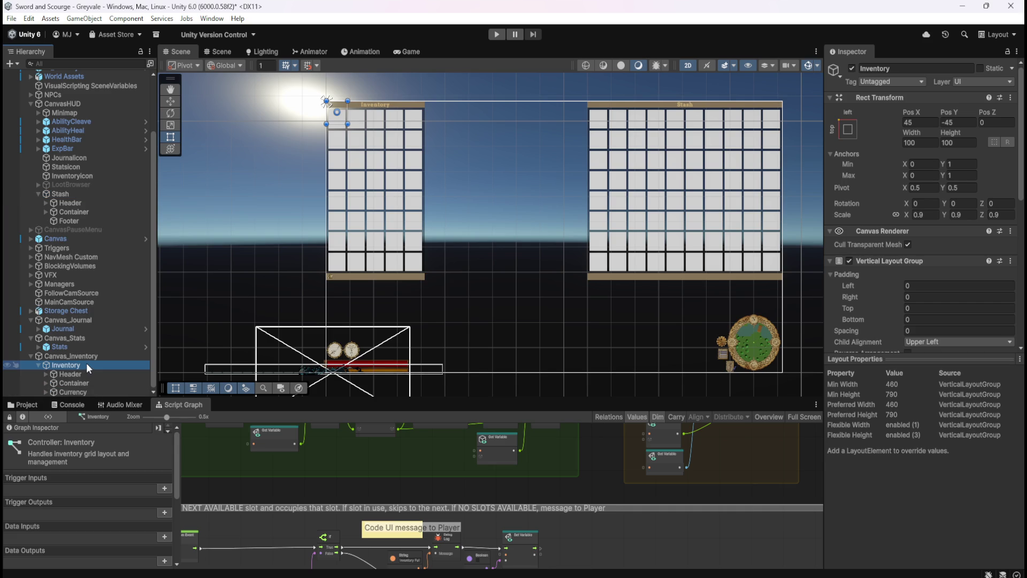
key("ctrl+s")
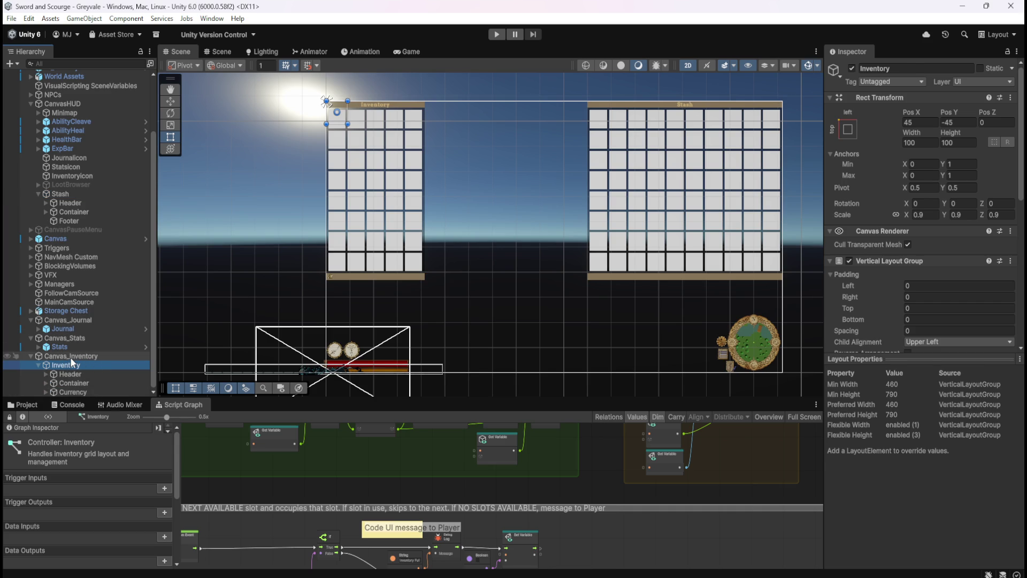
left_click(70, 356)
scroll(90, 267, "up", 5)
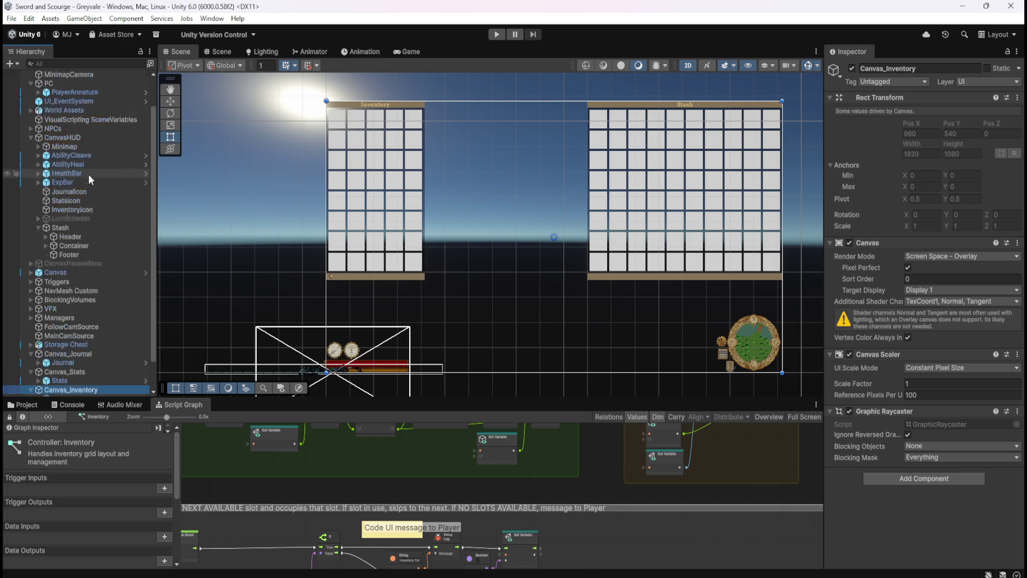
- Rename PlayerArmature's Inventory variable to CanvasInventory
left_click(83, 130)
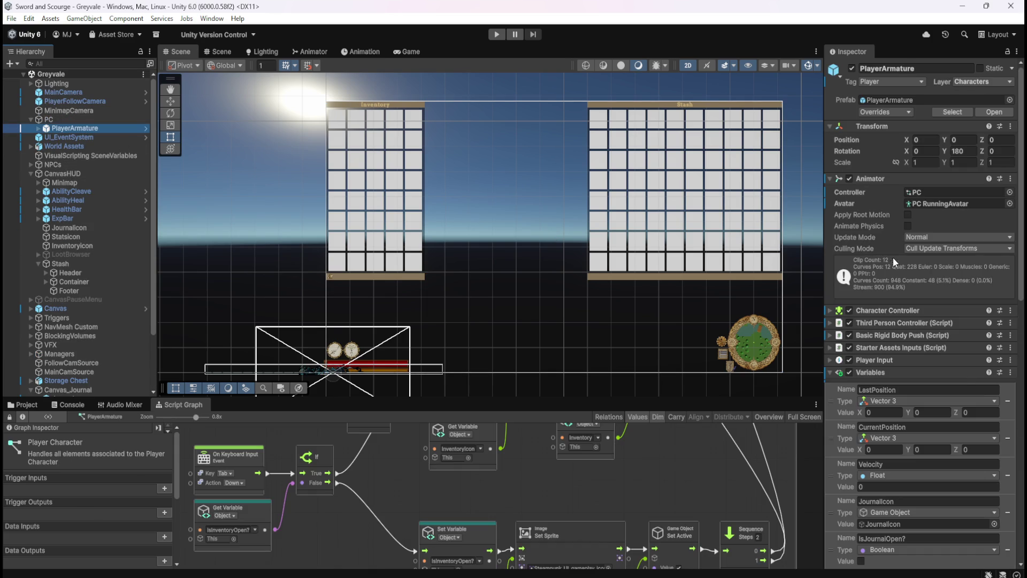
scroll(902, 357, "down", 5)
scroll(902, 357, "down", 5)
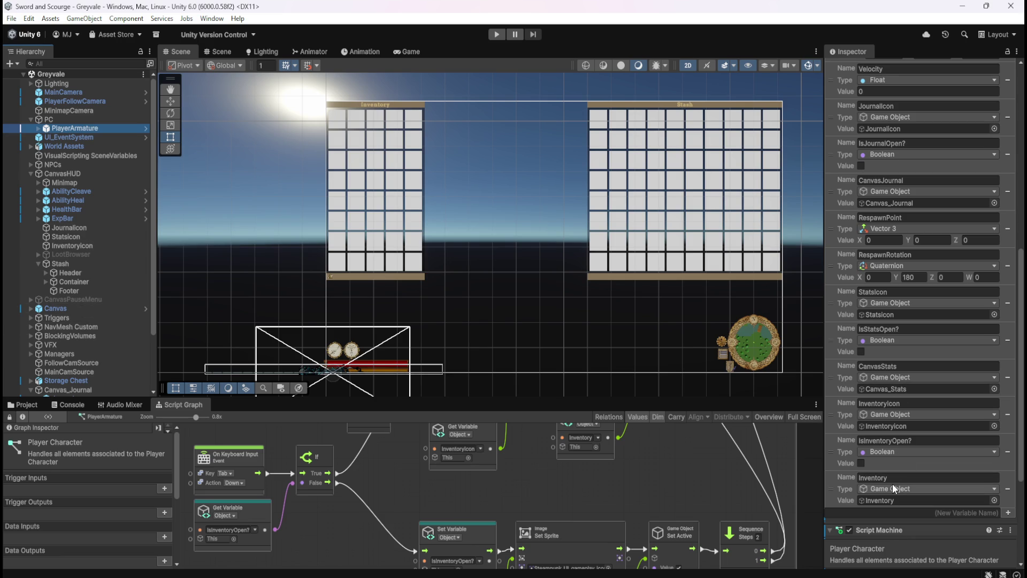
scroll(80, 298, "down", 3)
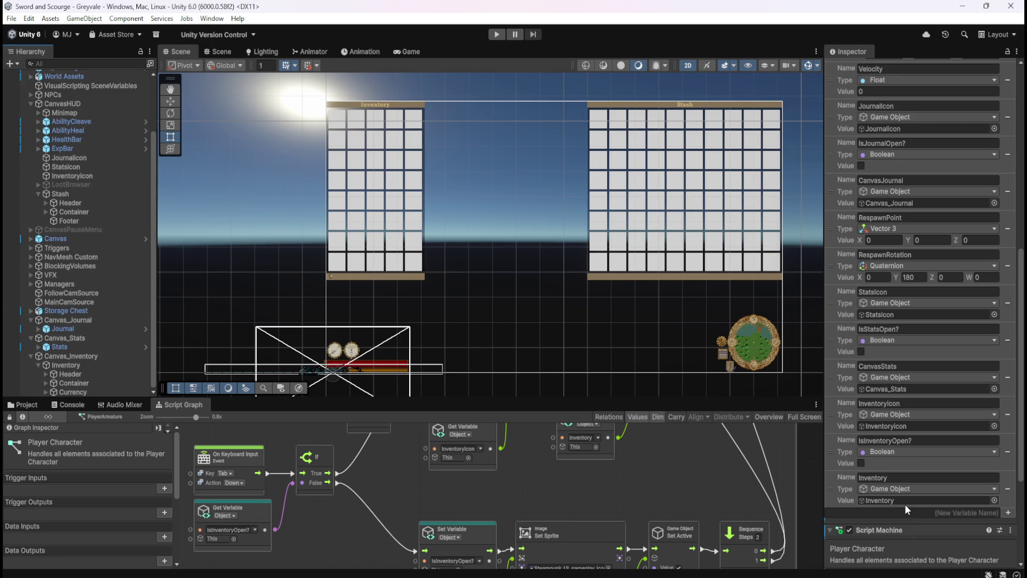
left_click(922, 479)
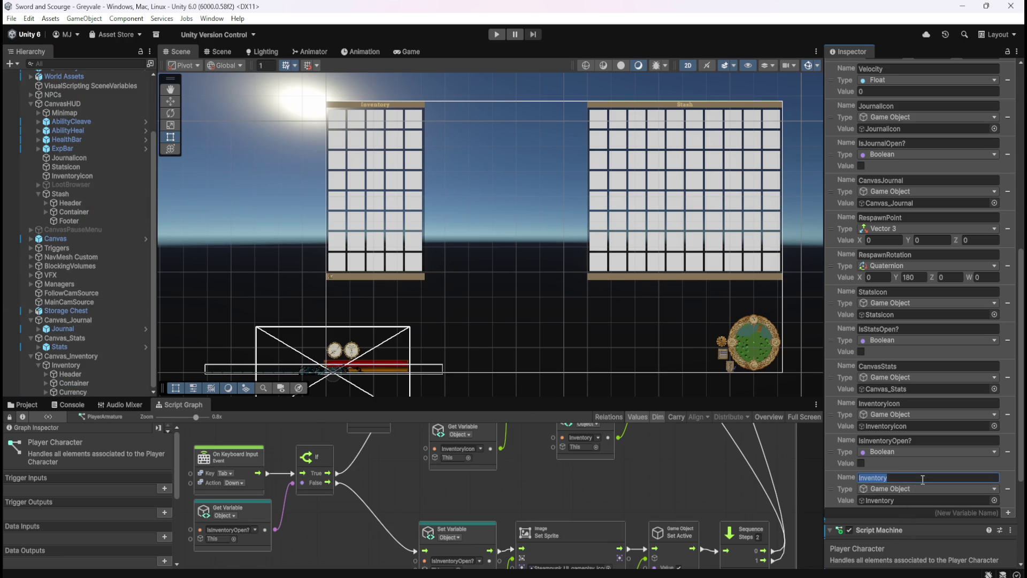
key("Home")
type("Canvas")
- Assign Canvas_Inventory as the CanvasInventory variable's value
left_click(77, 356)
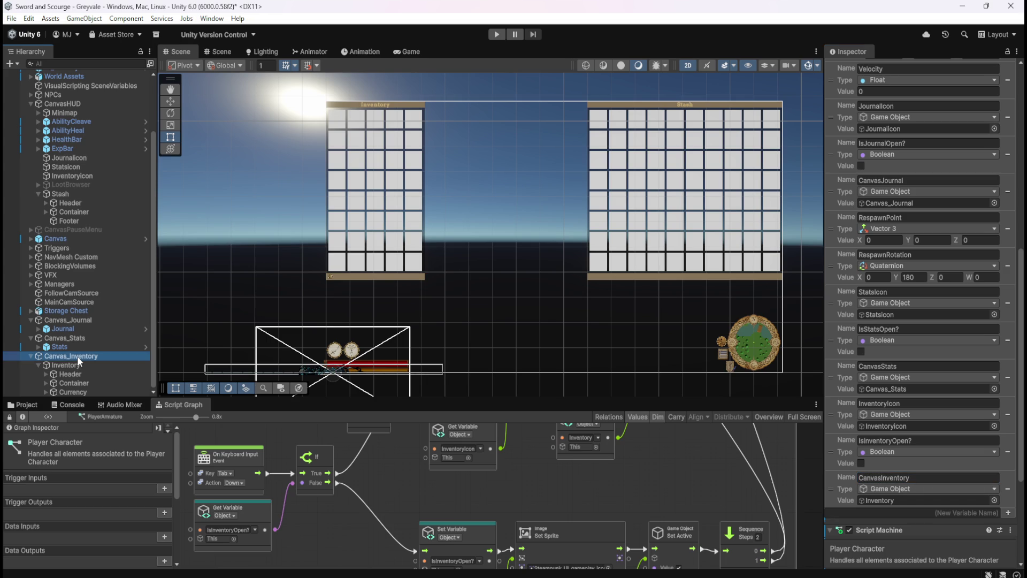
left_click_drag(77, 356, 891, 500)
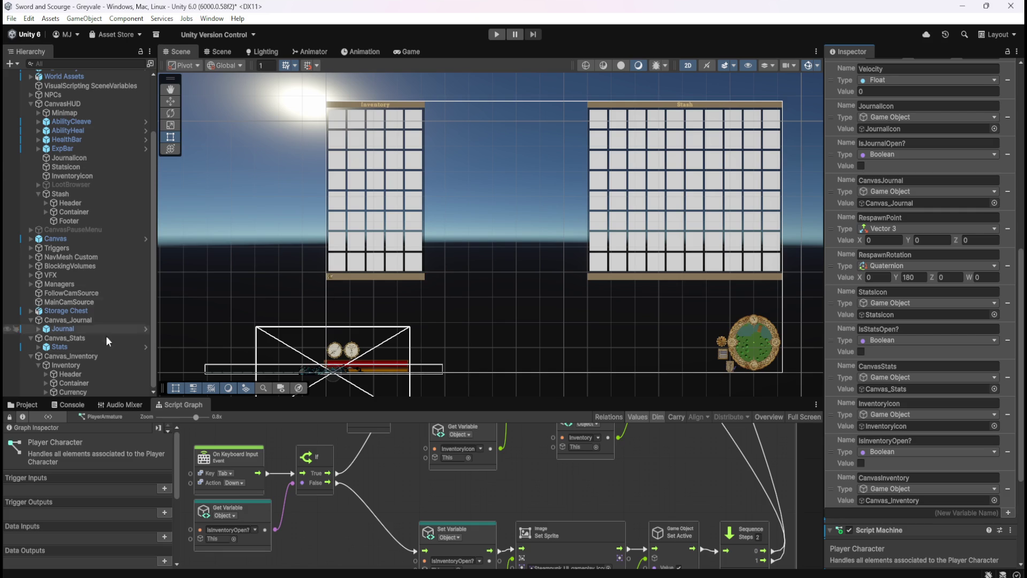
left_click(95, 356)
left_click(849, 243)
left_click(848, 243)
left_click(850, 243)
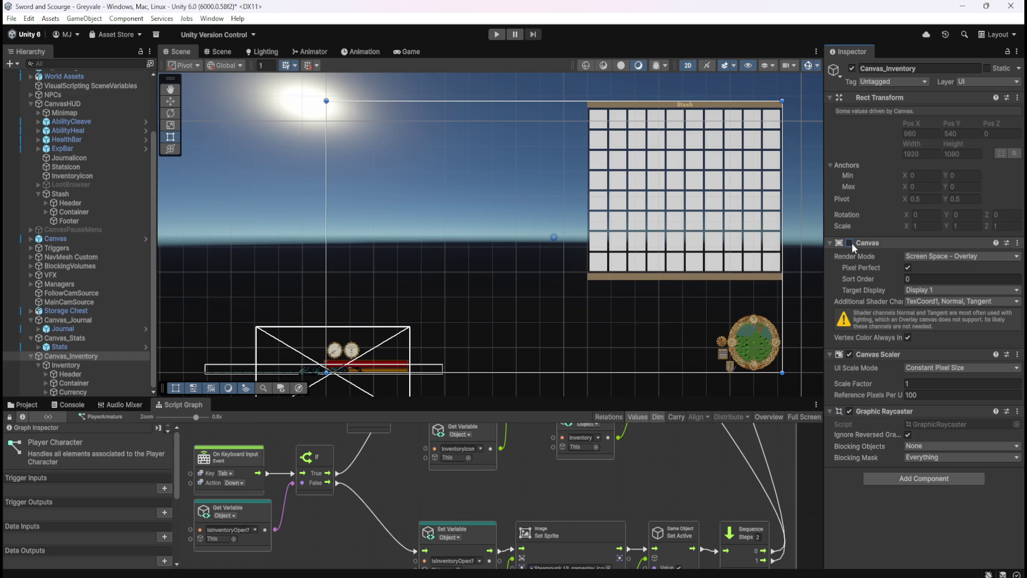
left_click(849, 243)
left_click(849, 243)
left_click(850, 243)
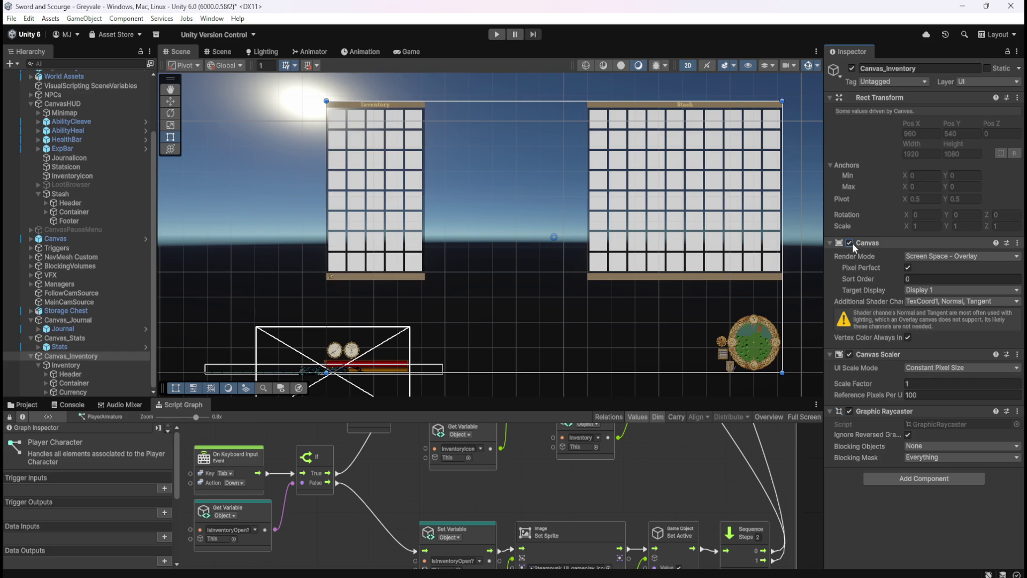
left_click(90, 365)
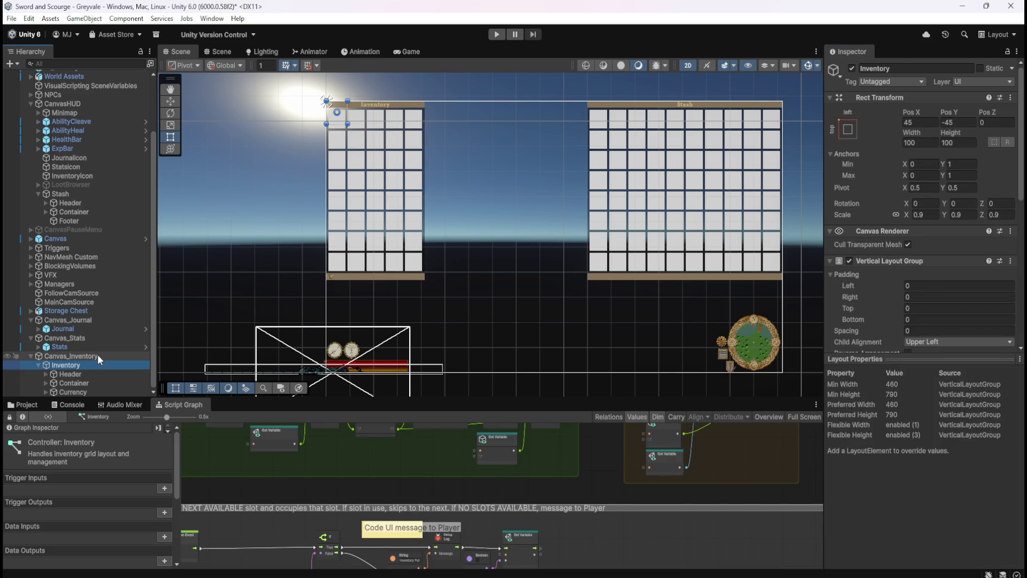
left_click(98, 356)
scroll(84, 177, "up", 5)
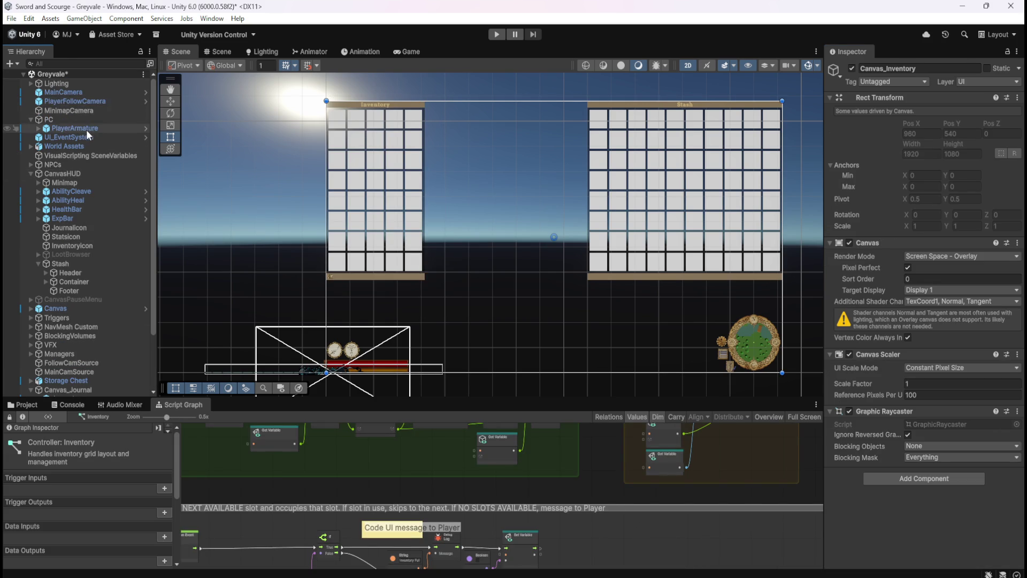
left_click(85, 128)
scroll(849, 453, "down", 12)
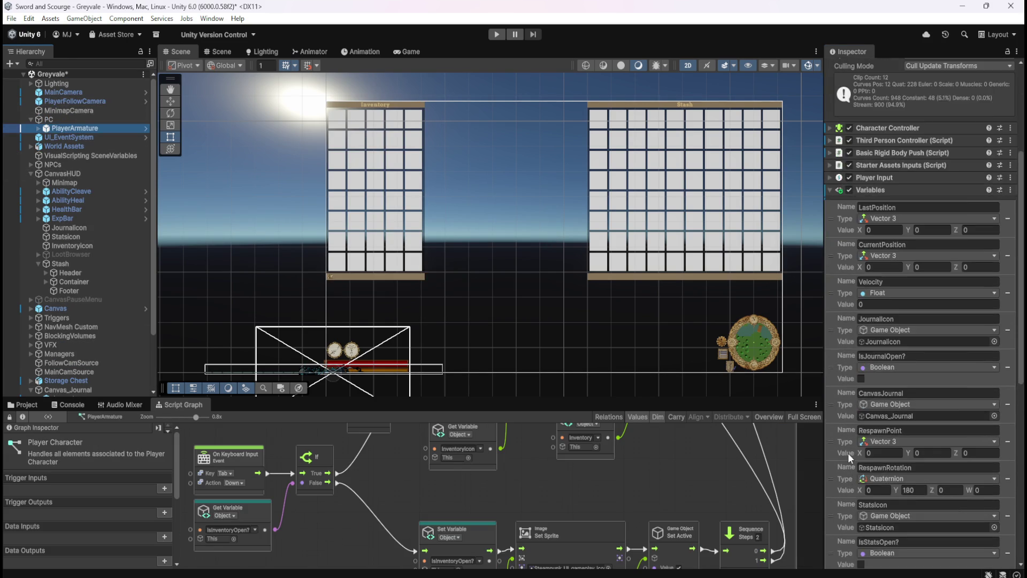
scroll(848, 450, "down", 3)
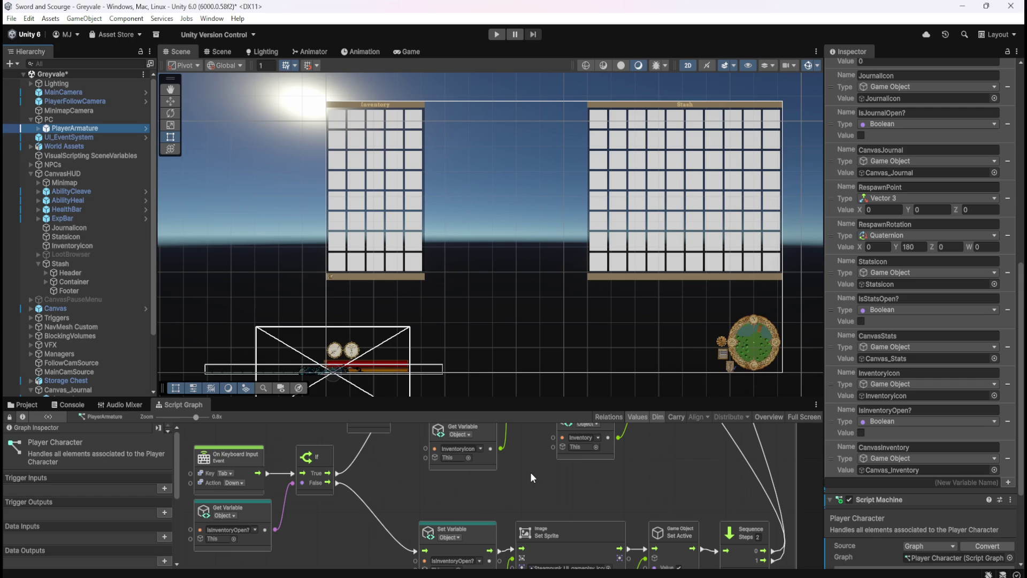
key("shift+space")
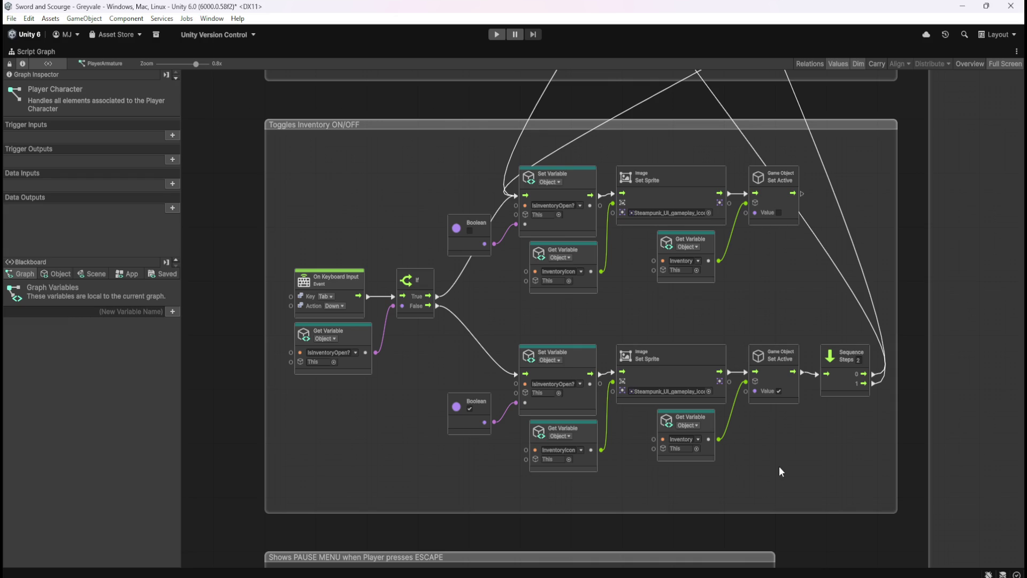
- Duplicate the Stats group's Canvas Set Enabled node twice, placing copies below each Set Active
left_click_drag(868, 223, 824, 452)
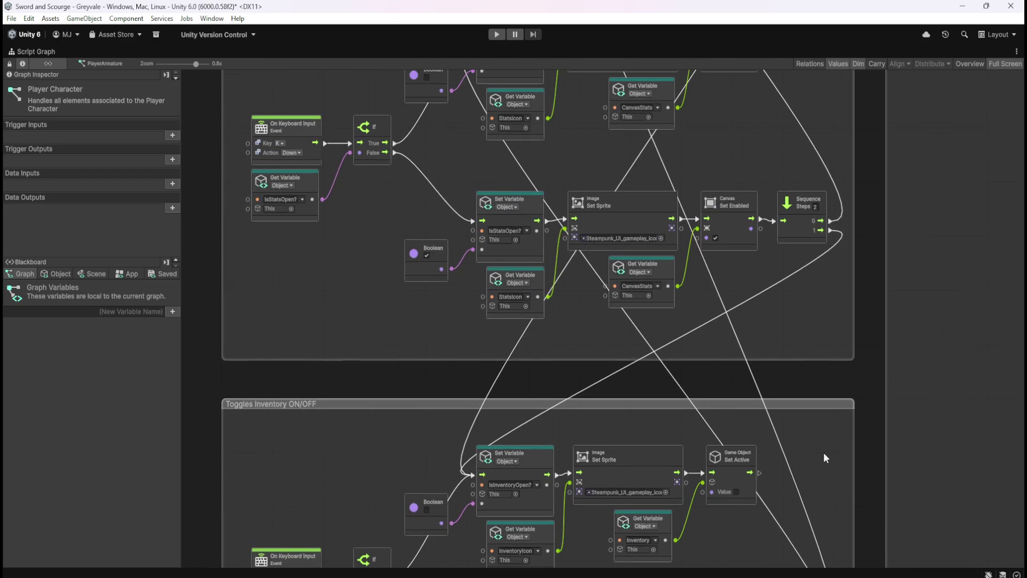
left_click(750, 245)
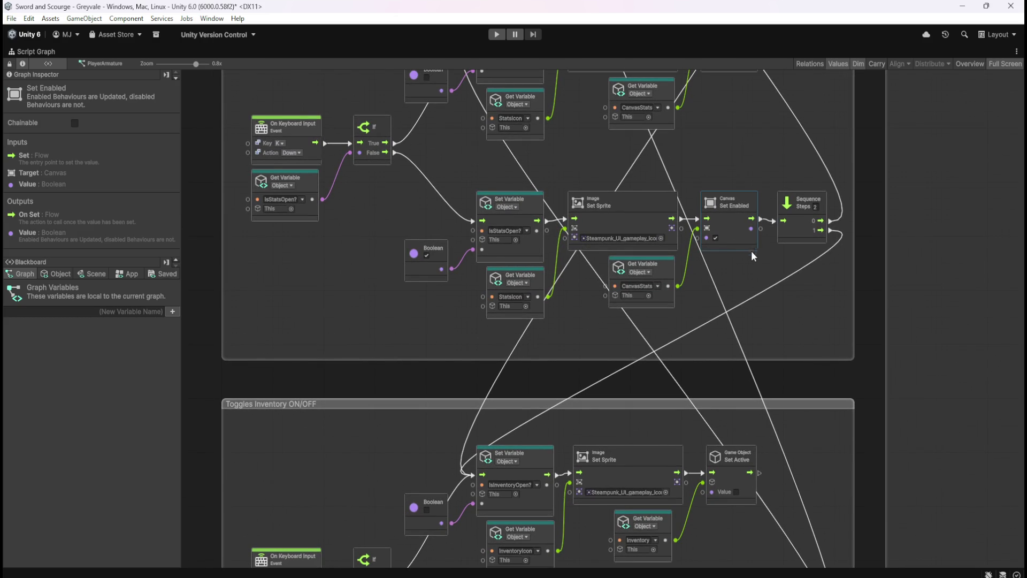
scroll(813, 360, "down", 5)
key("ctrl+d")
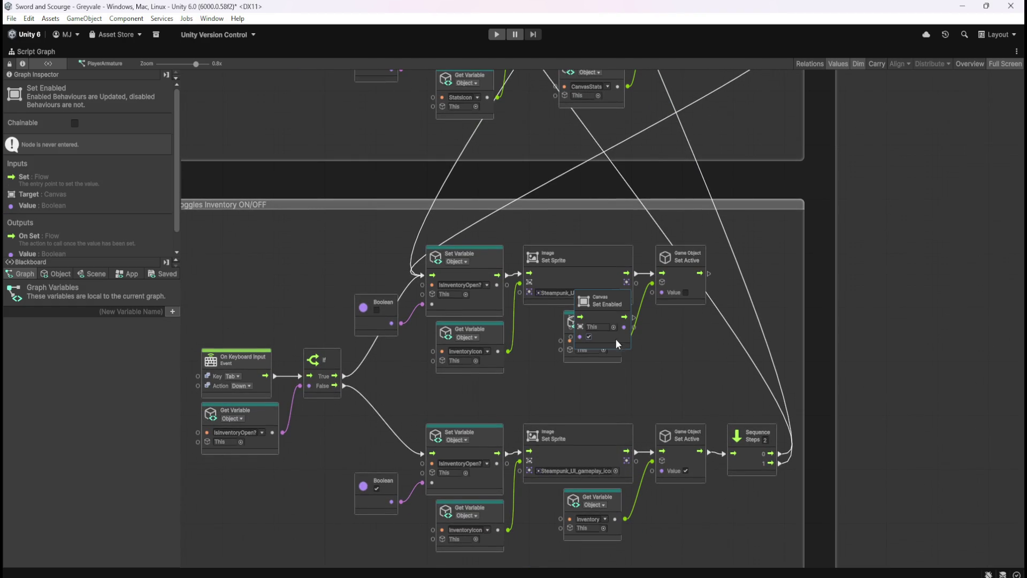
mouse_move(630, 339)
left_mouse_down()
mouse_move(685, 442)
mouse_move(707, 548)
mouse_move(707, 538)
left_mouse_up()
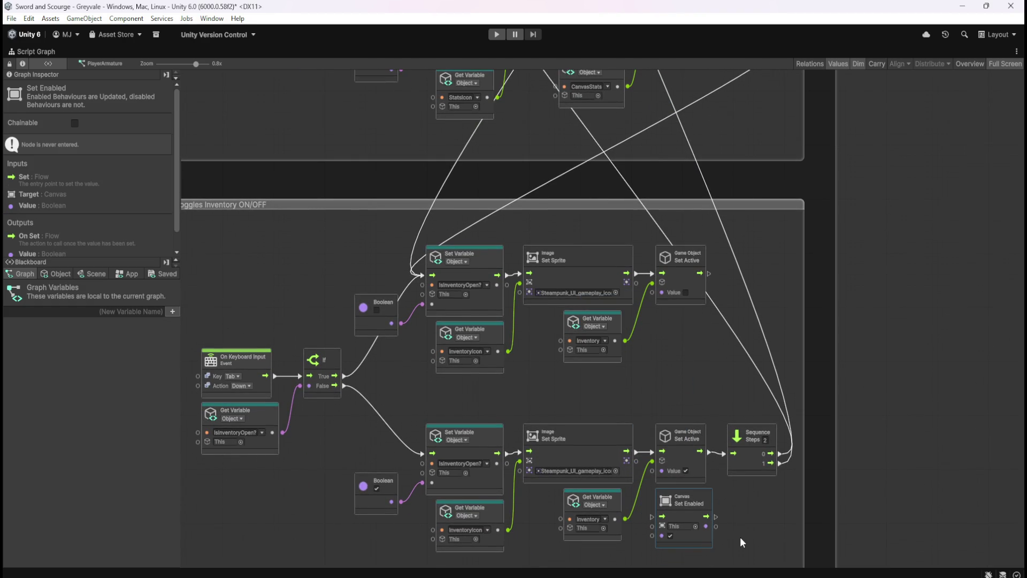
key("ctrl+d")
mouse_move(618, 297)
left_mouse_down()
mouse_move(658, 324)
mouse_move(706, 321)
left_mouse_up()
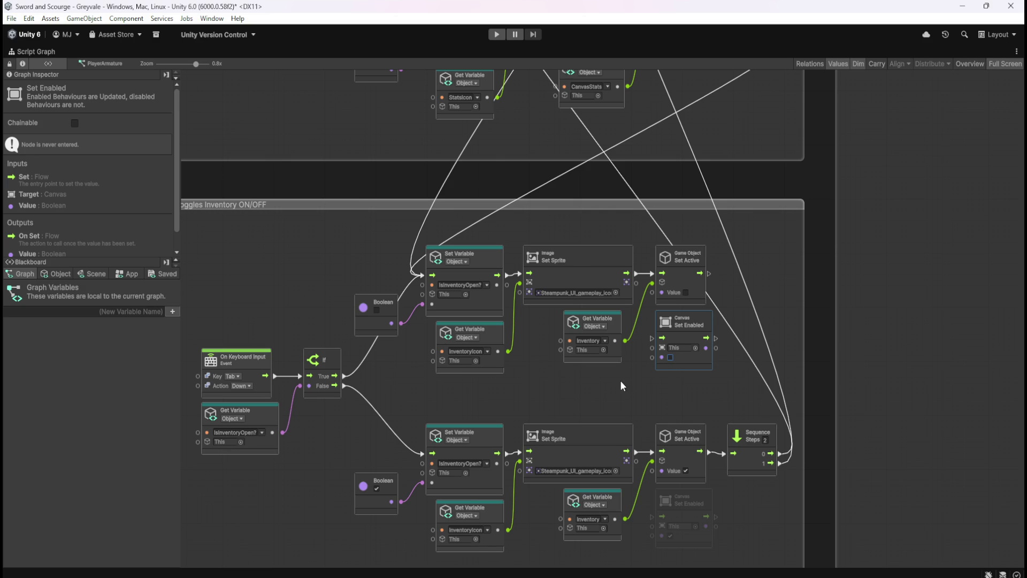
- Make both new Get Variable nodes read CanvasInventory and nudge them into position
left_click_drag(592, 396, 649, 385)
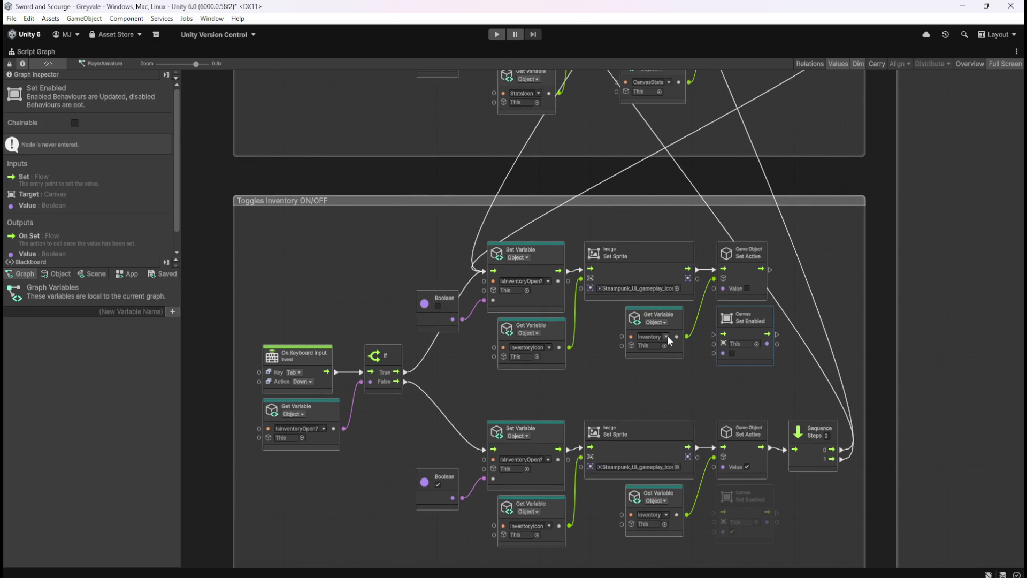
left_click(669, 353)
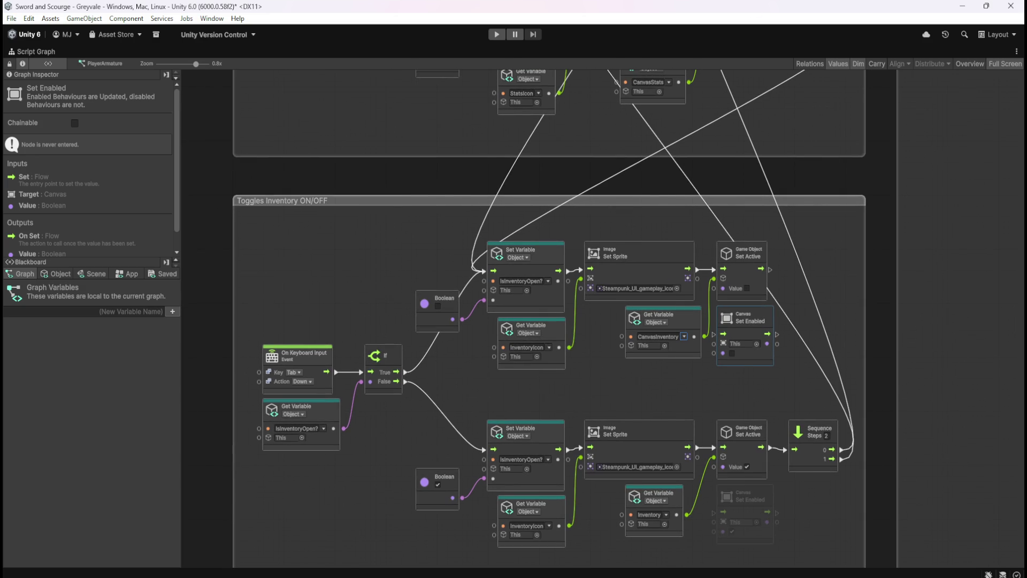
left_click(666, 515)
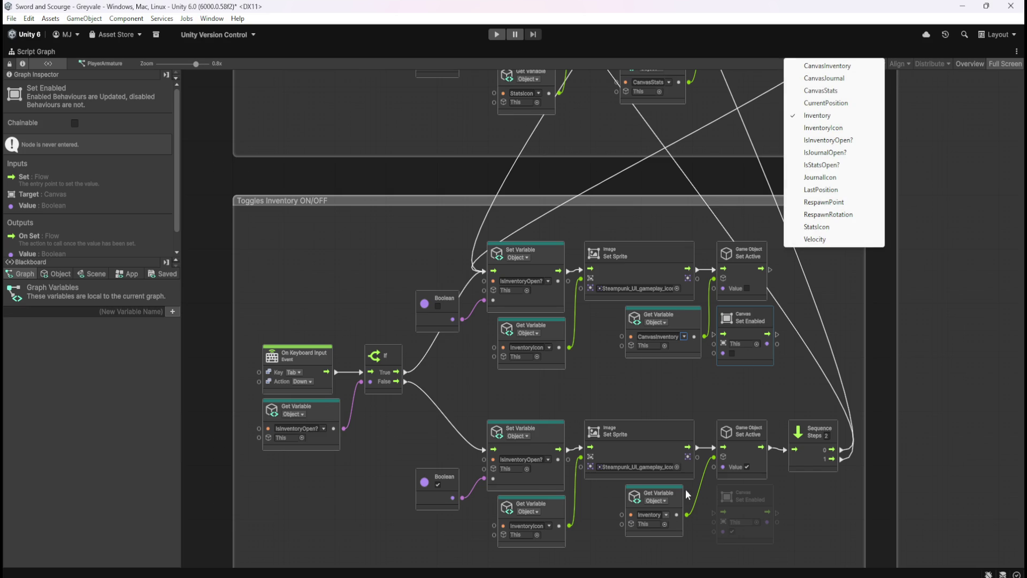
left_click(833, 67)
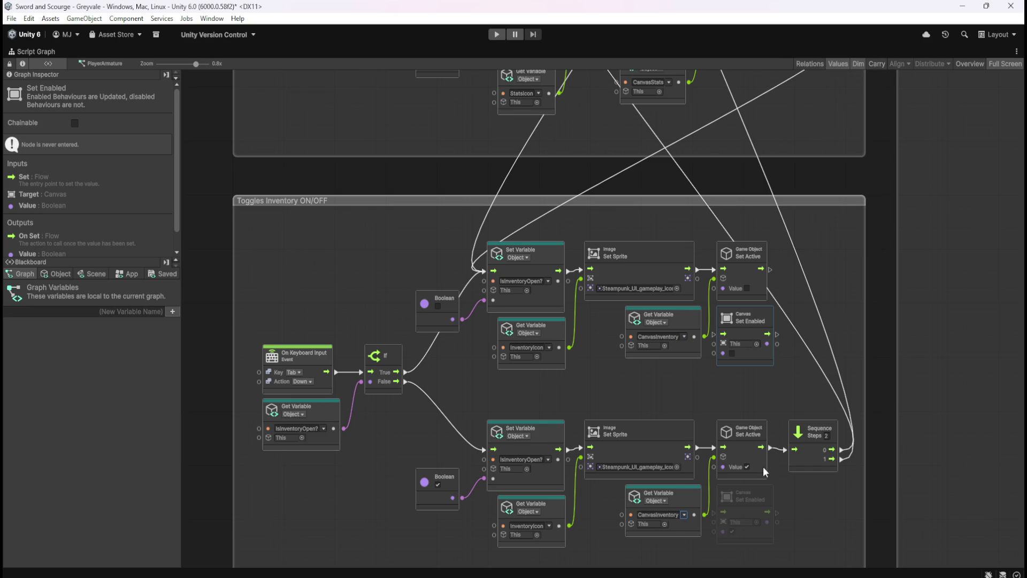
scroll(745, 509, "up", 1)
left_click(685, 301)
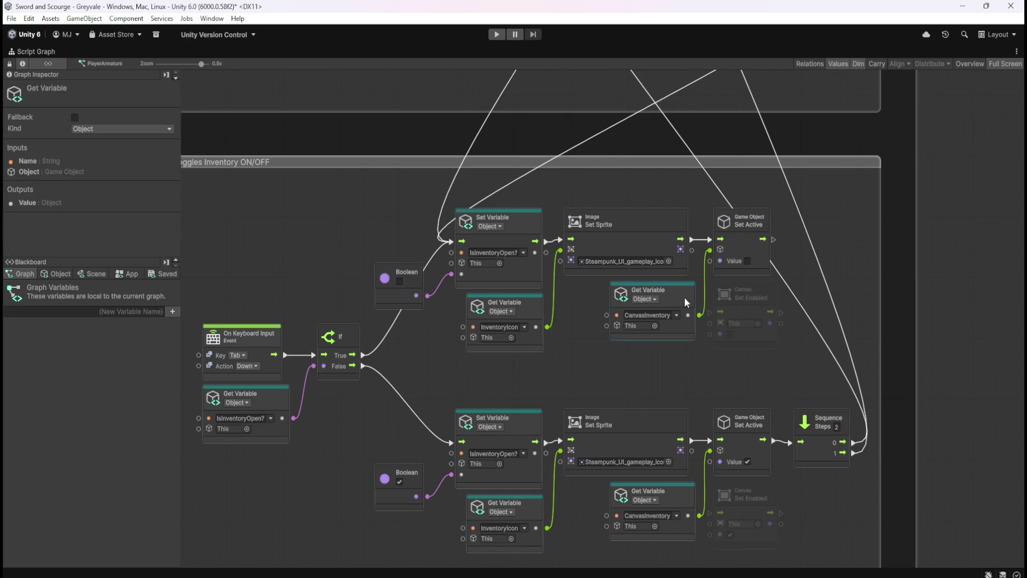
left_click(672, 493, "ctrl")
left_click_drag(680, 497, 673, 496)
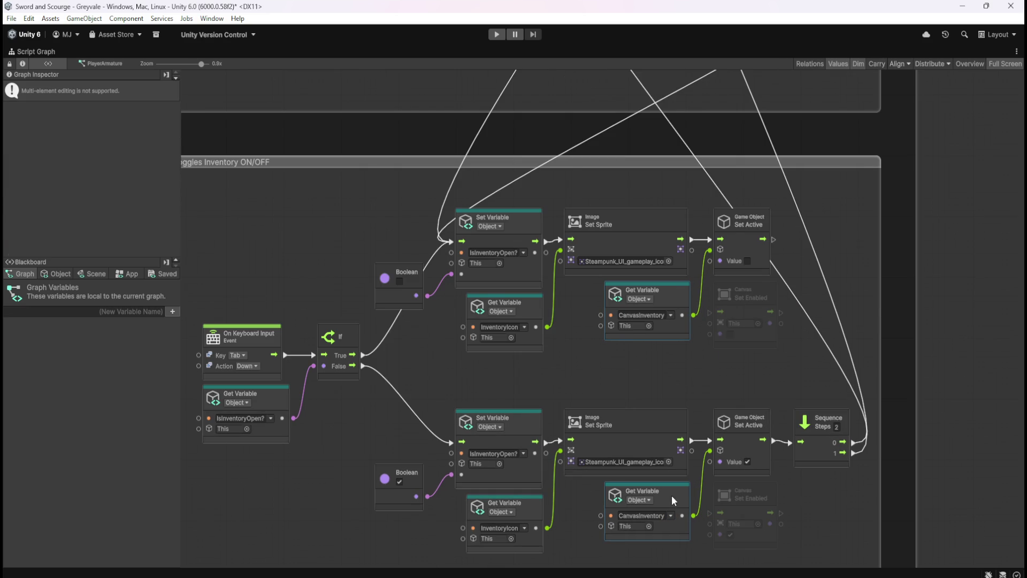
left_click(720, 376)
- Wire CanvasInventory into both Set Enabled targets and route the Set Sprite flows through them into Sequence
left_click_drag(694, 315, 711, 328)
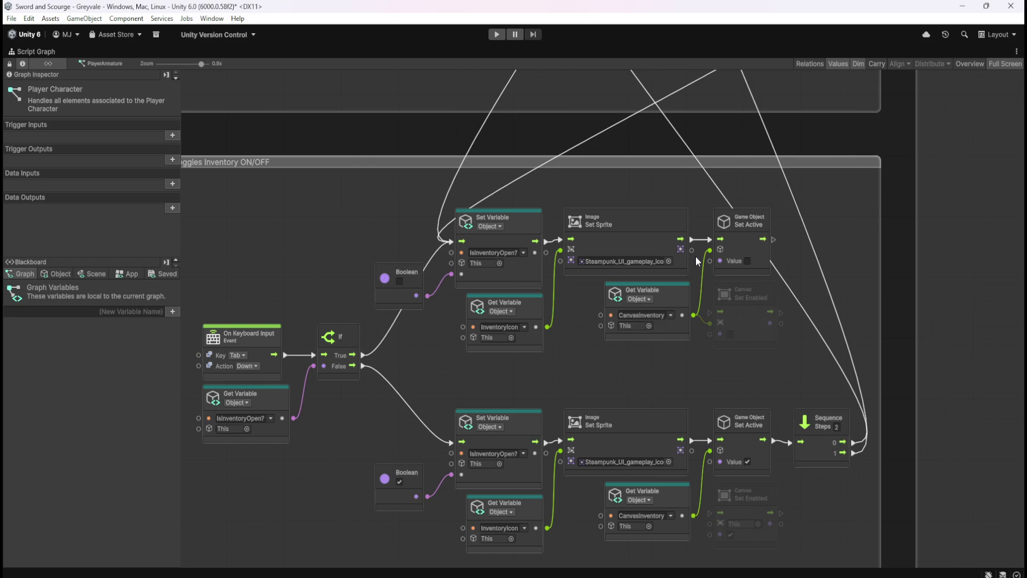
left_click_drag(693, 239, 711, 319)
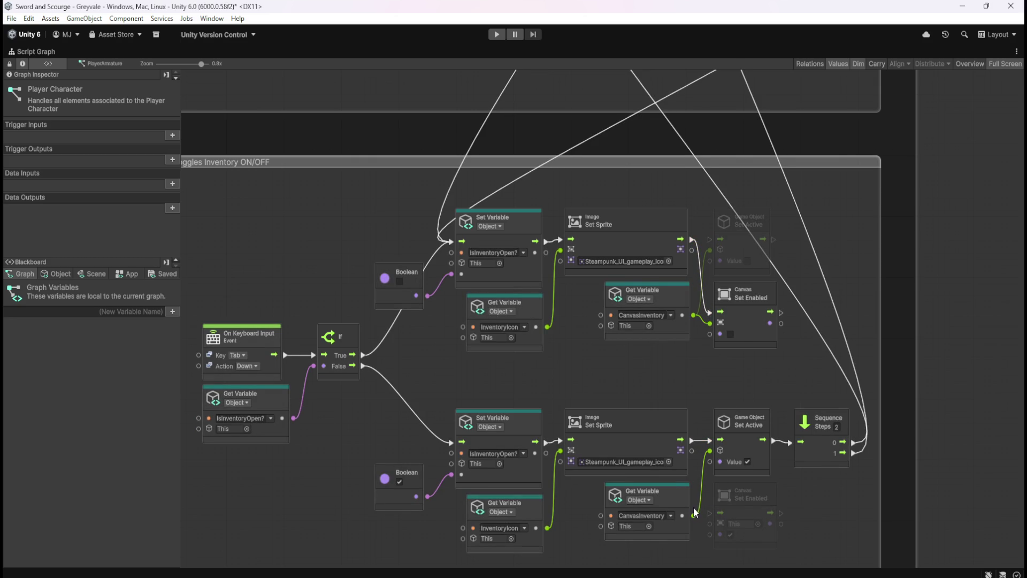
mouse_move(692, 515)
left_mouse_down()
mouse_move(707, 524)
mouse_move(698, 539)
left_mouse_up()
left_click_drag(695, 442, 709, 512)
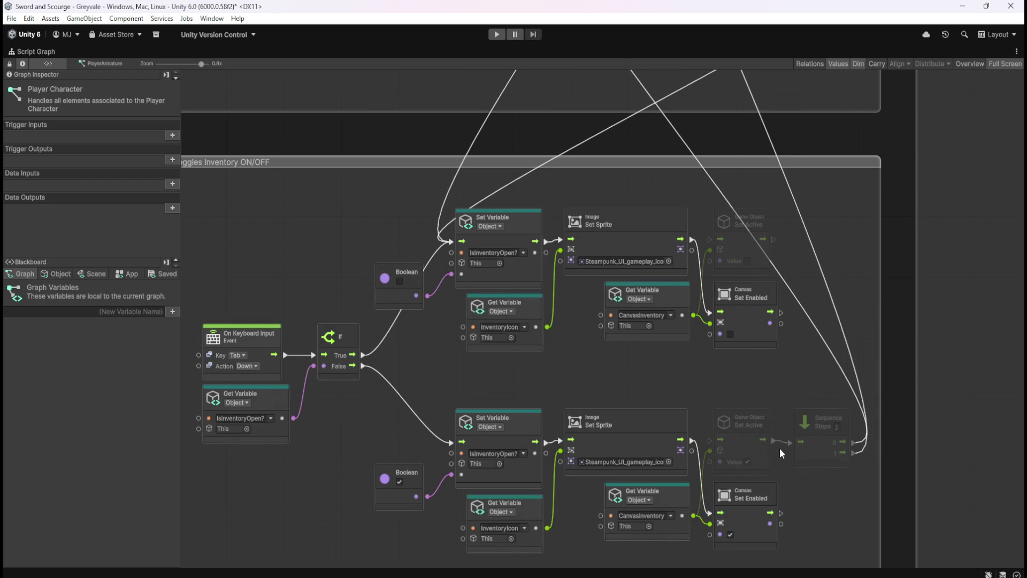
left_click_drag(781, 513, 790, 442)
- Delete both old Set Active nodes and tidy the Set Enabled and Sequence nodes into place
left_click(746, 444)
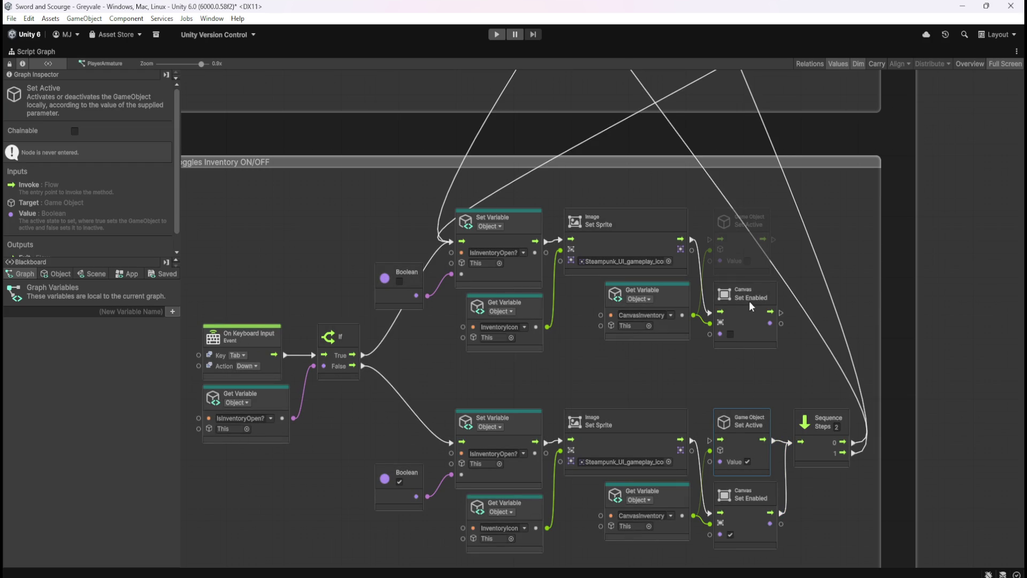
left_click(741, 238, "shift")
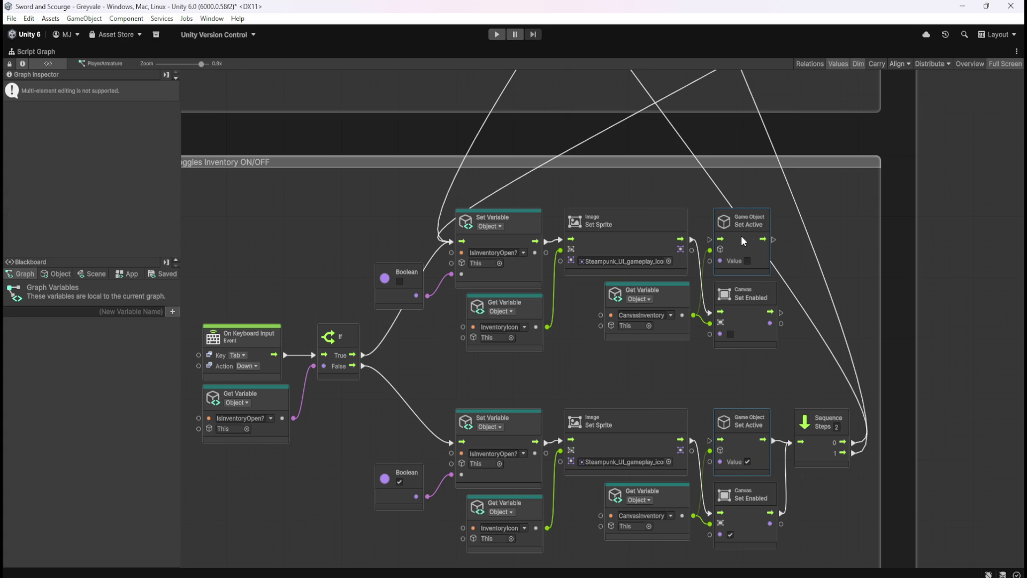
key("Delete")
left_click_drag(748, 311, 743, 239)
left_click_drag(756, 497, 749, 441)
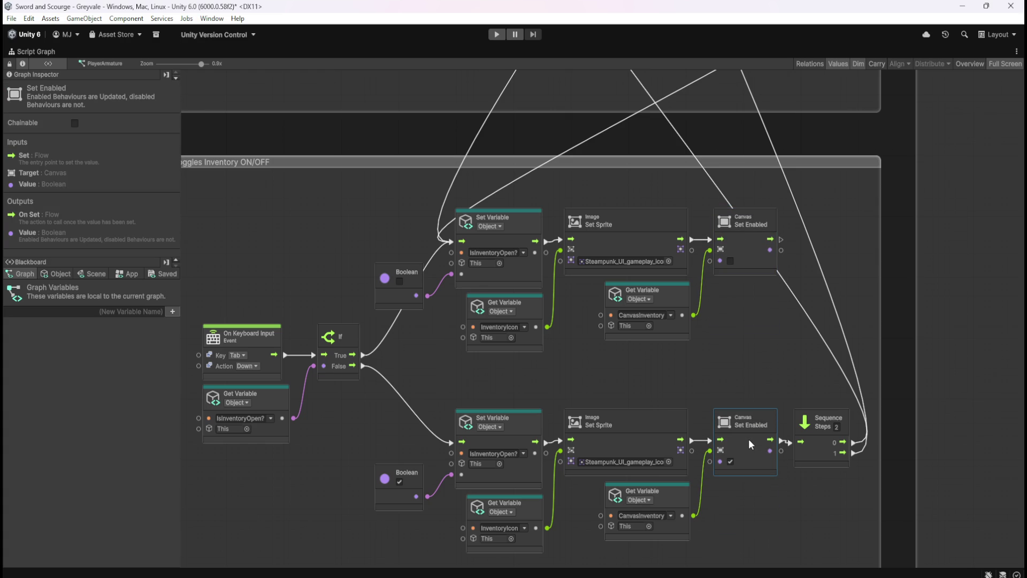
left_click(824, 462)
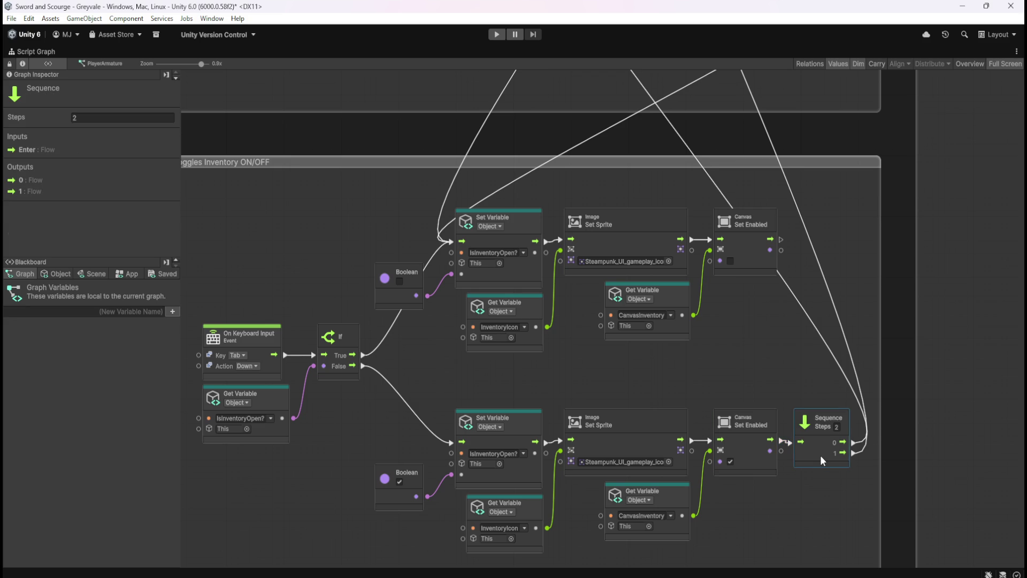
left_click_drag(820, 460, 825, 460)
left_click(787, 386)
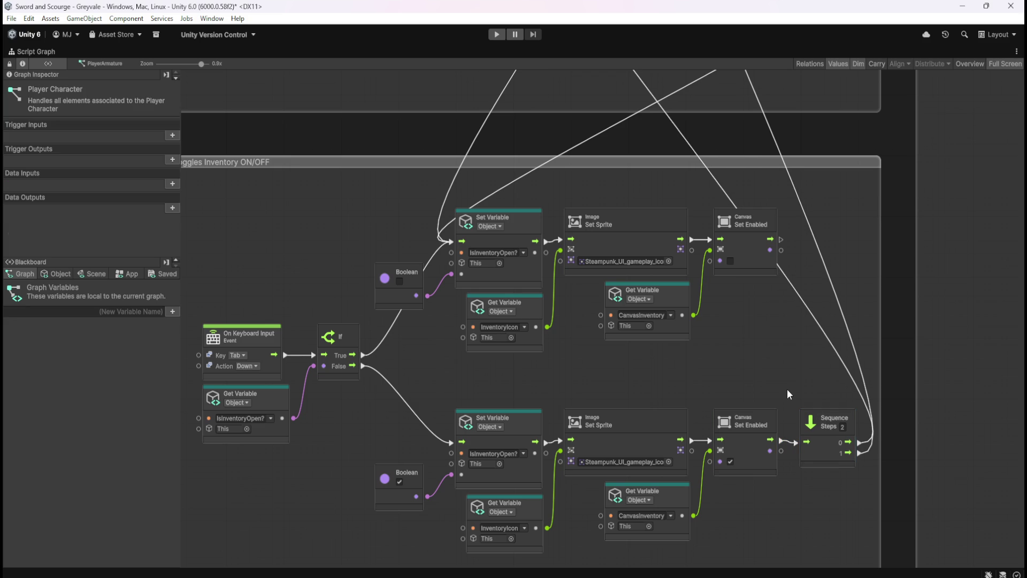
mouse_move(762, 340)
left_mouse_down()
mouse_move(811, 311)
mouse_move(786, 293)
left_mouse_up()
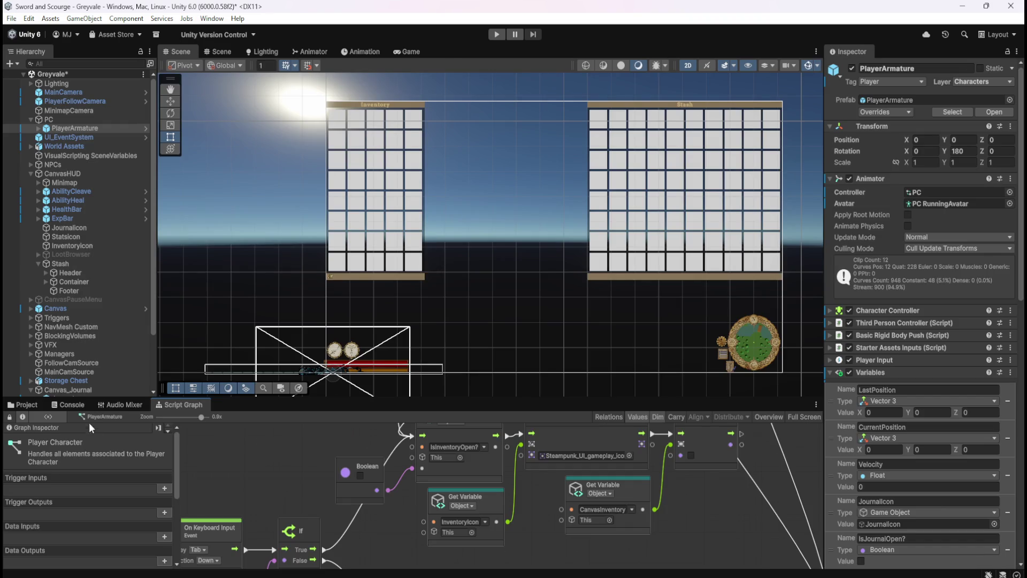
scroll(98, 348, "down", 5)
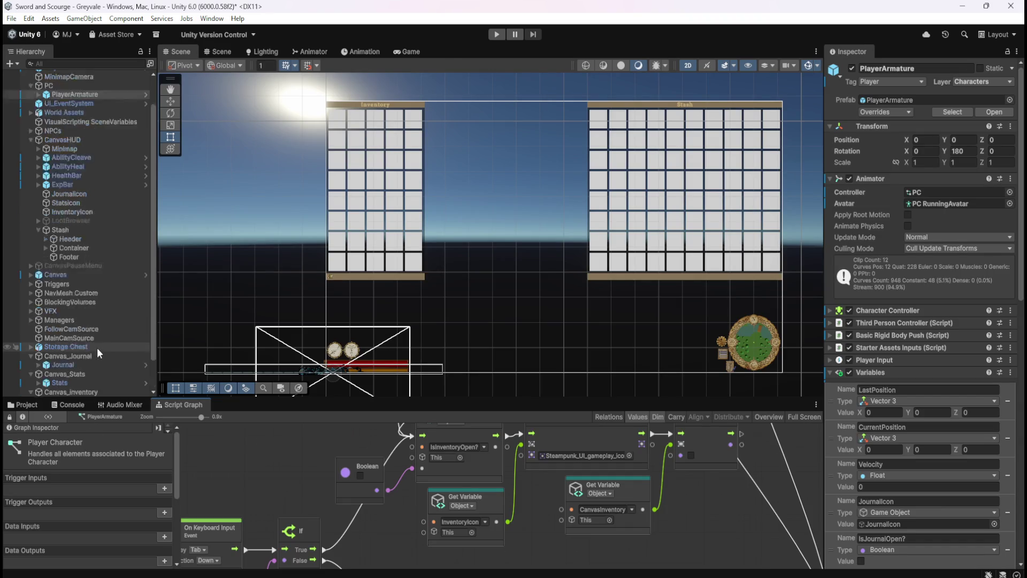
- Save the scene and uncheck Canvas_Inventory's Canvas component after comparing the Journal and Stats canvases
key("ctrl+s")
left_click(91, 354)
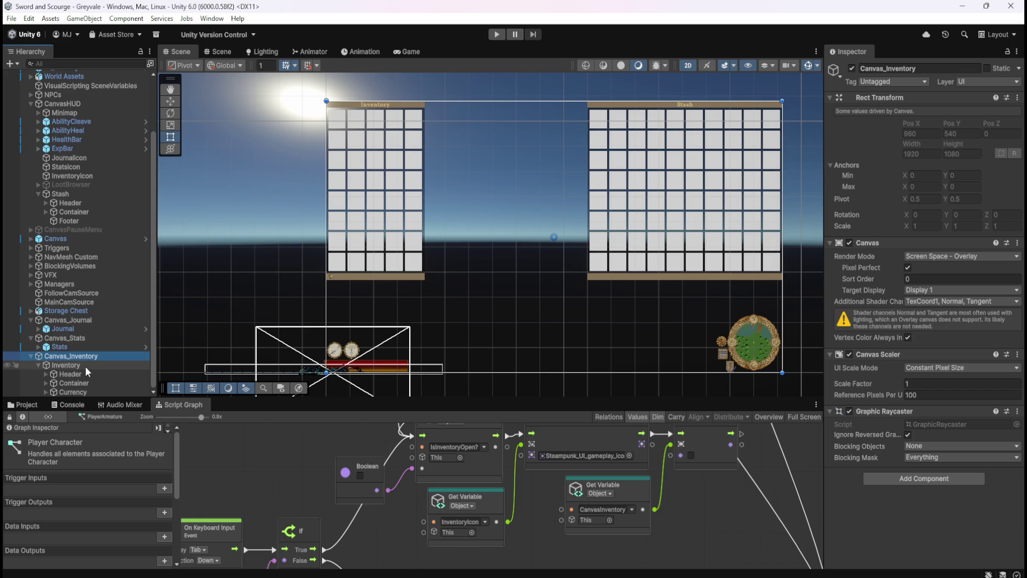
left_click(79, 321)
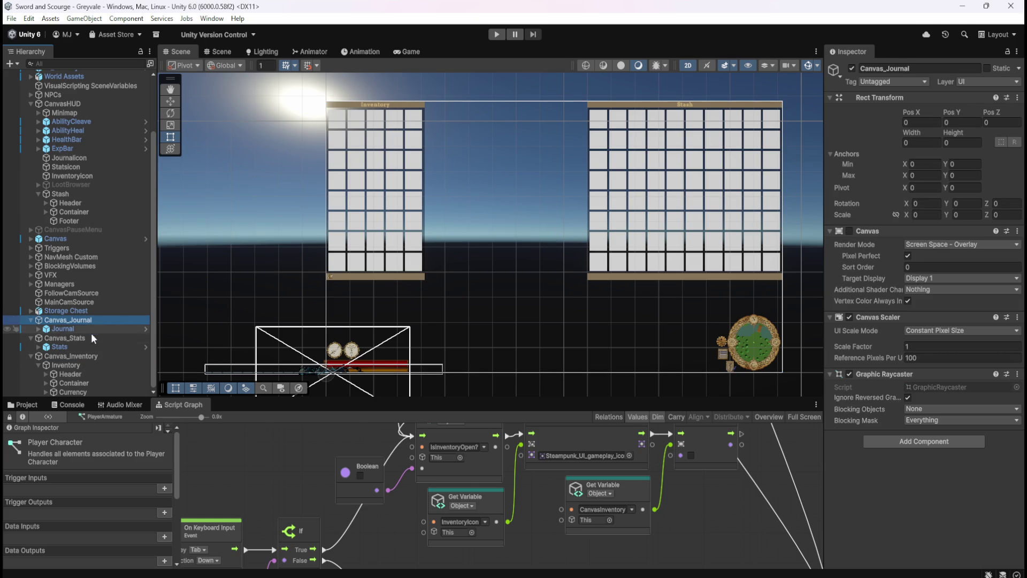
left_click(86, 339)
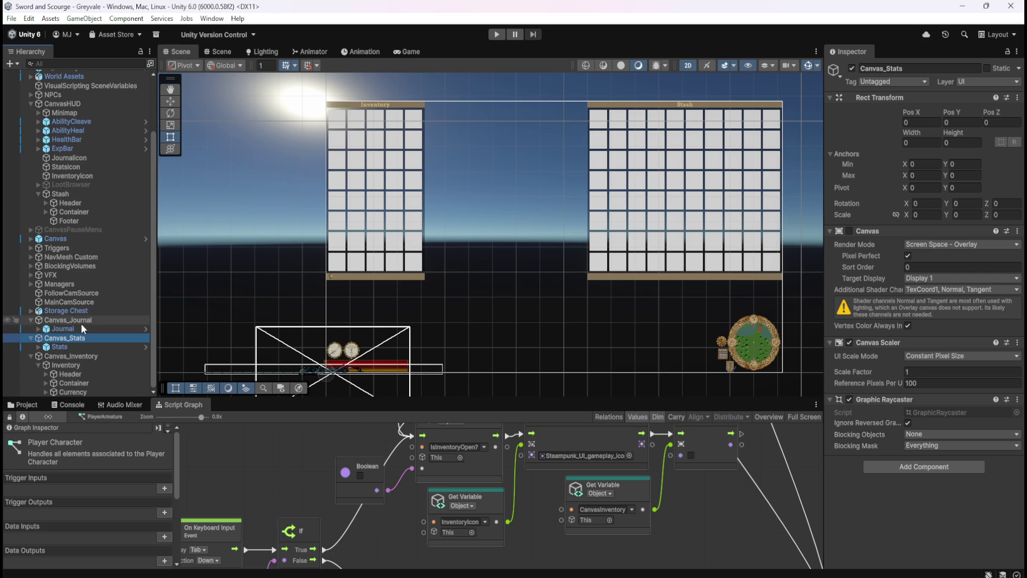
left_click(75, 356)
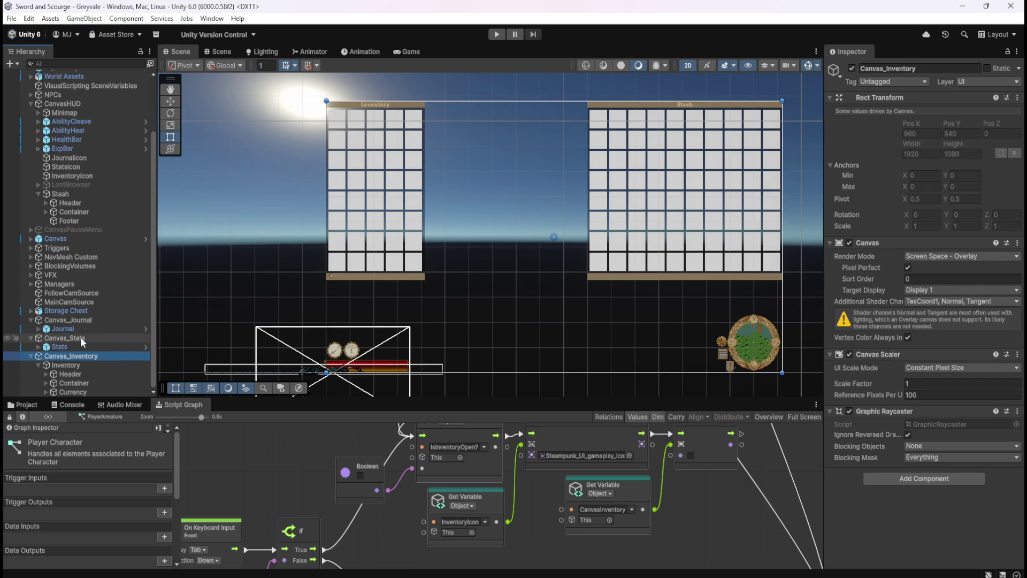
left_click(849, 243)
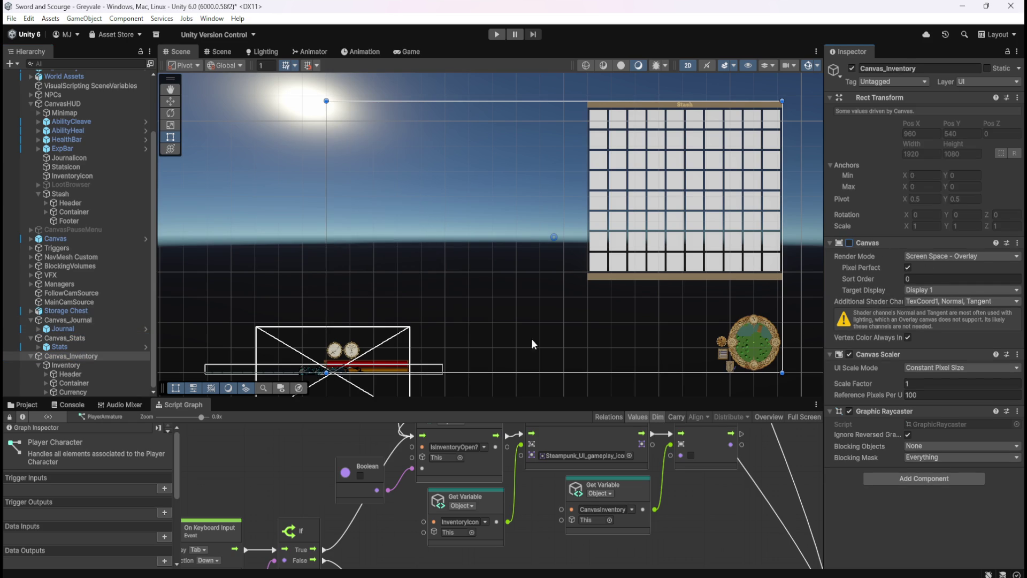
left_click(75, 338)
left_click(77, 320)
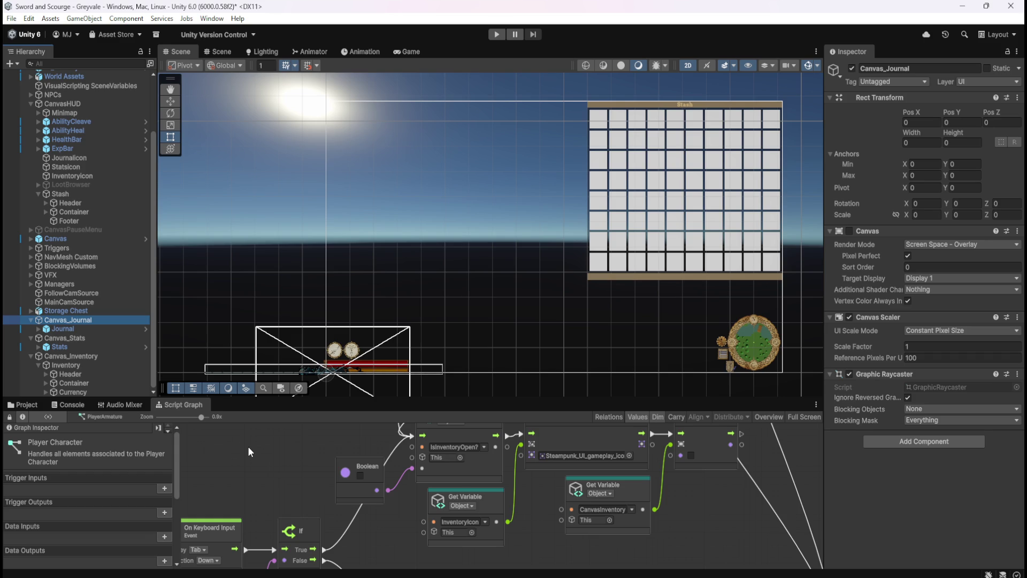
- Check the script graph full-window, restore the layout, and start play mode
key("shift+space")
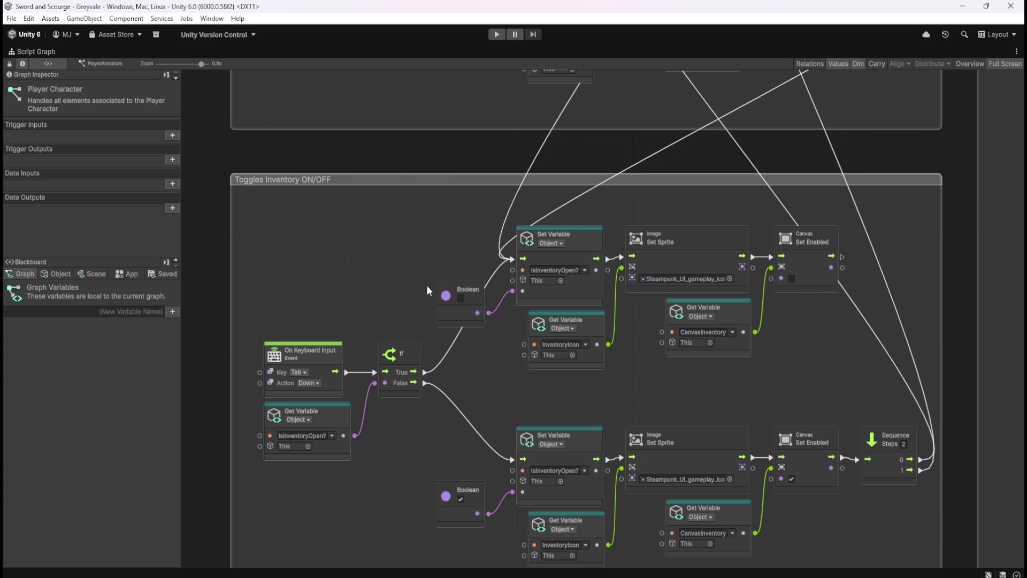
key("shift+space")
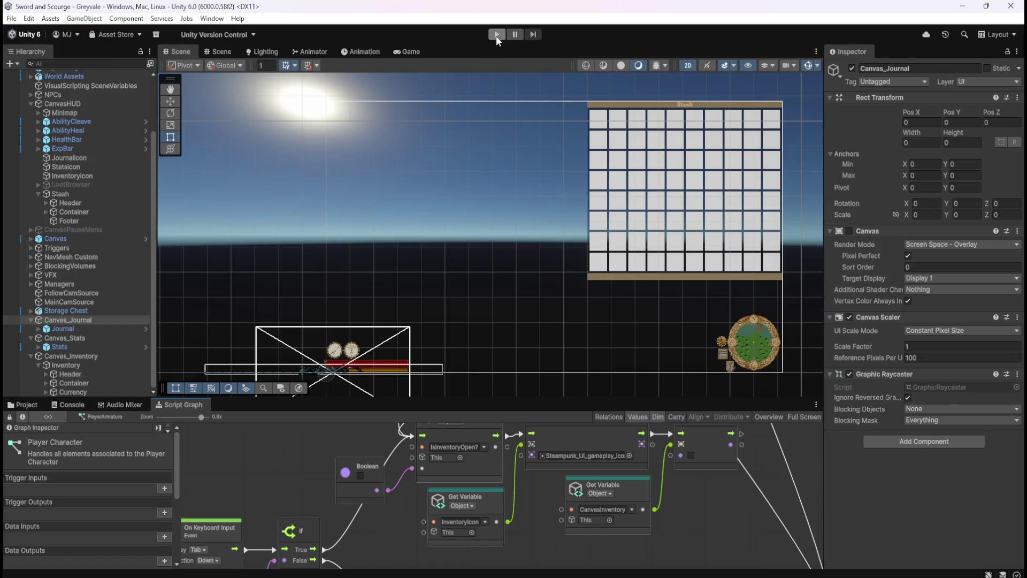
key("shift+space")
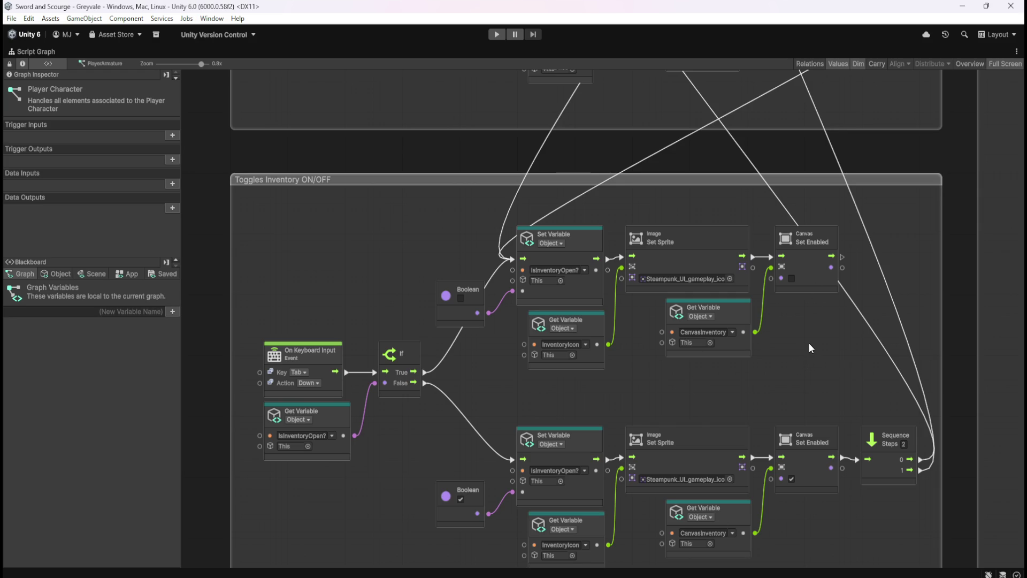
scroll(795, 370, "down", 5)
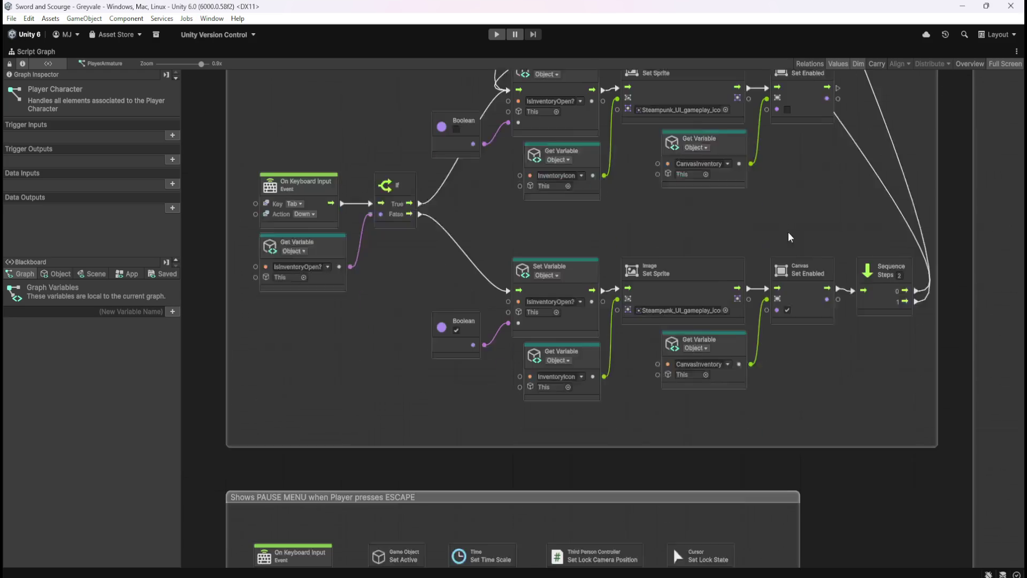
scroll(788, 232, "up", 3)
key("shift+space")
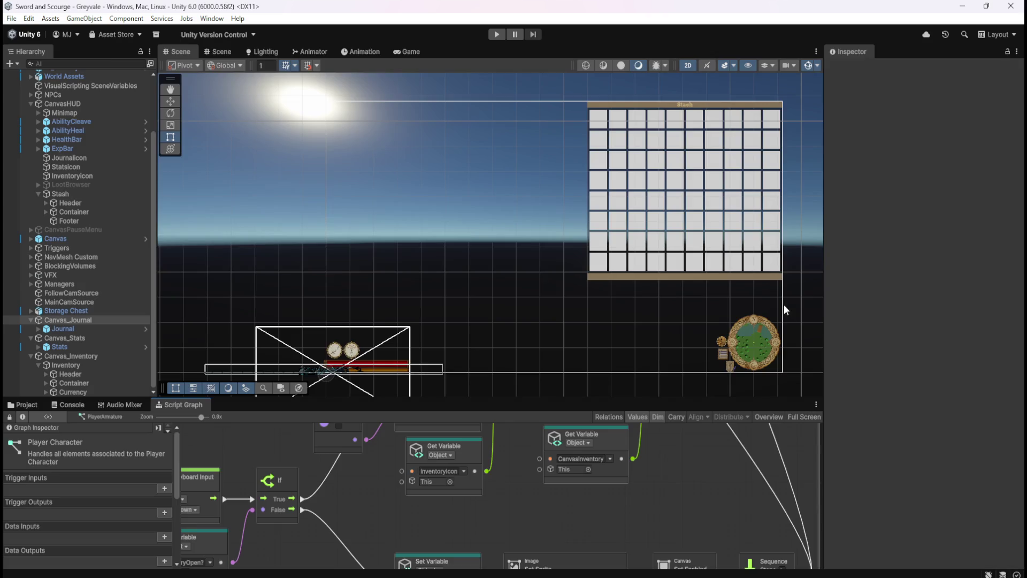
left_click(497, 35)
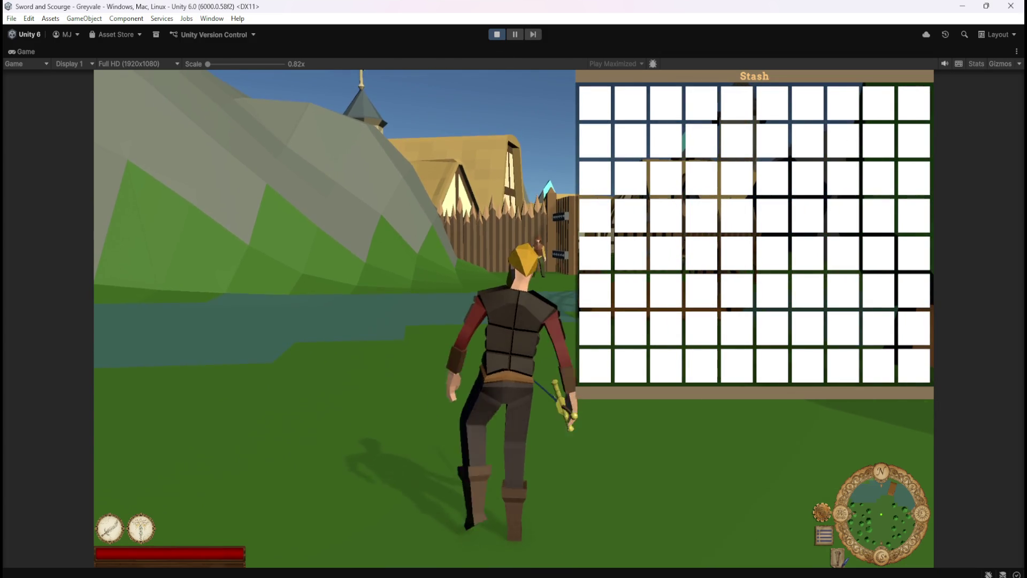
- Test the I and C keys, opening and toggling the Inventory and Character Stats panels
key("i")
key("c")
key("c")
key("c")
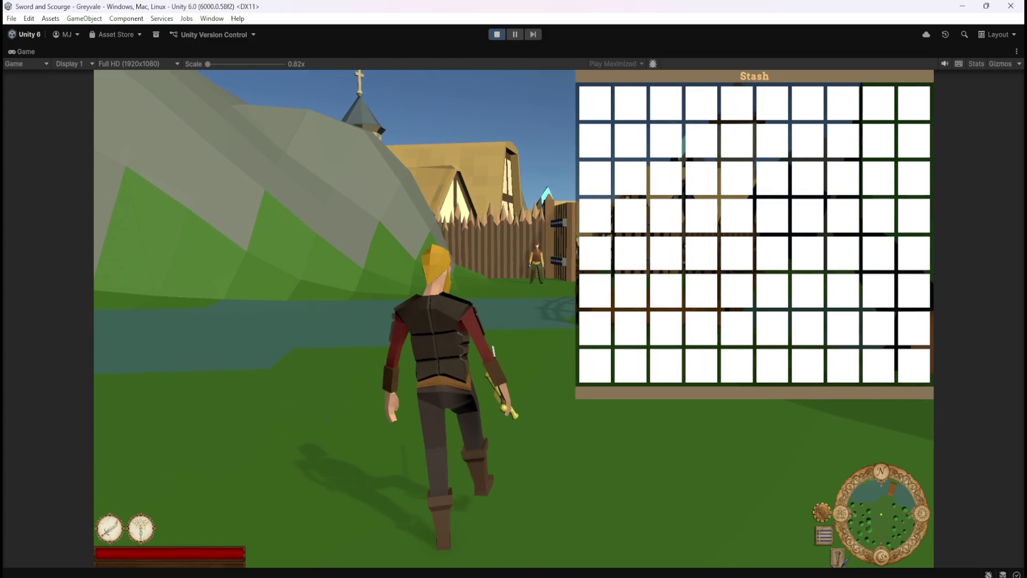
key("i")
key("i")
key("i")
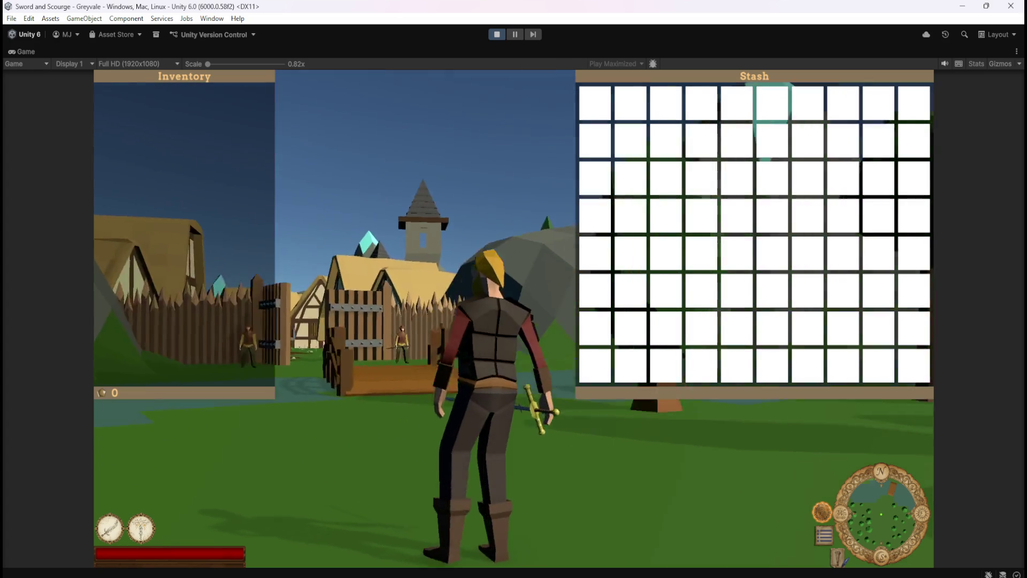
key("i")
key("i")
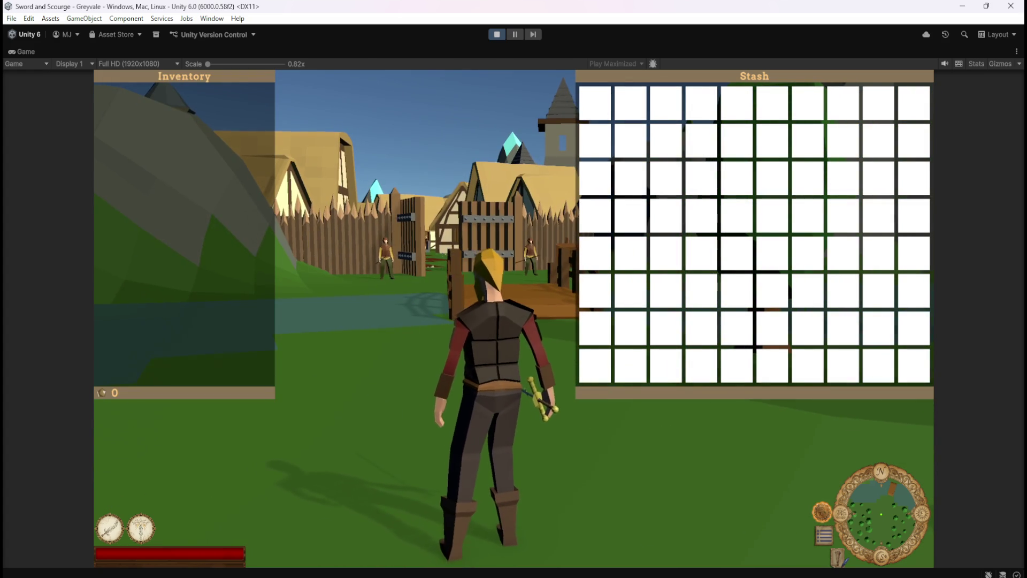
key("i")
key("c")
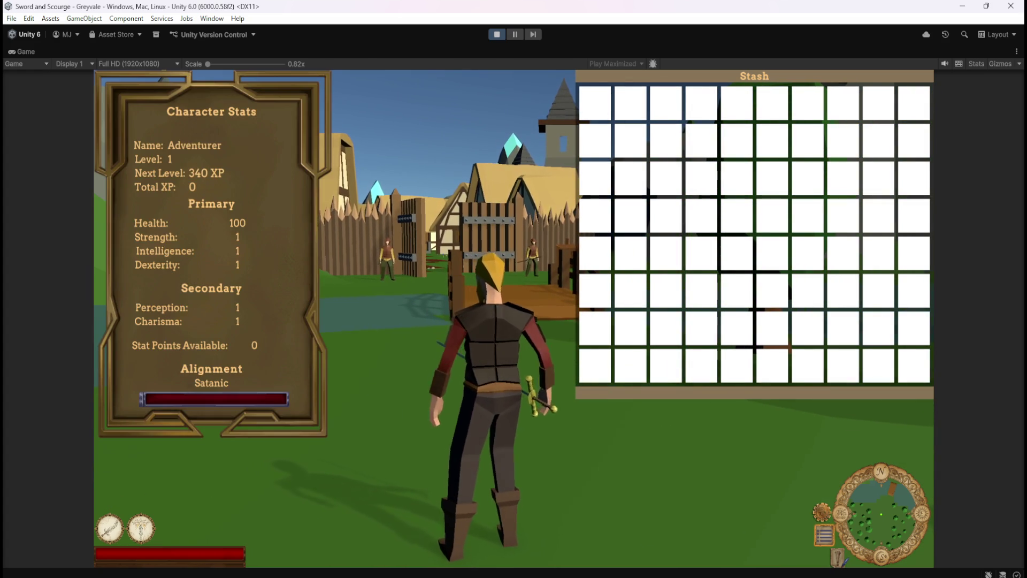
key("c")
key("c")
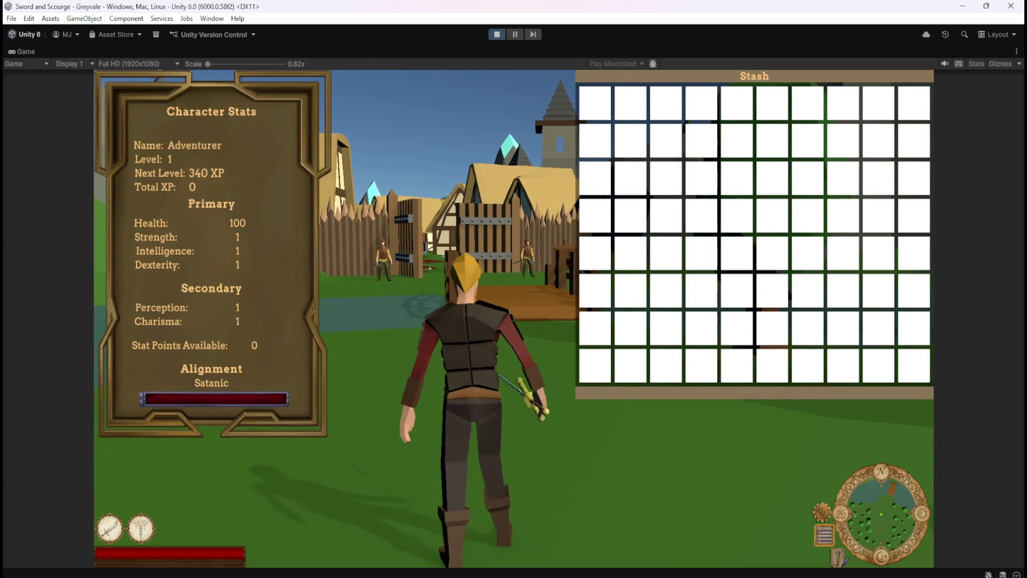
key("i")
- Rapidly alternate between Inventory and Character Stats, end on Inventory, then pause and stop play mode
key("c")
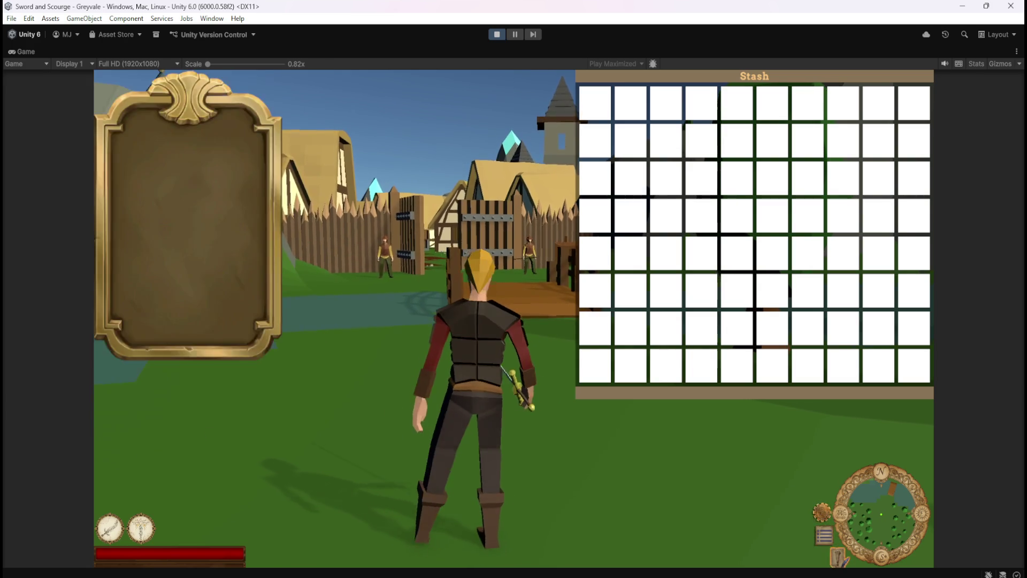
key("i")
key("c")
key("i")
key("c")
key("i")
key("c")
key("i")
key("c")
key("i")
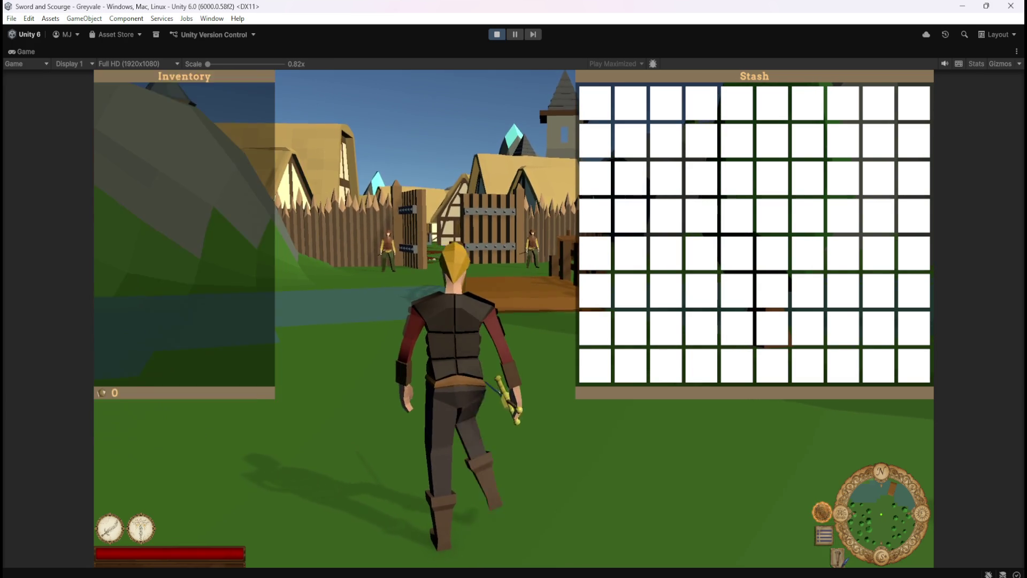
key("c")
key("i")
key("c")
key("i")
key("c")
key("i")
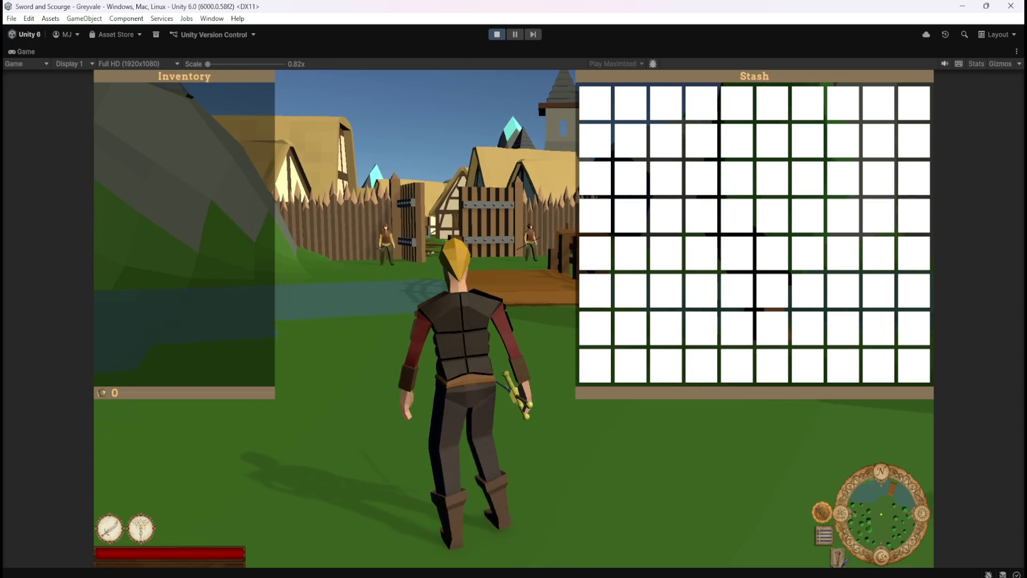
key("Escape")
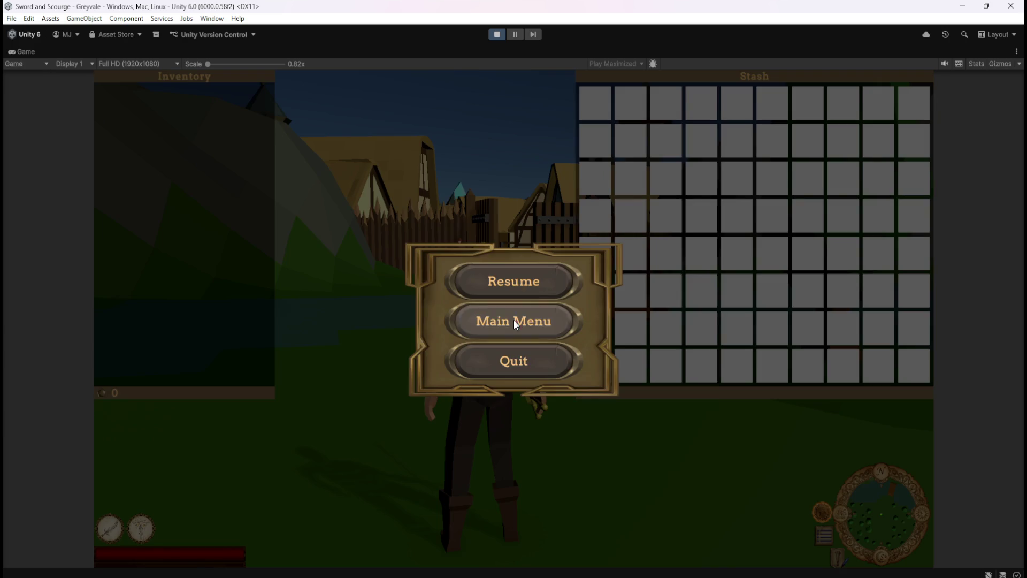
left_click(498, 36)
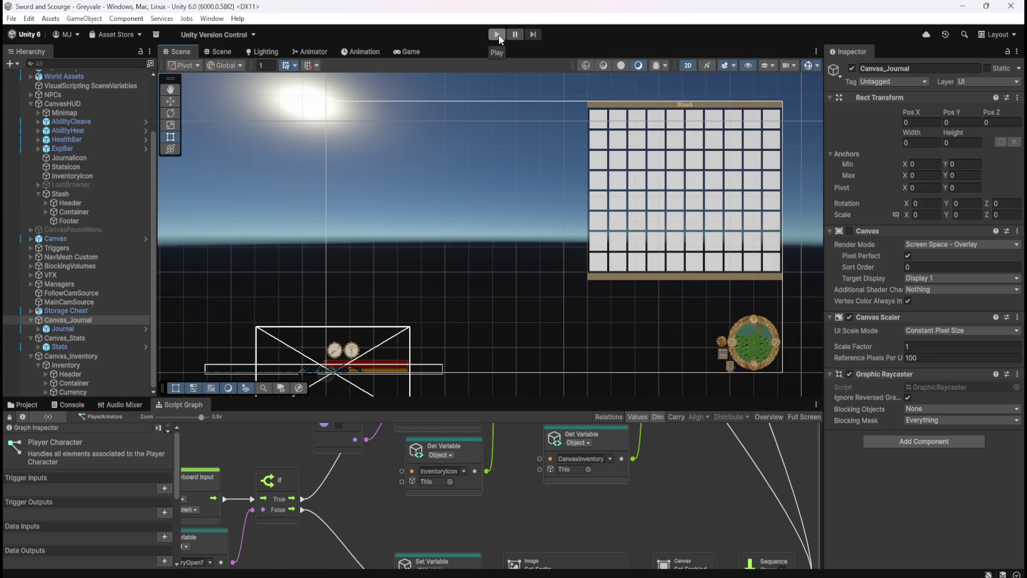
- Test play, stop, then set the Game view's play mode to Play Focused
left_click(498, 34)
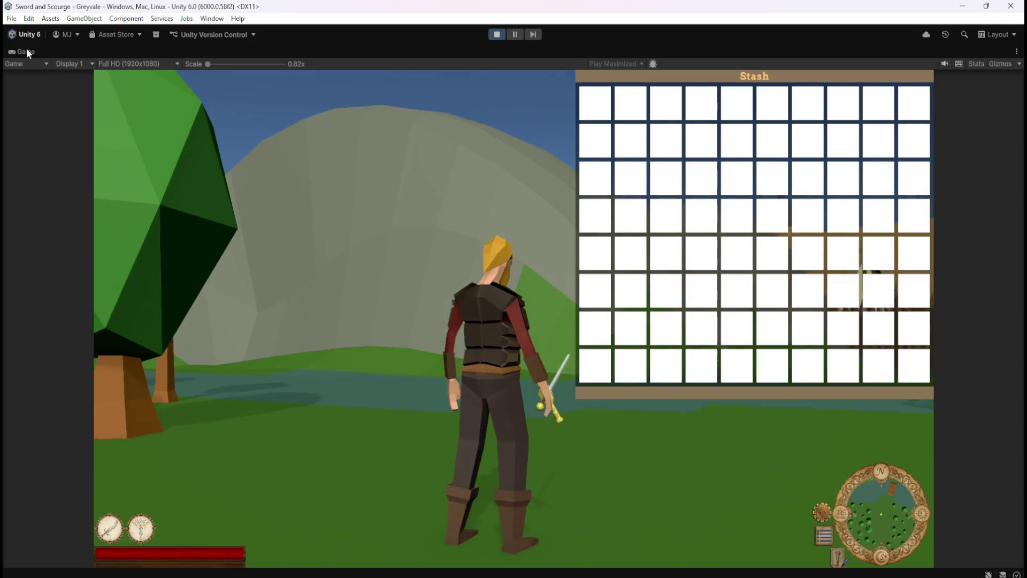
double_click(24, 50)
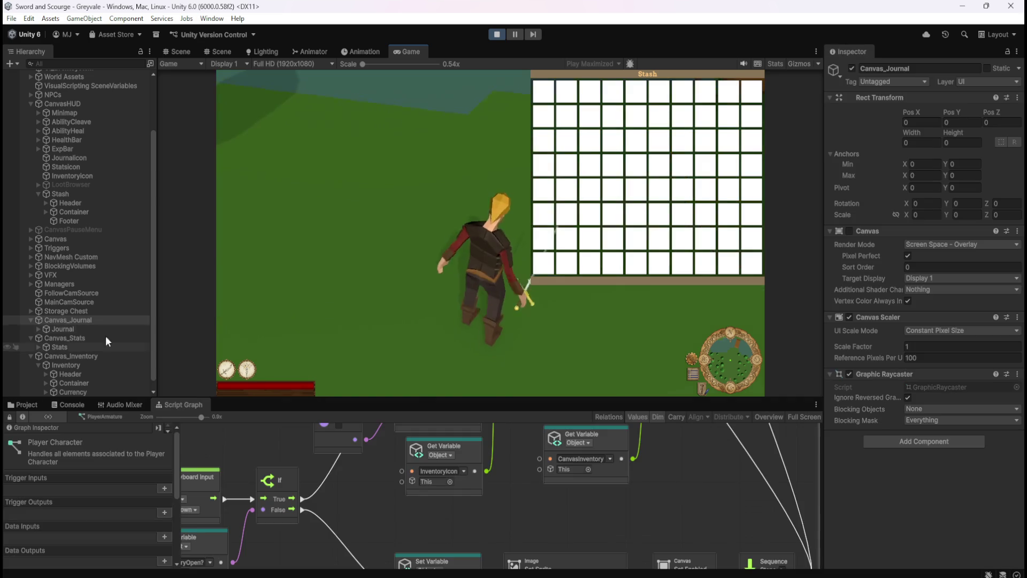
left_click(492, 33)
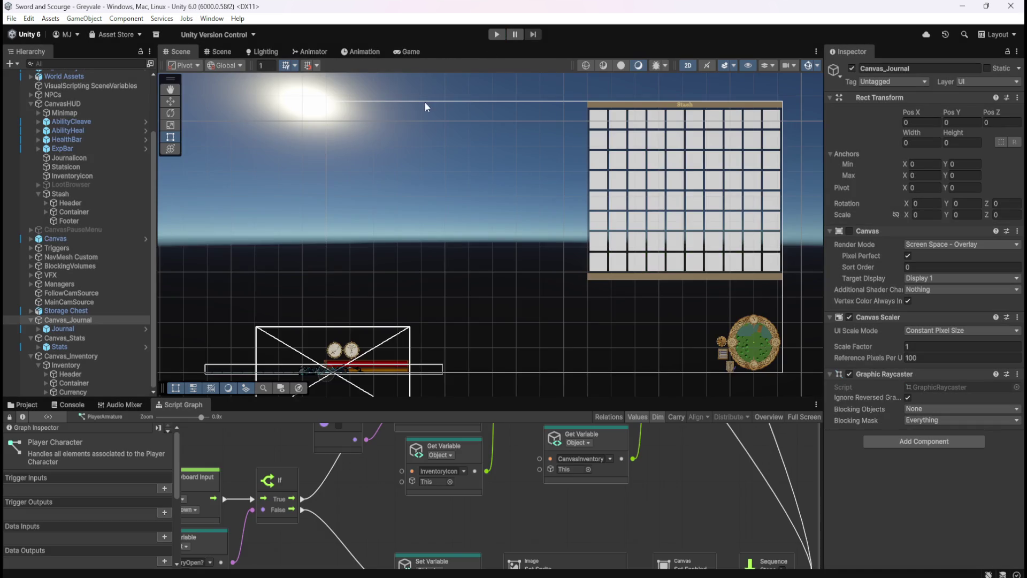
left_click(411, 52)
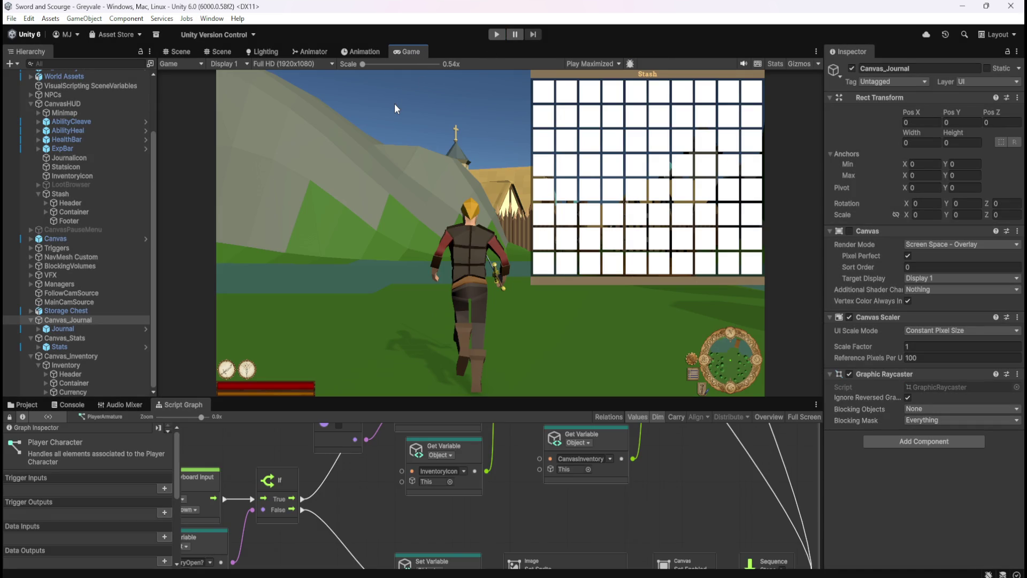
left_click(594, 63)
left_click(632, 76)
left_click(180, 52)
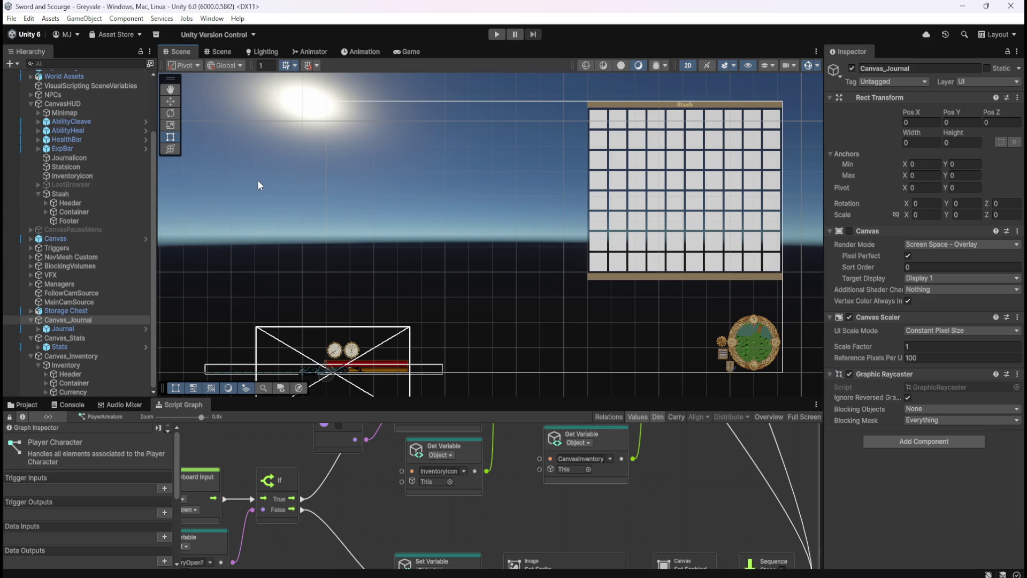
- Play the game in the docked Game view, stop it, and select LootBrowser to load its graph
left_click(497, 34)
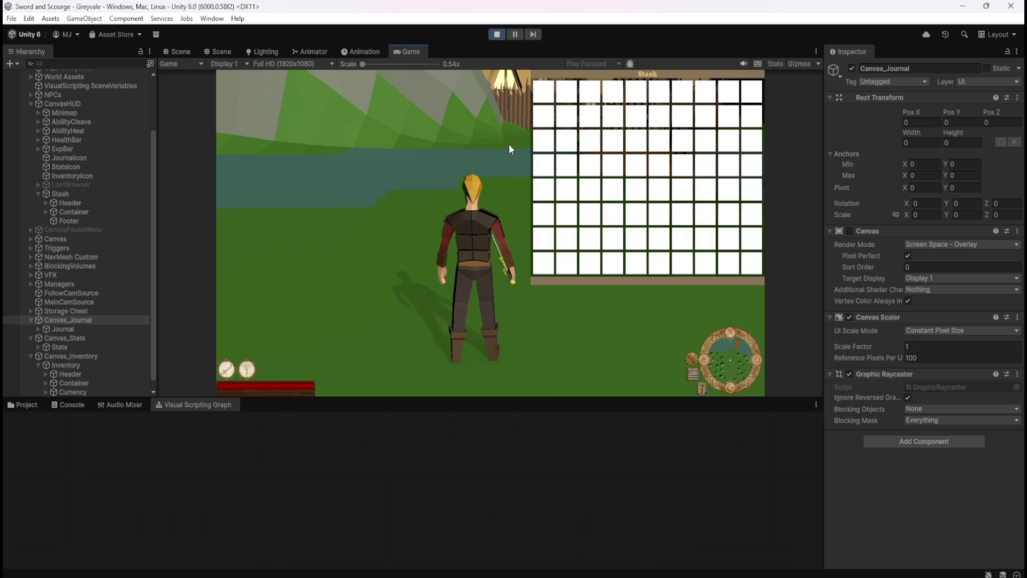
key("Escape")
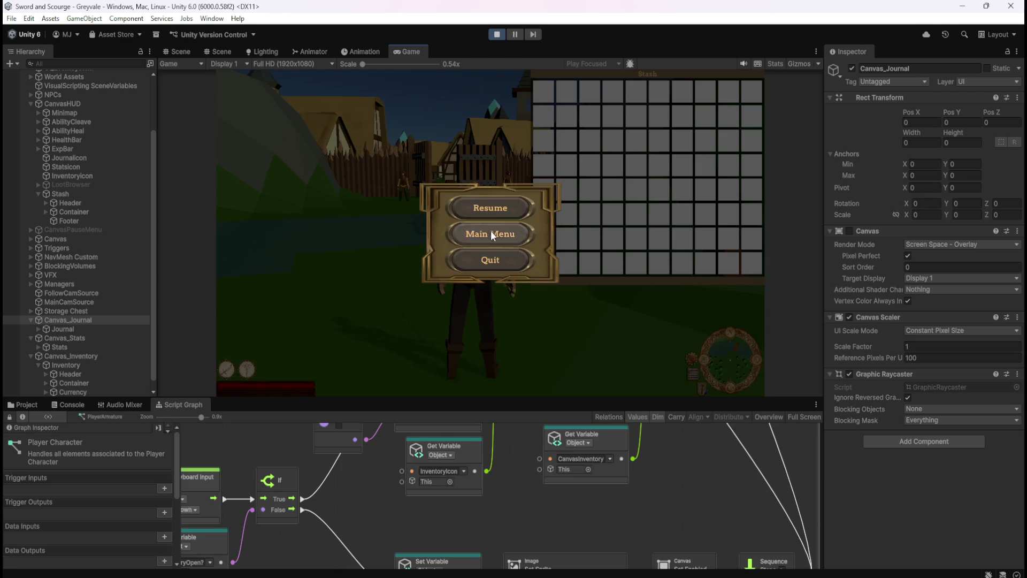
left_click(496, 35)
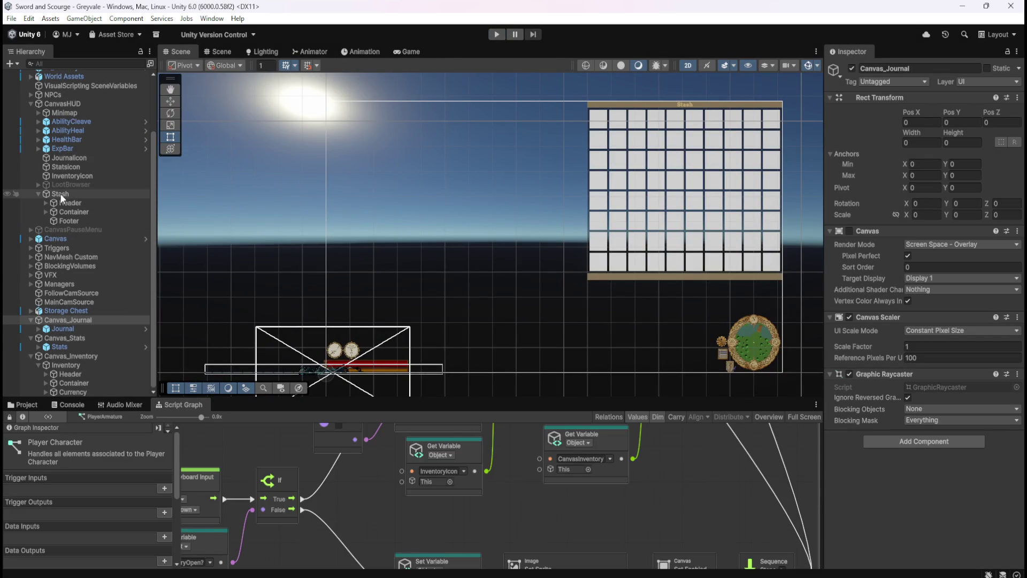
left_click(71, 183)
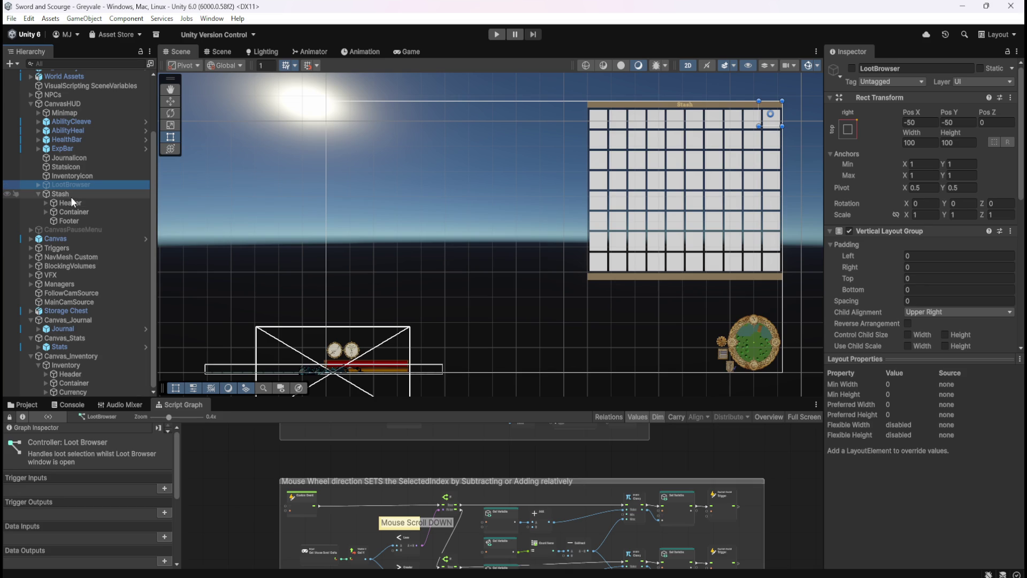
- Browse the LootBrowser graph full-window, down the groups and back to Highlights and Mouse Wheel
key("shift+space")
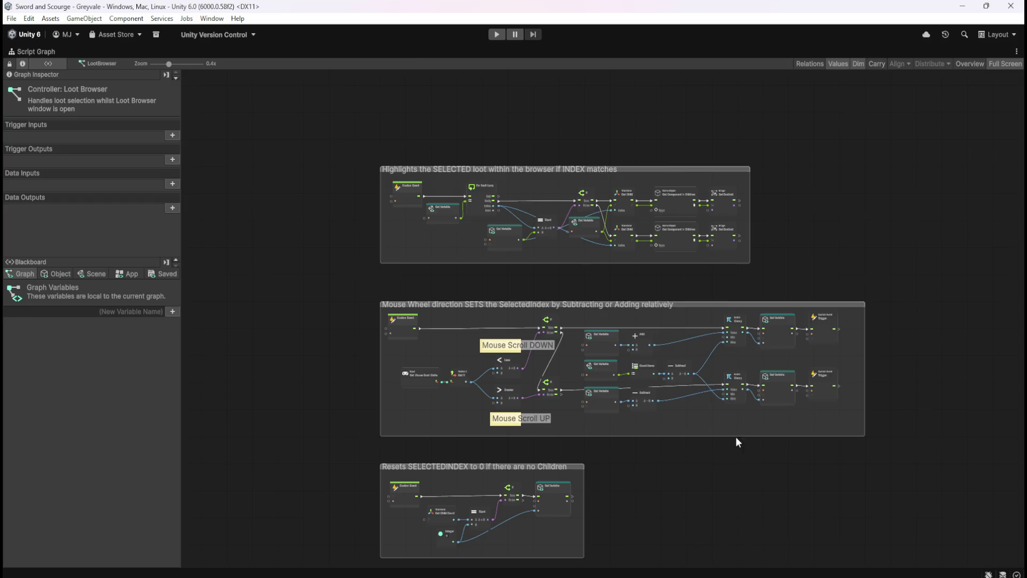
scroll(568, 150, "up", 3)
scroll(575, 152, "down", 3)
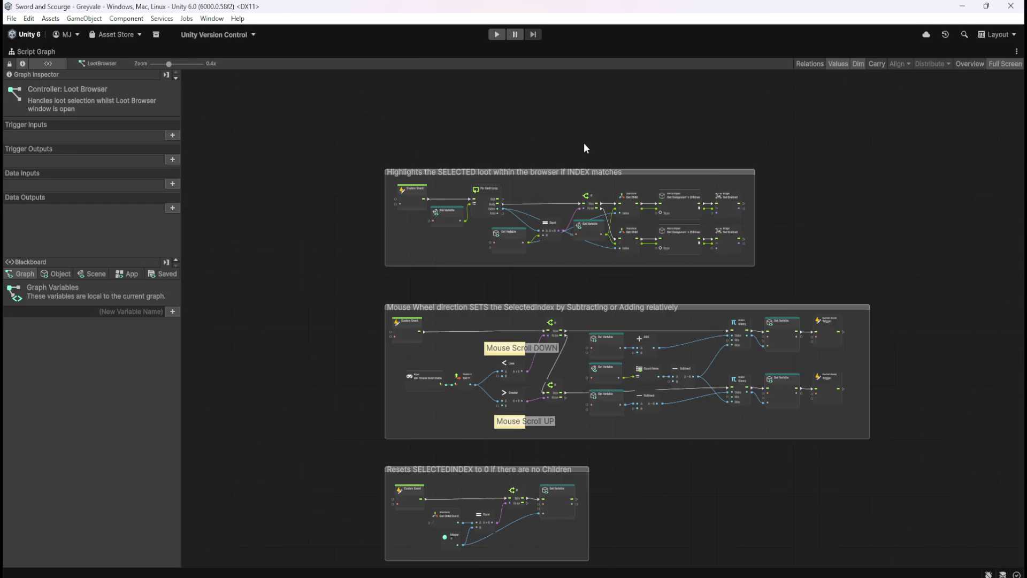
mouse_move(651, 508)
left_mouse_down()
mouse_move(701, 235)
mouse_move(704, 130)
left_mouse_up()
mouse_move(717, 209)
left_mouse_down()
mouse_move(732, 459)
mouse_move(707, 460)
left_mouse_up()
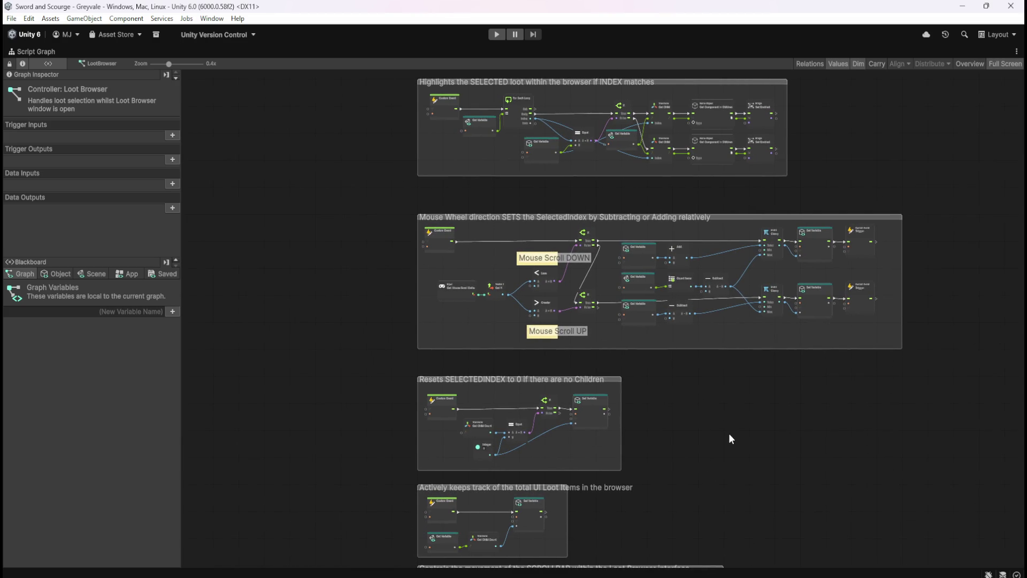
key("shift+space")
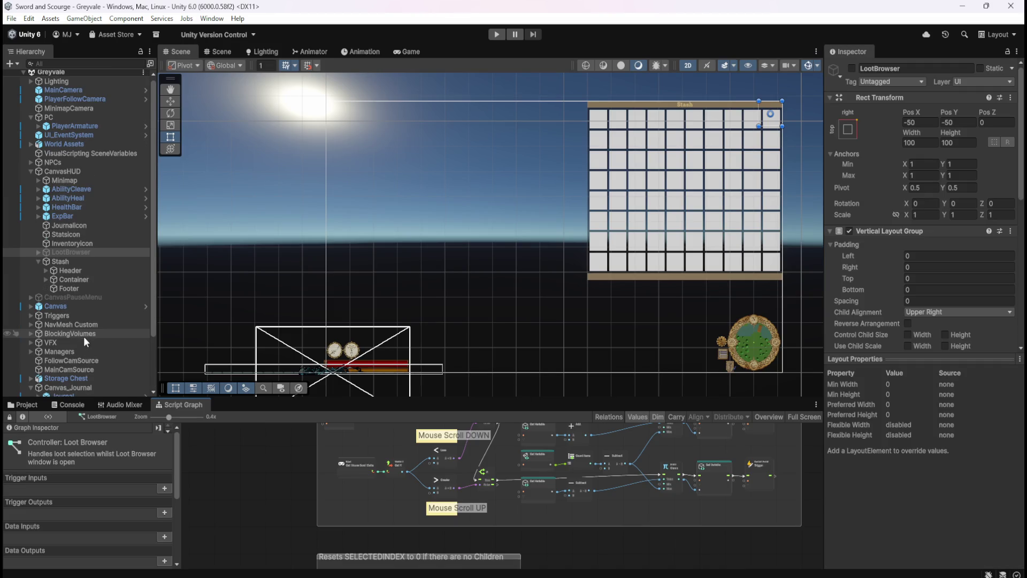
- Collapse the Inventory, Stats and Journal canvases, then select LootManager under Managers and show its graph full-window
scroll(81, 321, "down", 3)
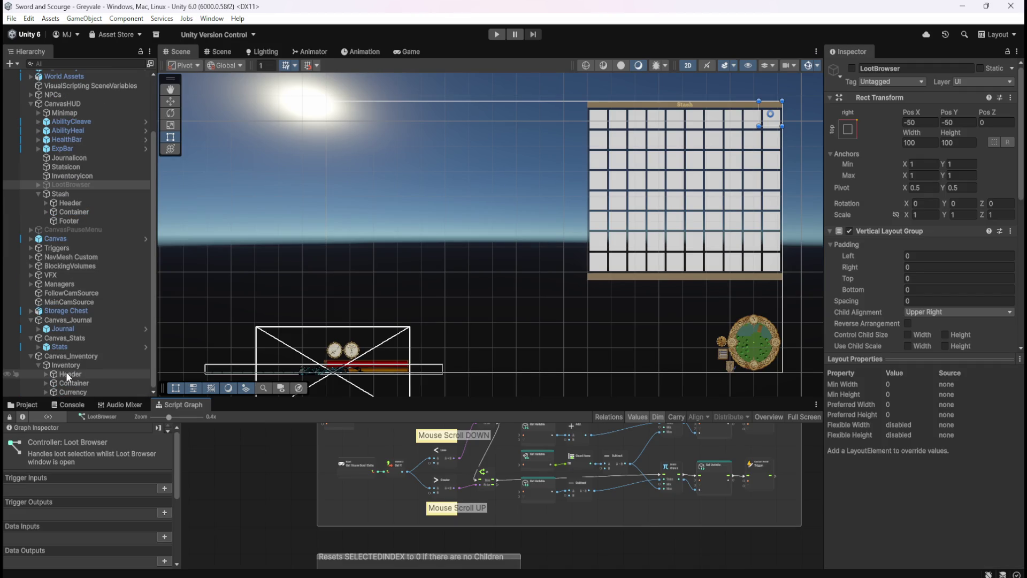
left_click(31, 357)
left_click(31, 374)
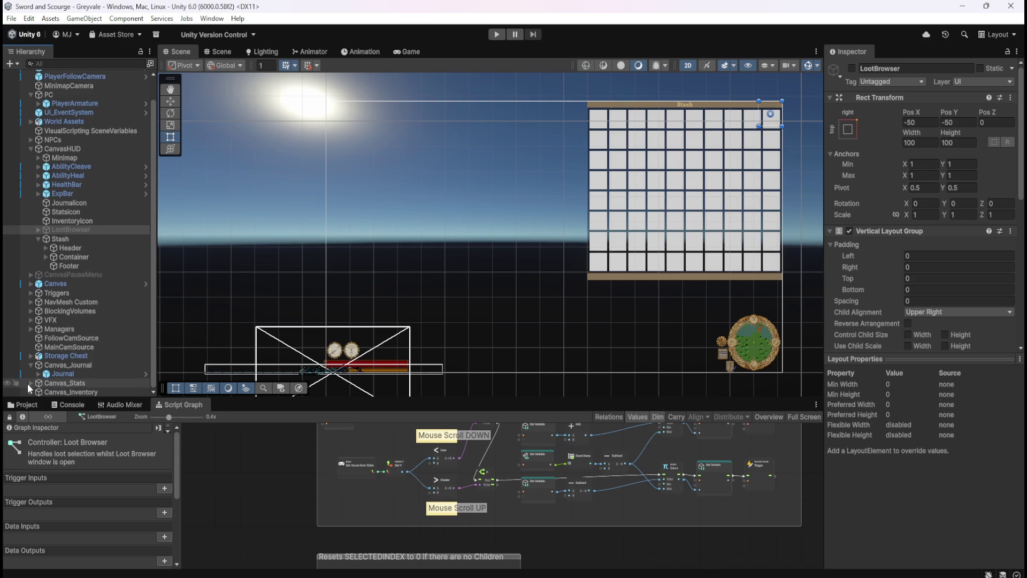
left_click(30, 365)
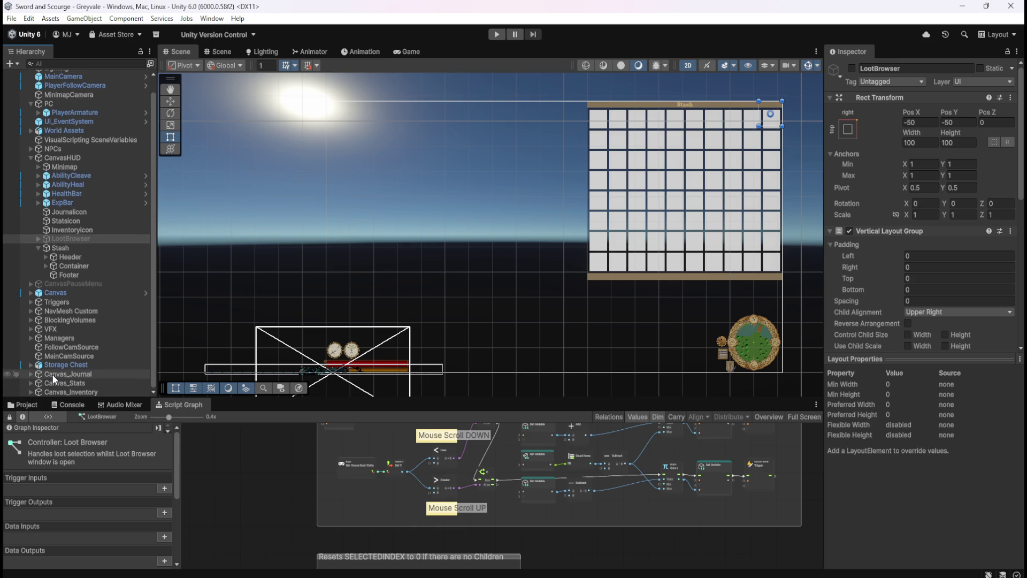
left_click(31, 338)
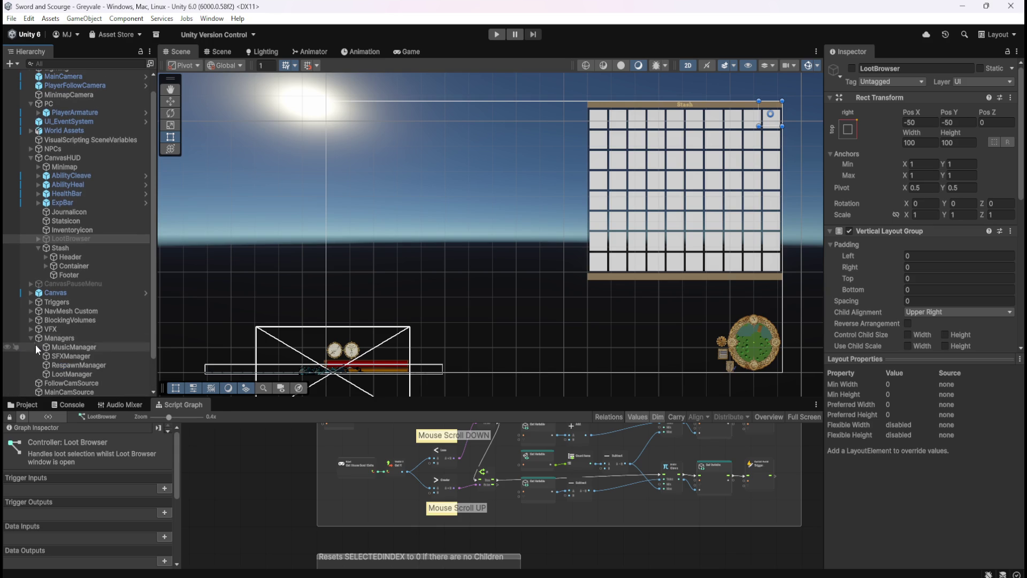
left_click(69, 374)
key("shift+space")
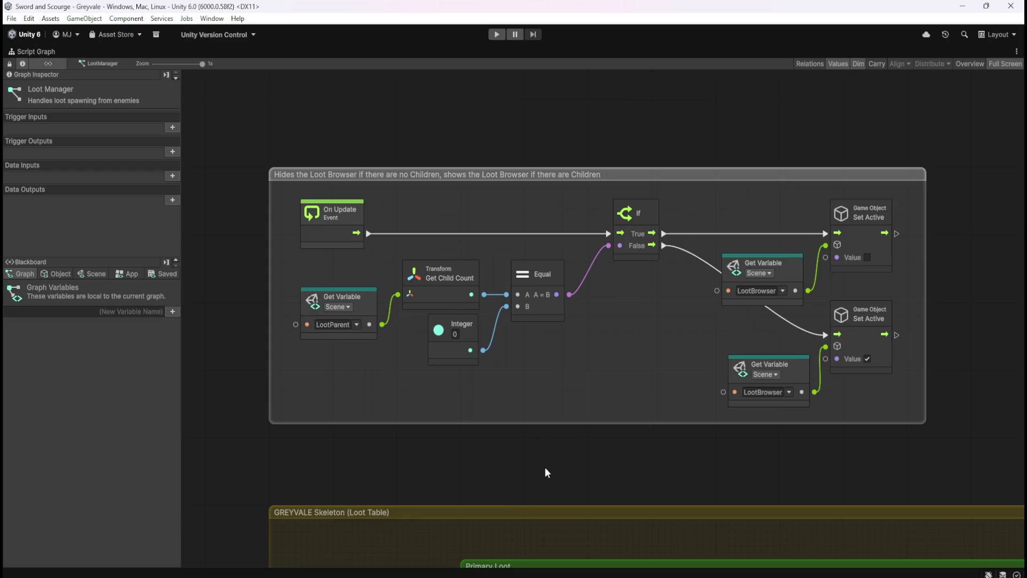
- Box-select the LootManager's Set Active nodes and variables, then deselect and return to the docked layout
scroll(544, 473, "down", 3)
scroll(573, 382, "up", 3)
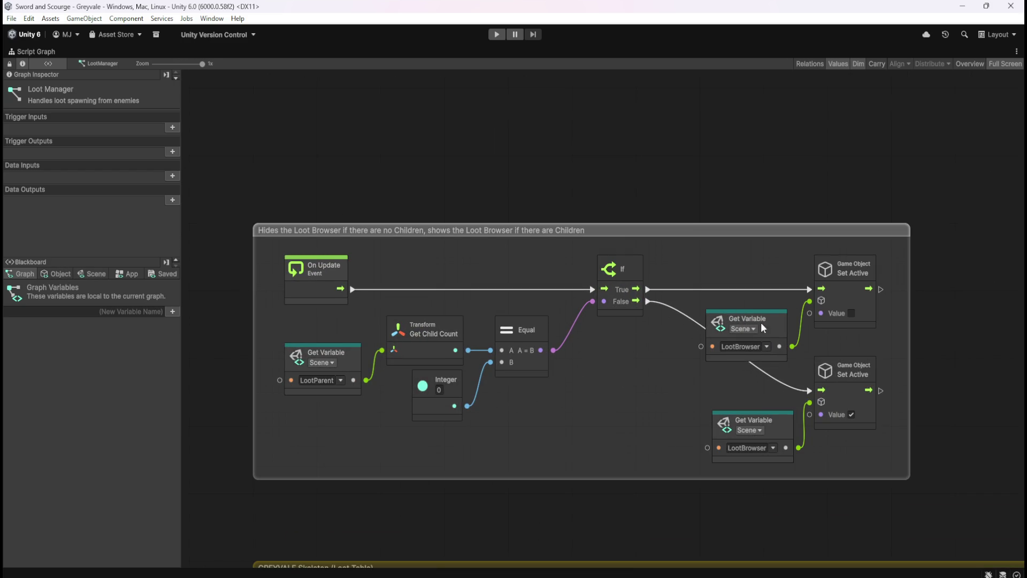
mouse_move(685, 242)
left_mouse_down()
mouse_move(879, 436)
mouse_move(890, 471)
left_mouse_up()
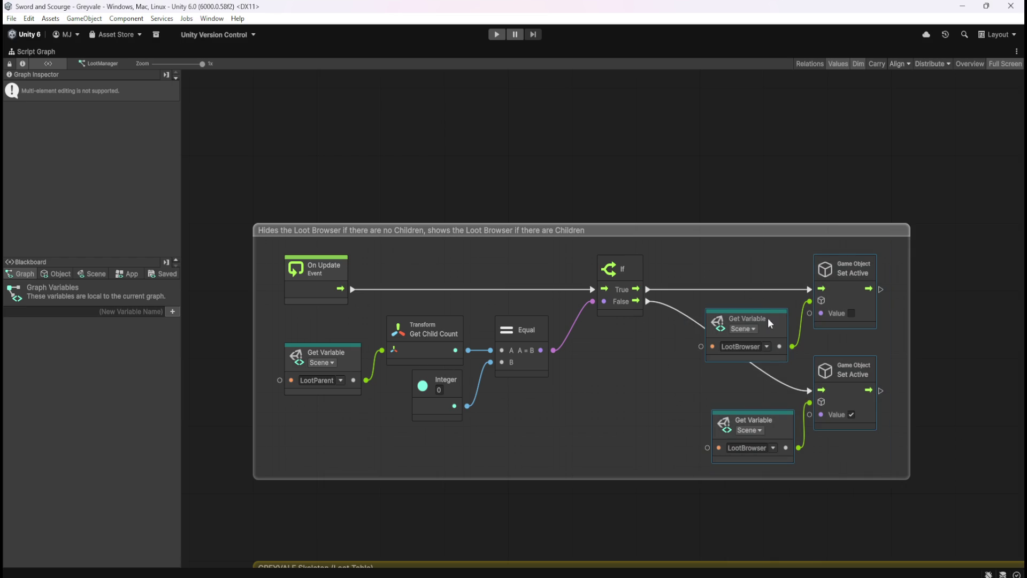
mouse_move(681, 242)
left_mouse_down()
mouse_move(874, 415)
mouse_move(892, 470)
left_mouse_up()
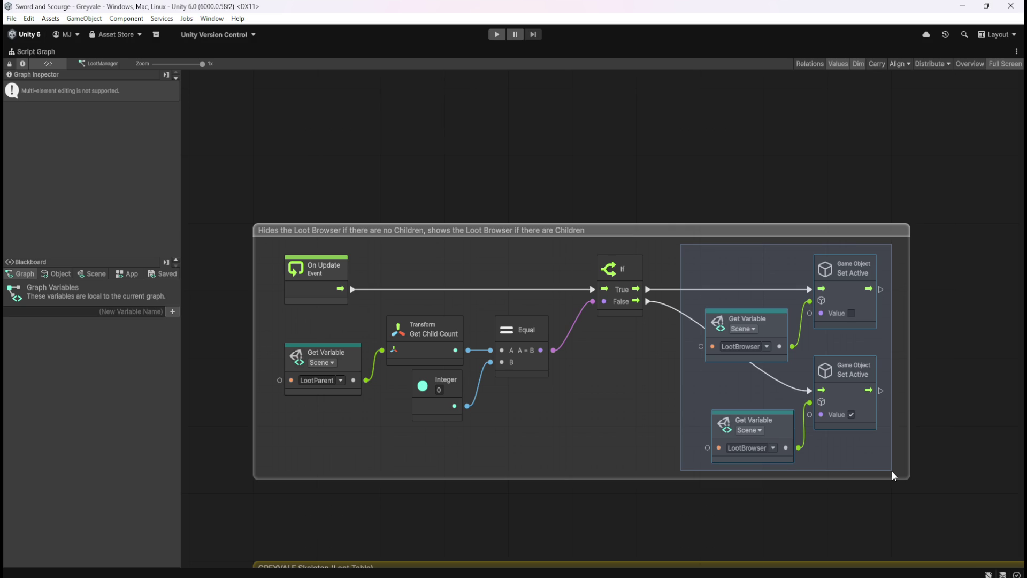
left_click_drag(891, 471, 891, 471)
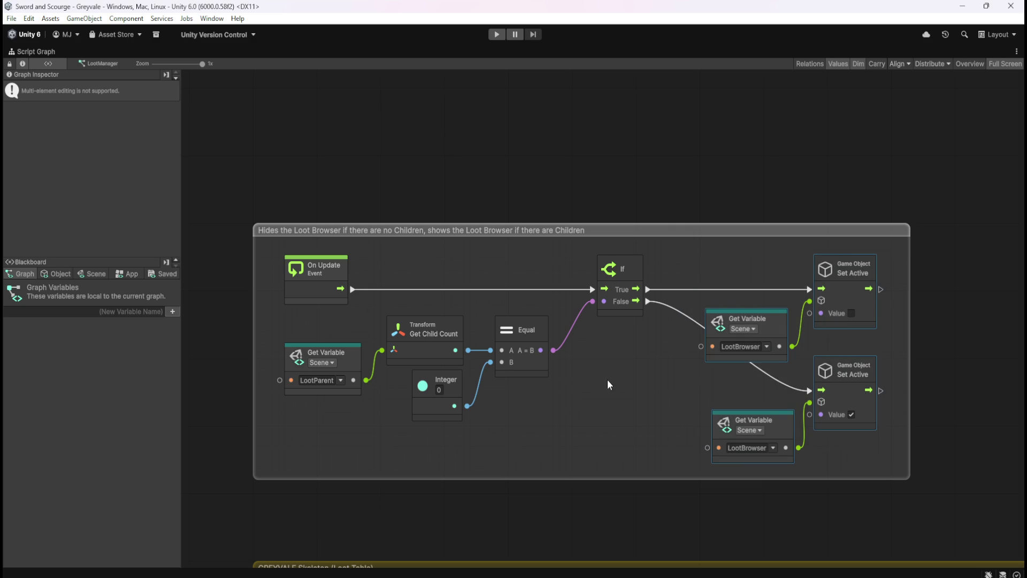
left_click(673, 384)
key("shift+space")
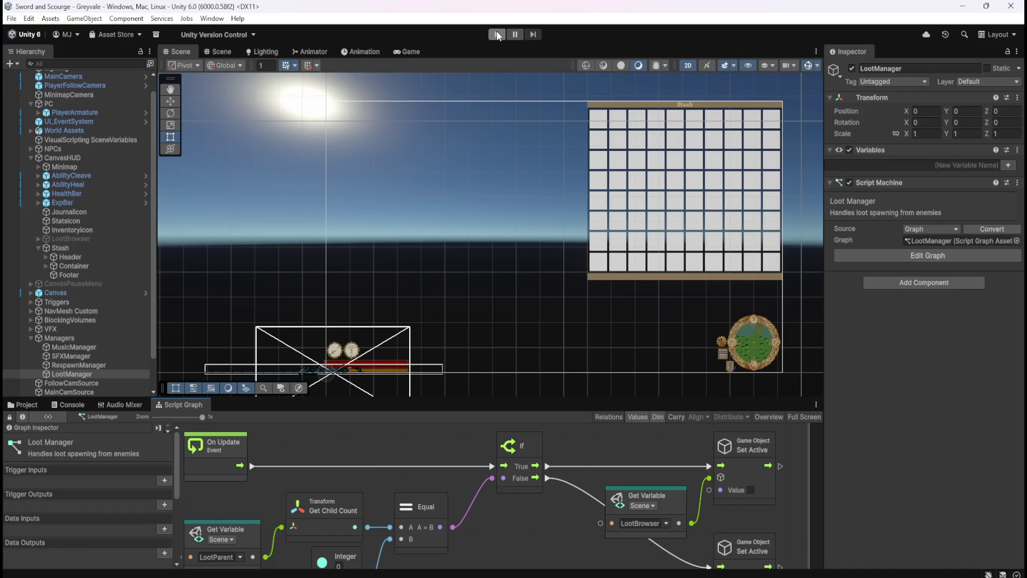
- Deactivate the Stash object, then enter play mode and run the character forward
left_click(60, 247)
left_click(852, 68)
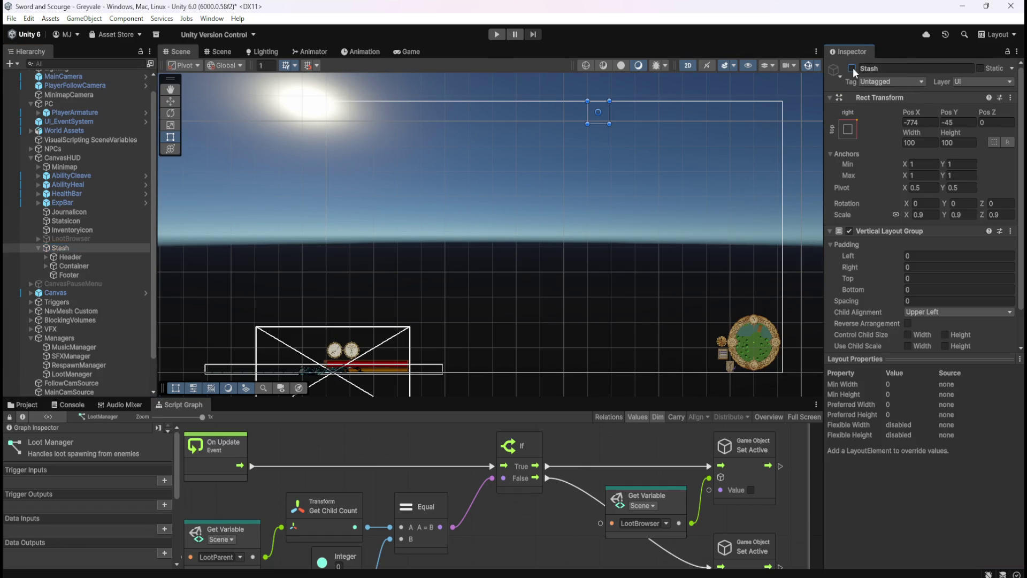
left_click(497, 35)
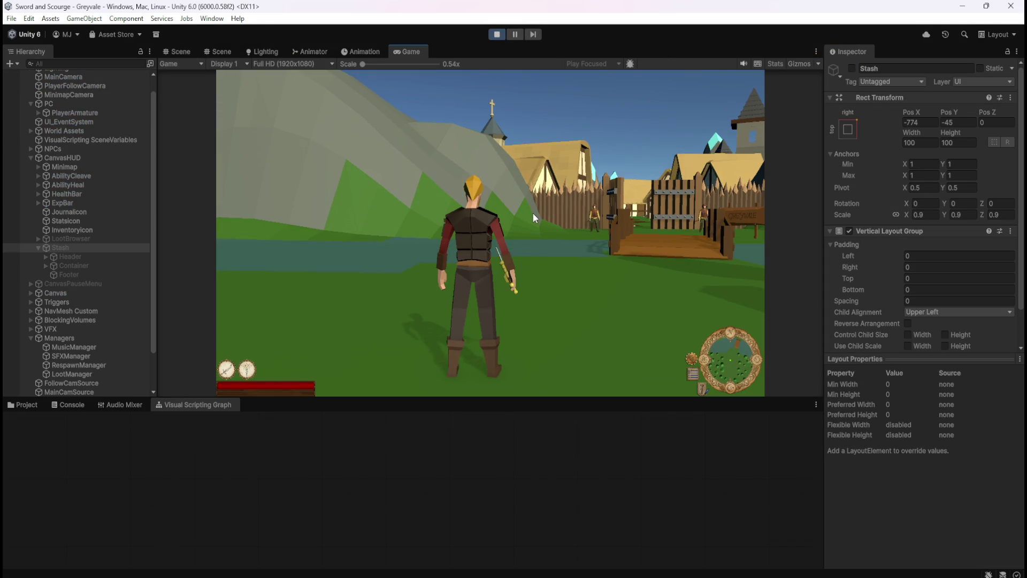
key("w")
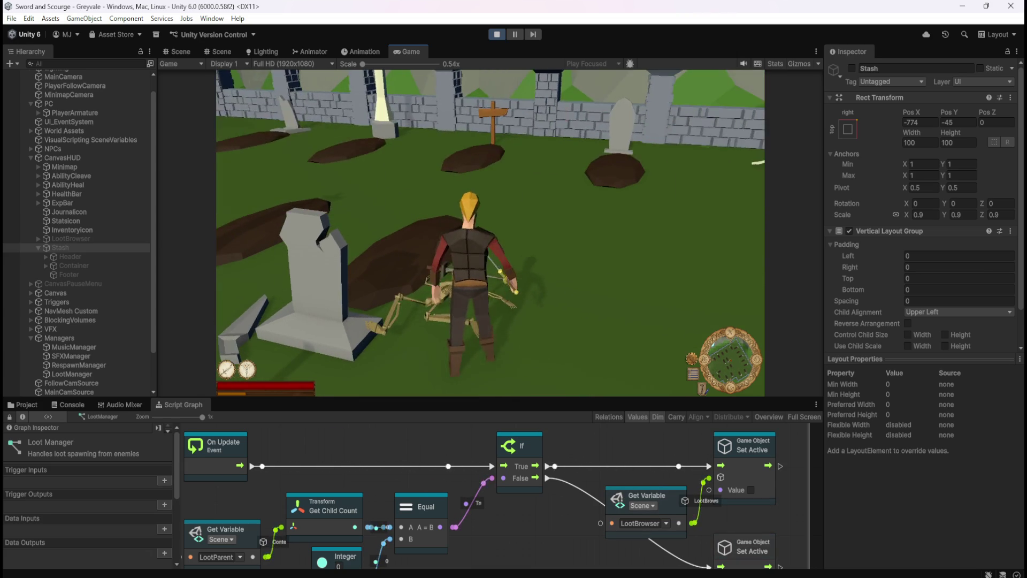
- Open the inventory, run through the graveyard gate into the village and back, then pause and stop playing
key("i")
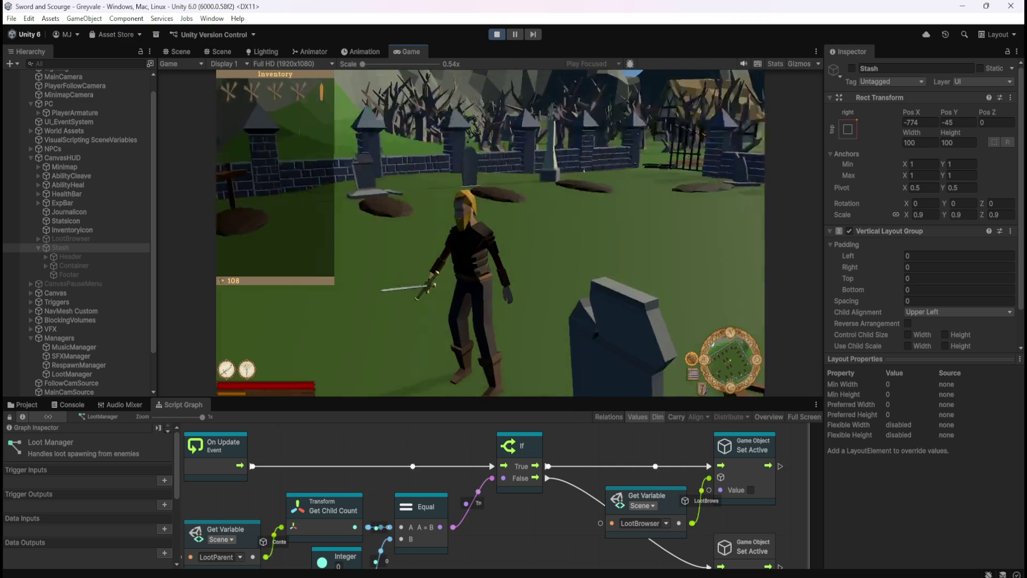
key("w")
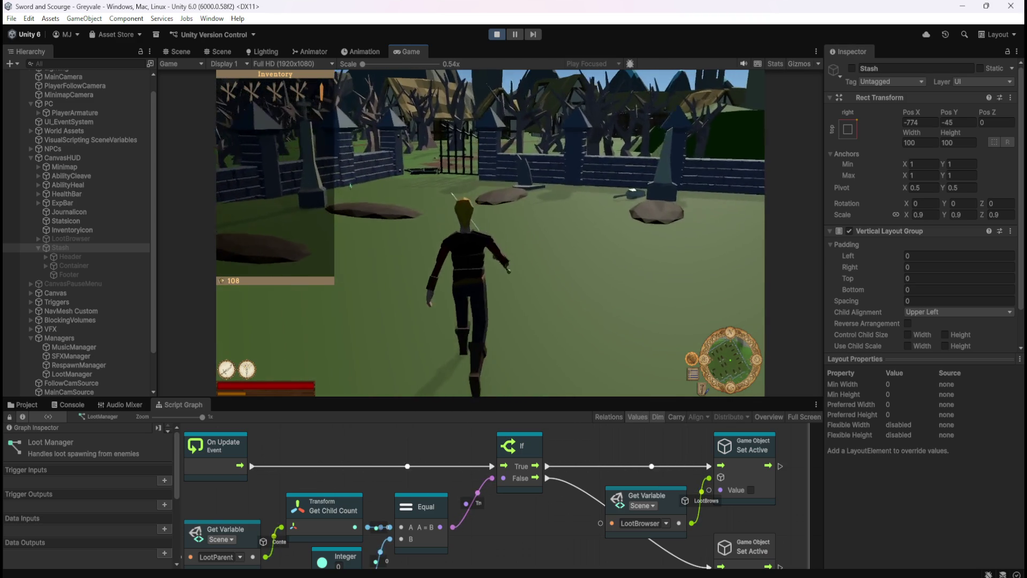
key("w")
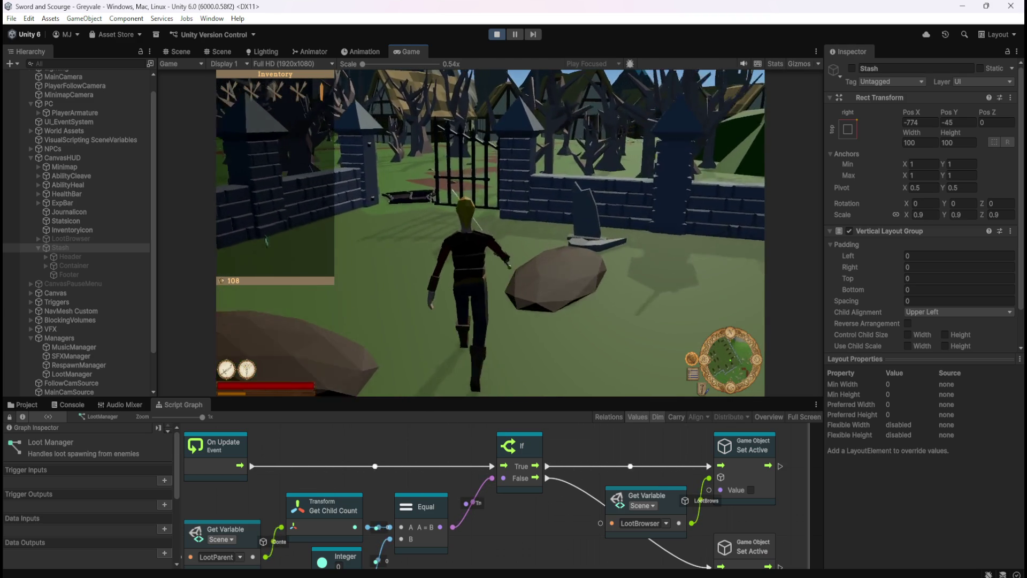
key("w")
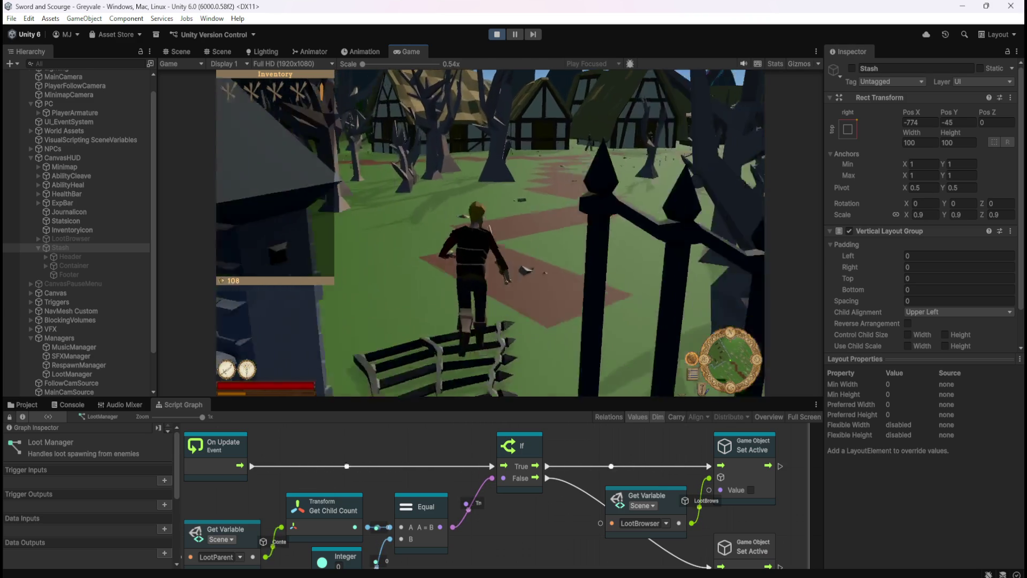
key("s")
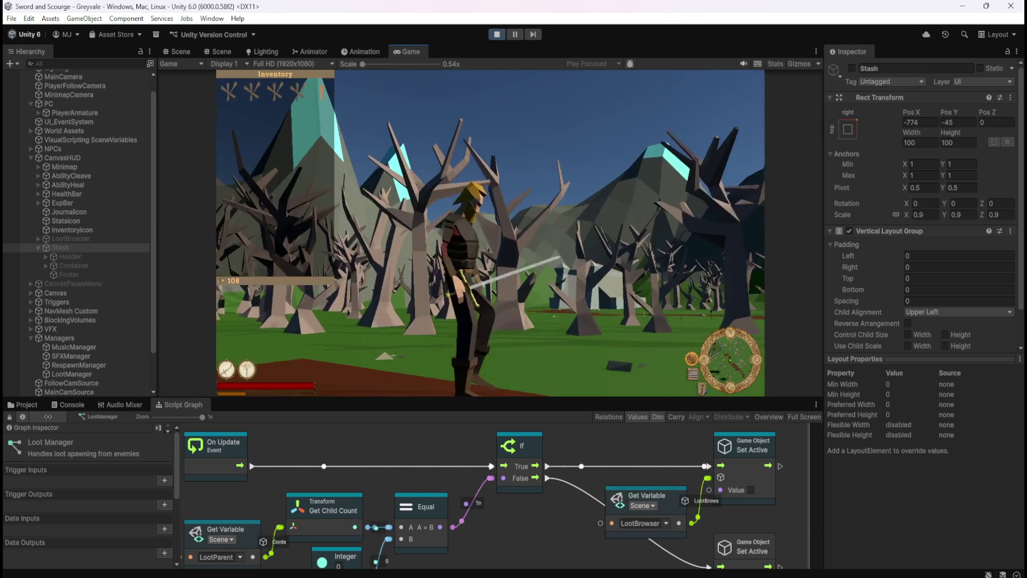
key("w")
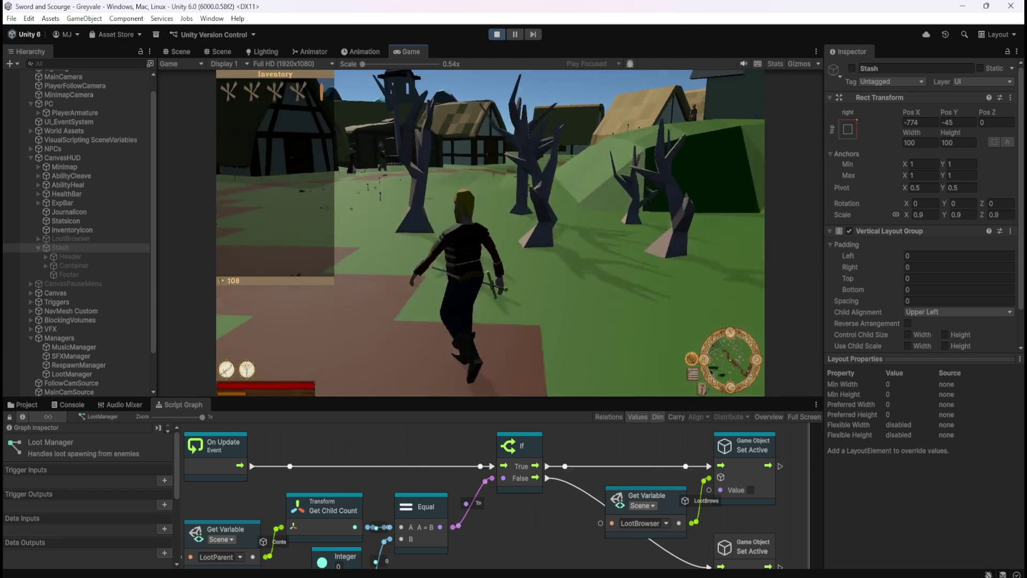
key("a")
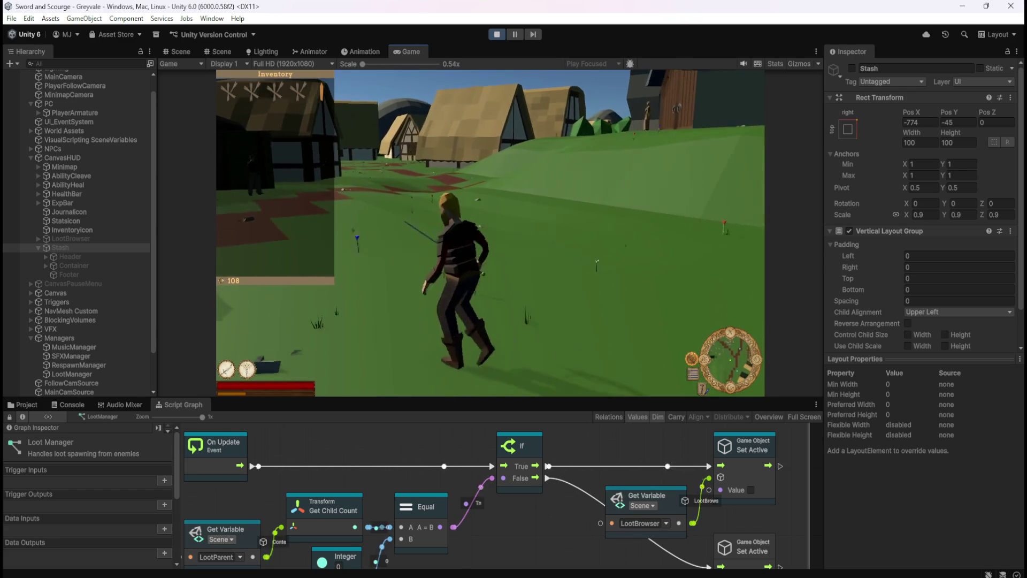
key("w")
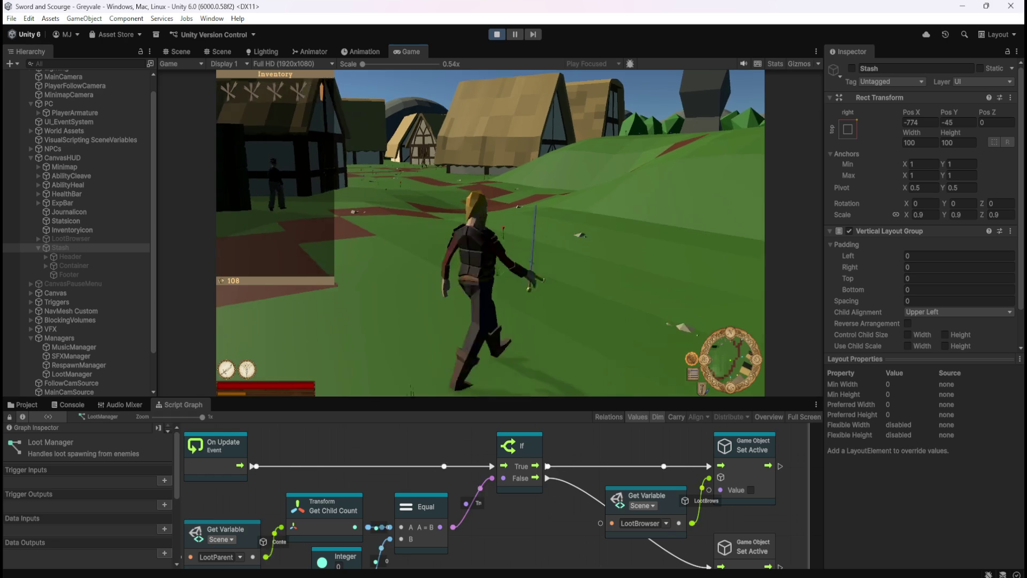
key("d")
key("s")
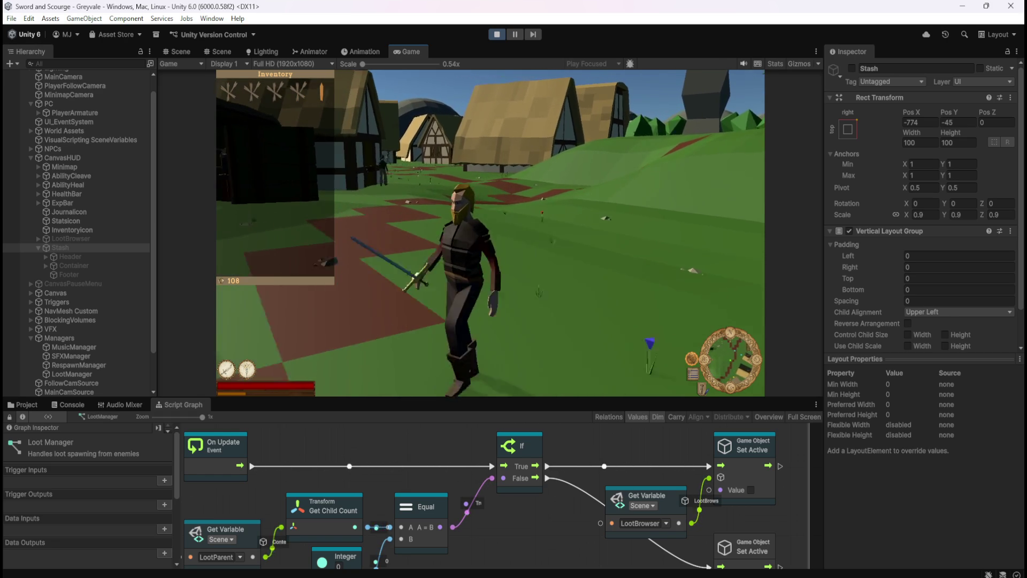
key("Escape")
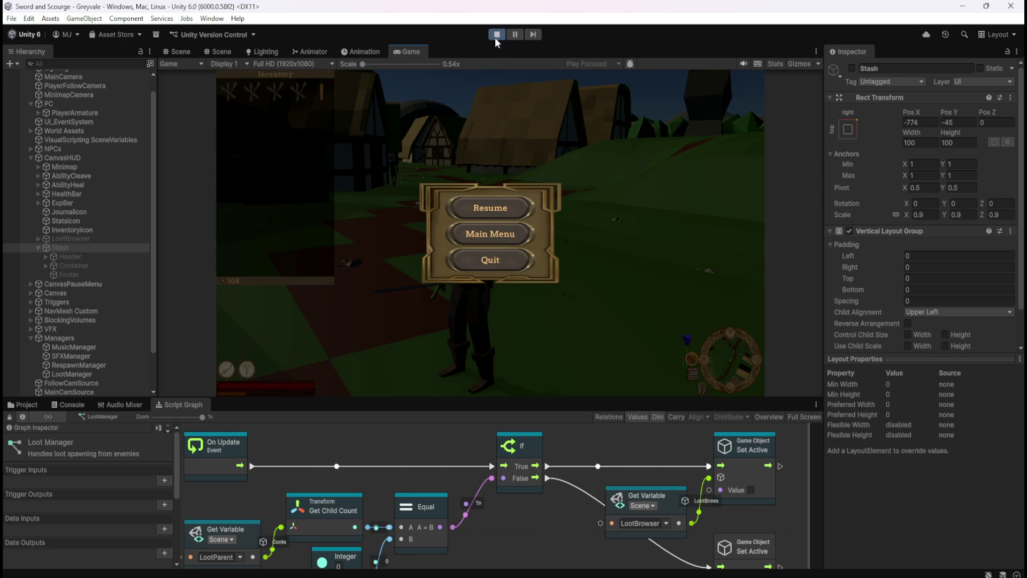
left_click(496, 35)
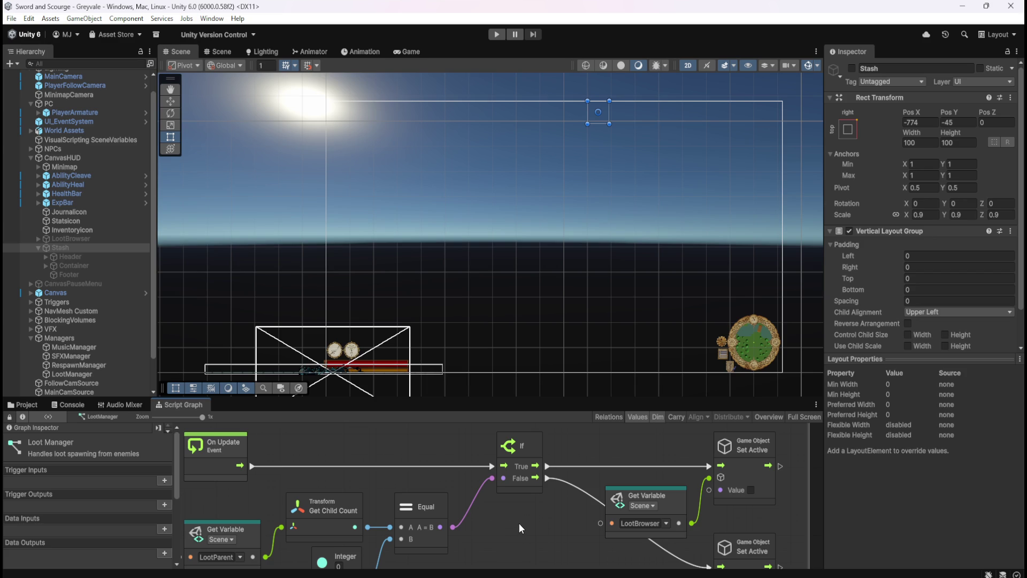
- Collapse Stash, inspect the CanvasPauseMenu and LootBrowser graphs, then show LootManager's graph full-window
key("shift+space")
key("shift+space")
scroll(82, 308, "down", 2)
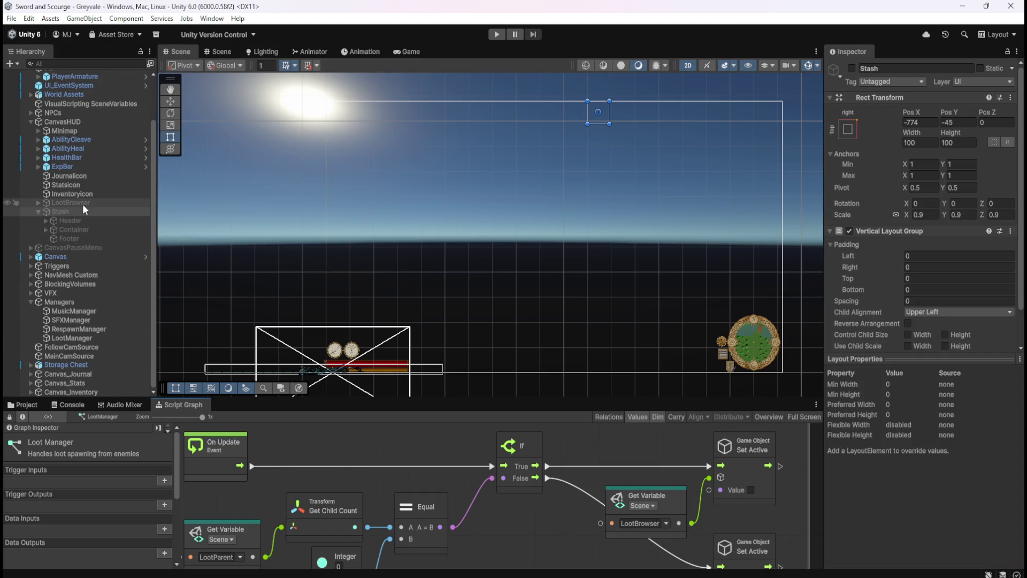
left_click(39, 212)
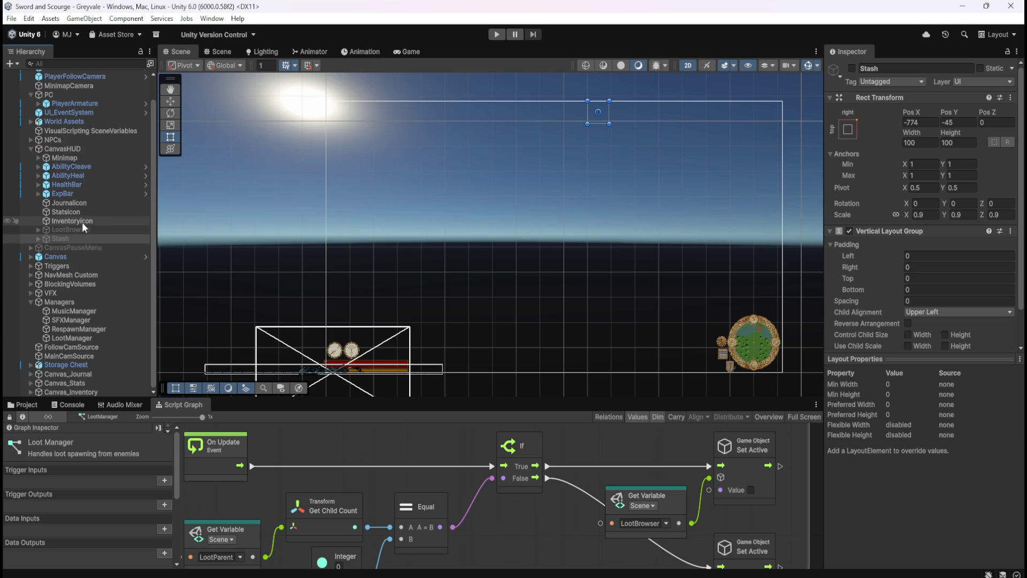
left_click(80, 249)
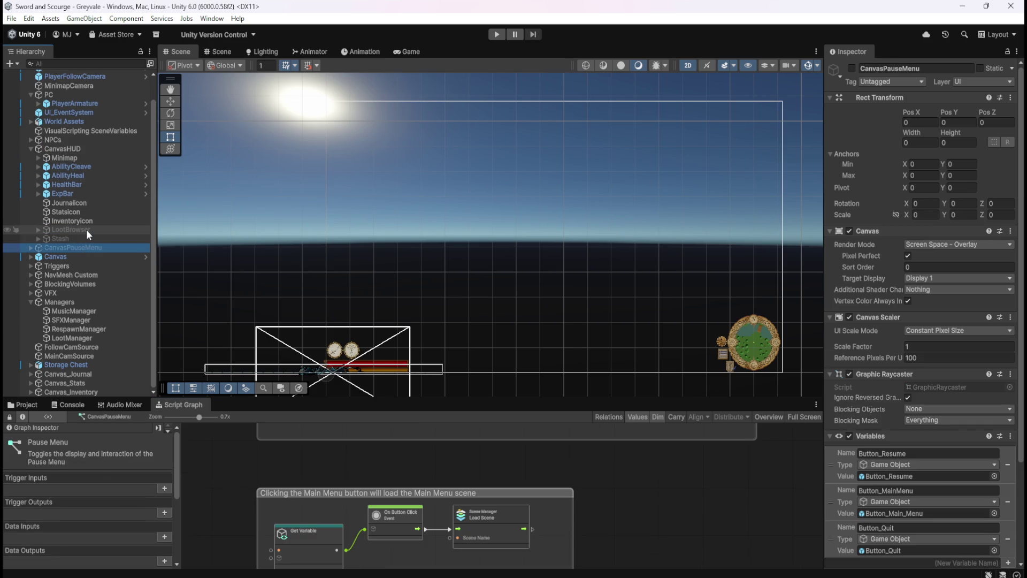
left_click(85, 229)
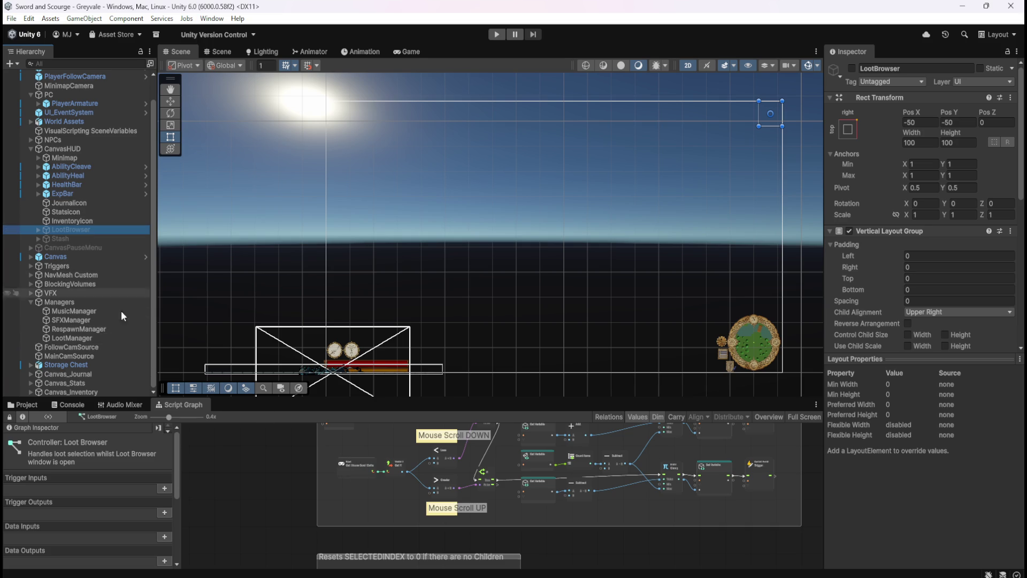
key("shift+space")
key("shift+space")
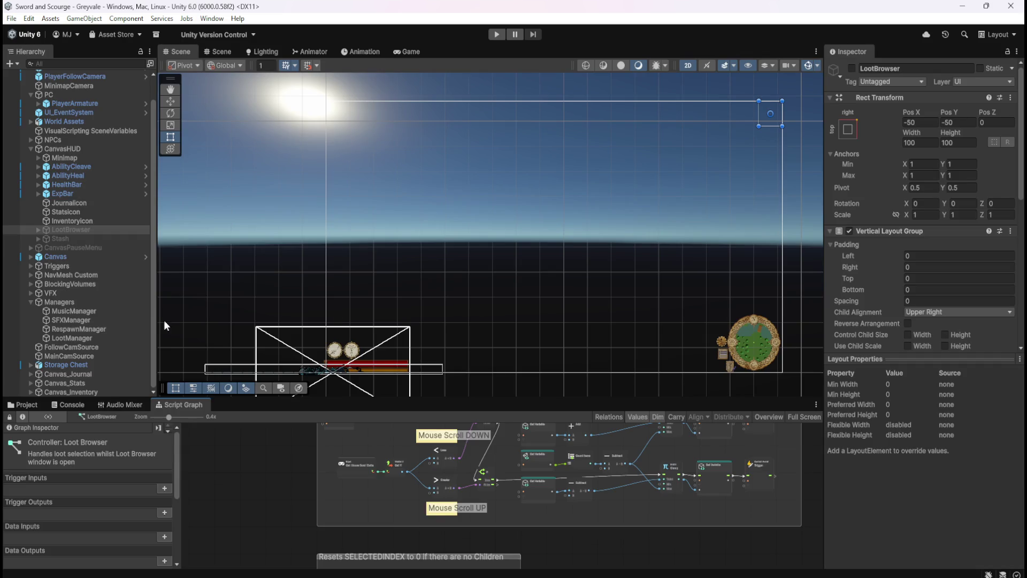
left_click(66, 338)
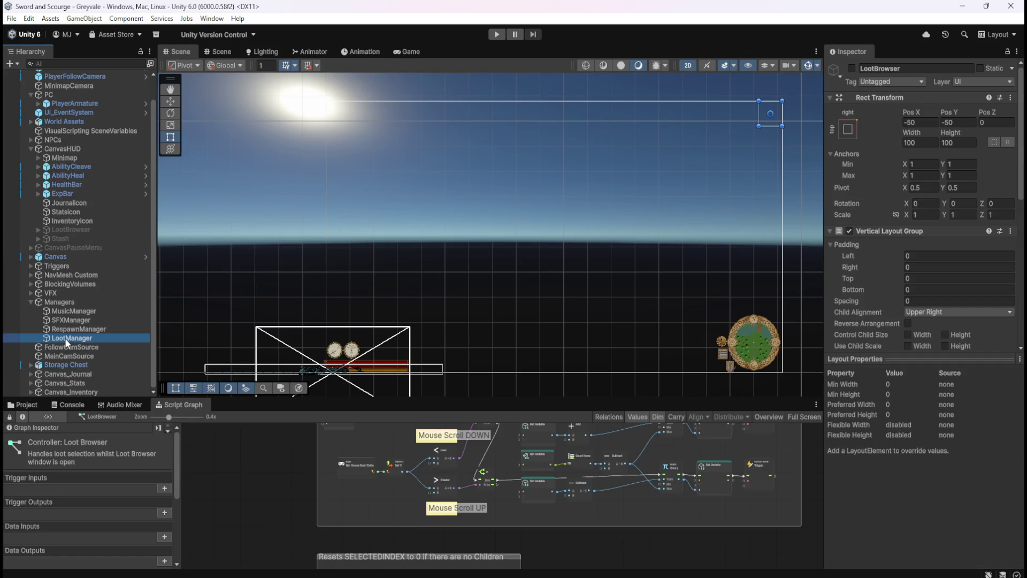
key("shift+space")
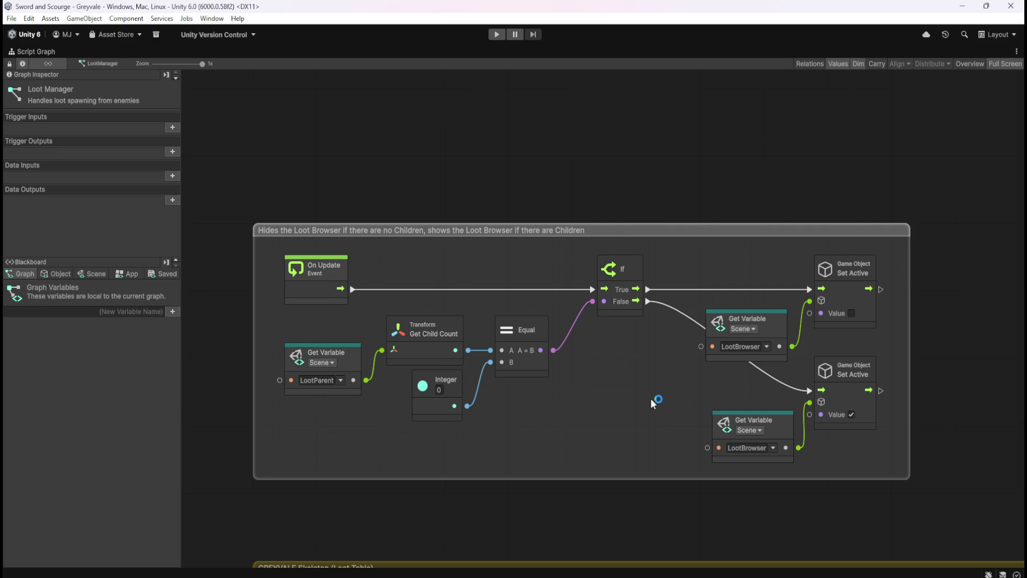
- Box-select the child-count comparison, Get Variable and Set Active nodes to review them, then deselect
left_click_drag(327, 436, 570, 339)
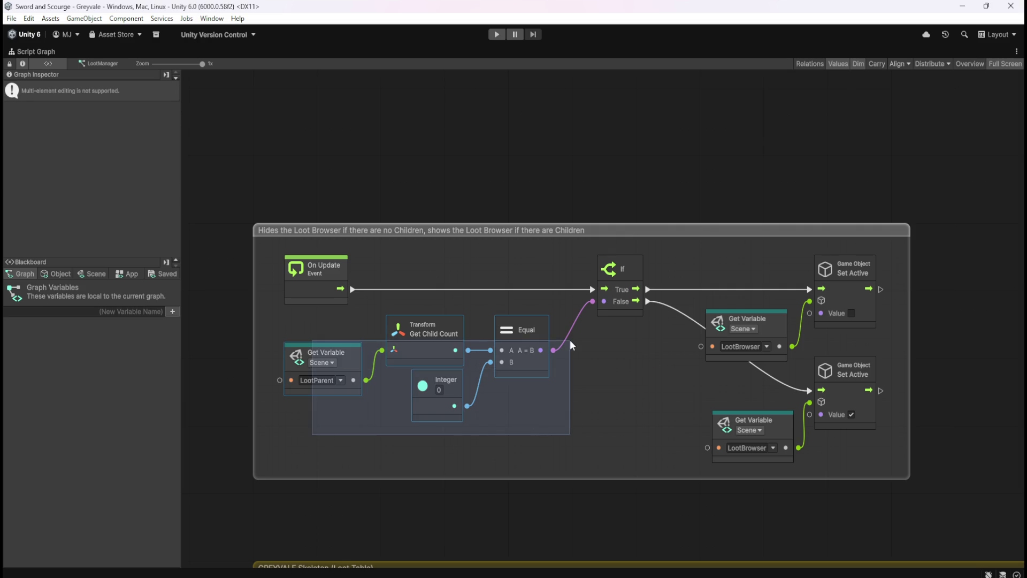
mouse_move(666, 247)
left_mouse_down()
mouse_move(840, 400)
mouse_move(871, 451)
left_mouse_up()
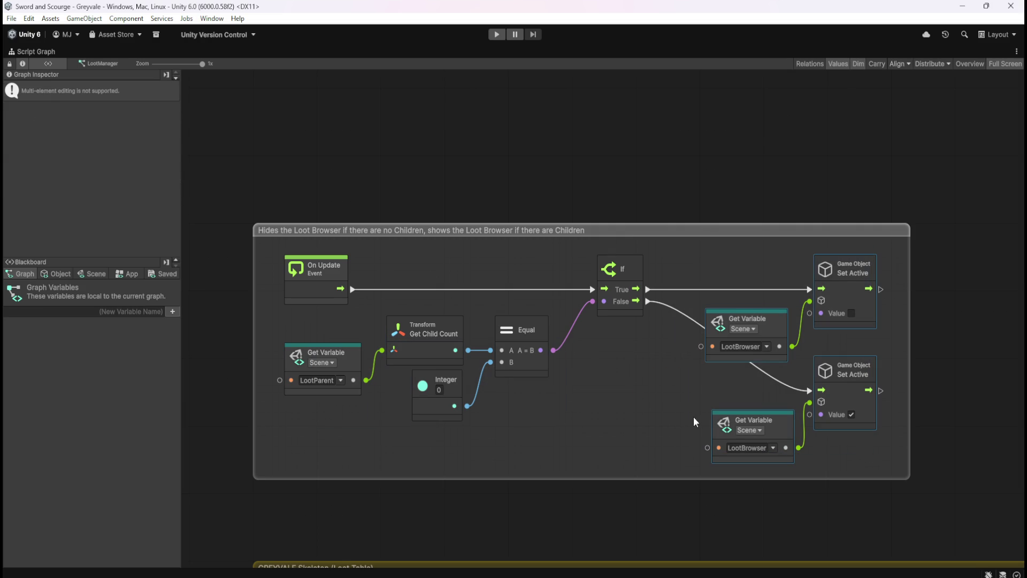
left_click(633, 389)
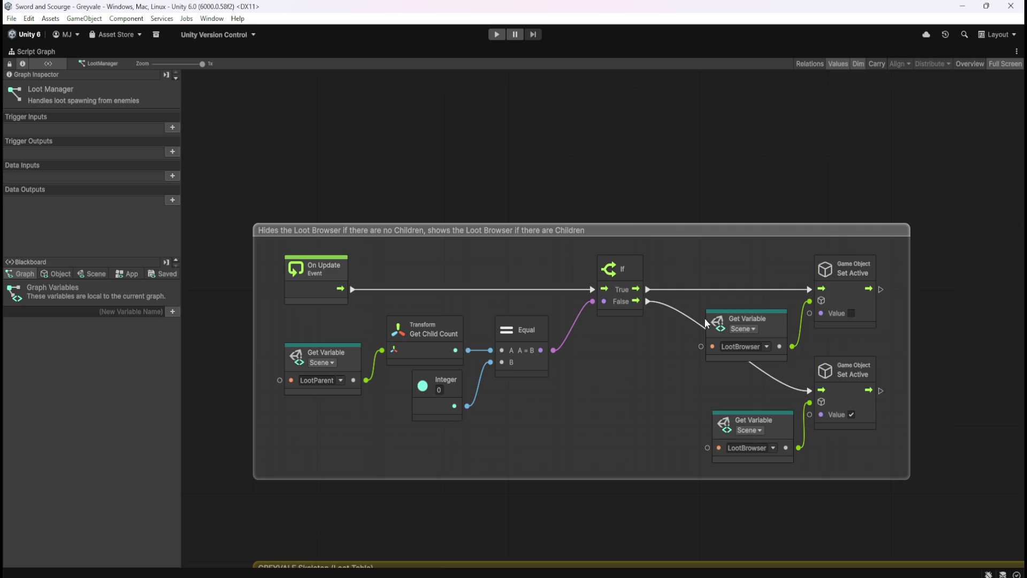
mouse_move(684, 251)
left_mouse_down()
mouse_move(801, 361)
mouse_move(838, 438)
left_mouse_up()
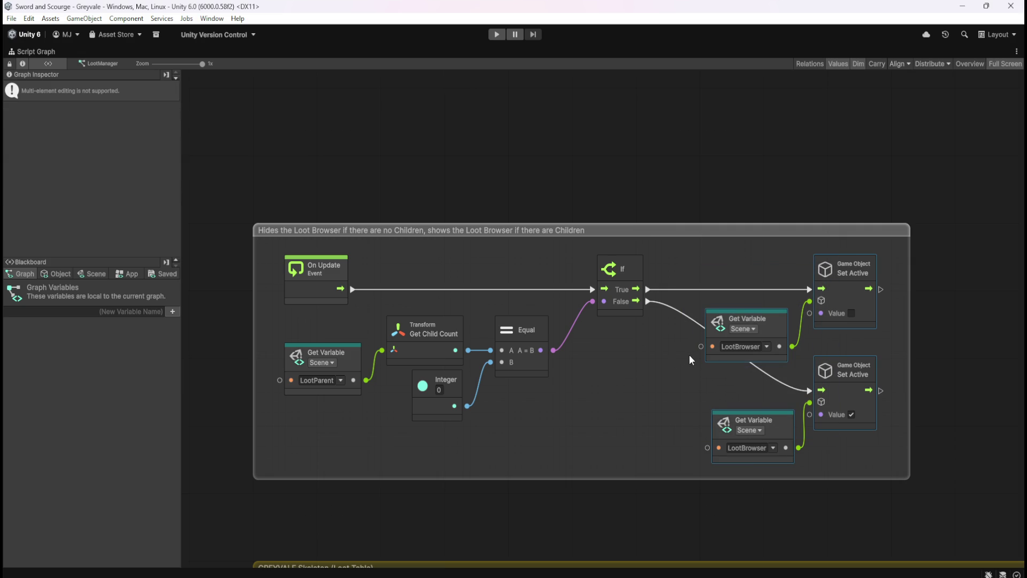
left_click(633, 376)
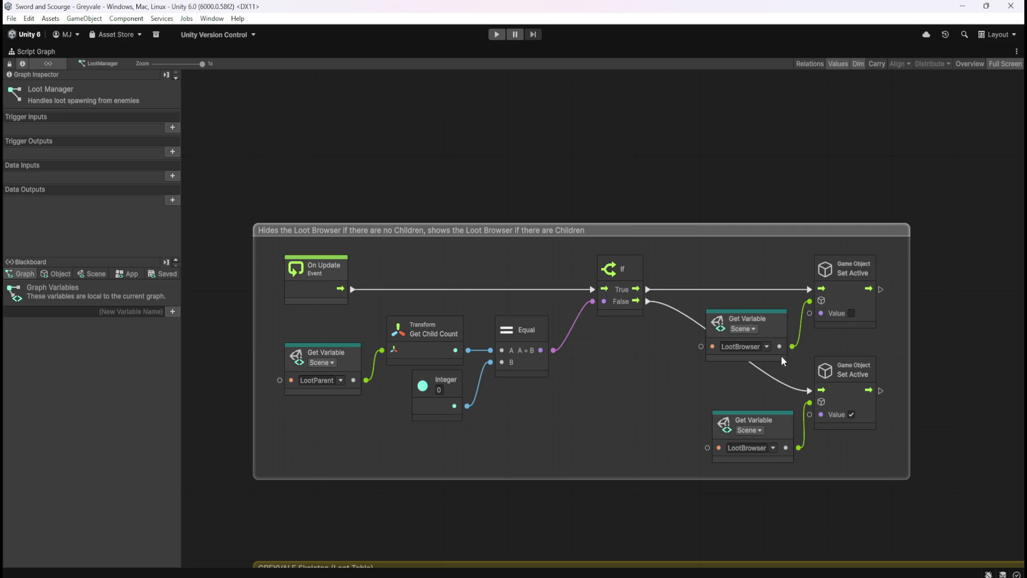
- Review the Blackboard's Scene variables, then restore the graph to the docked layout
left_click(92, 274)
left_click_drag(176, 285, 195, 553)
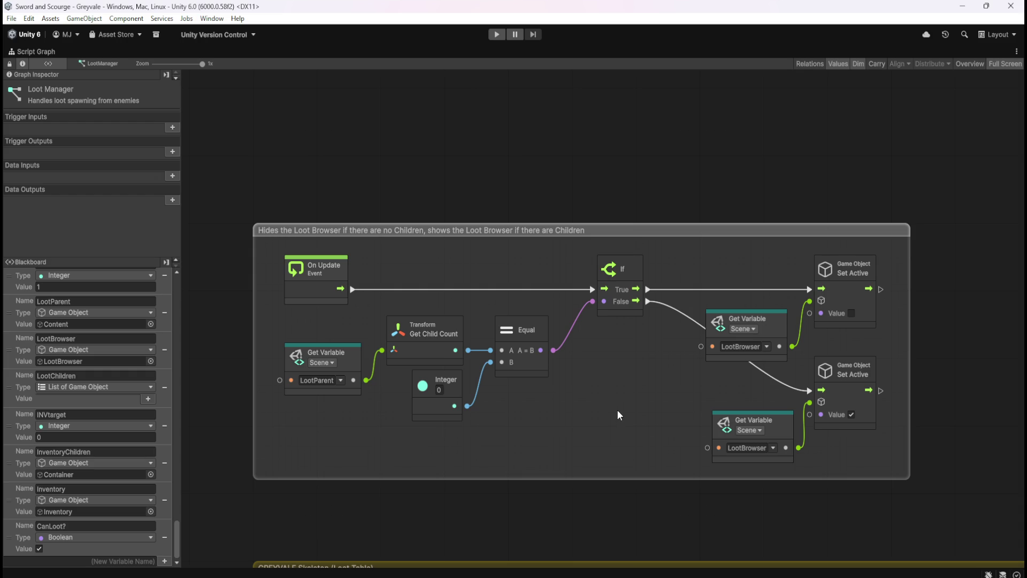
key("shift+space")
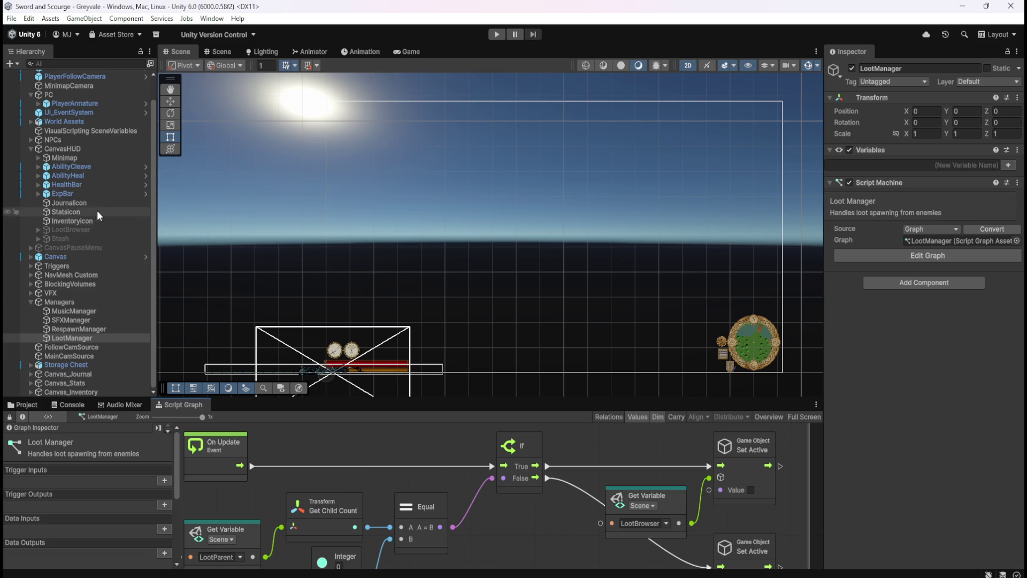
- Add a new UI Canvas to the scene and name it Canvas_LootBrowser
scroll(104, 193, "up", 2)
left_click(11, 64)
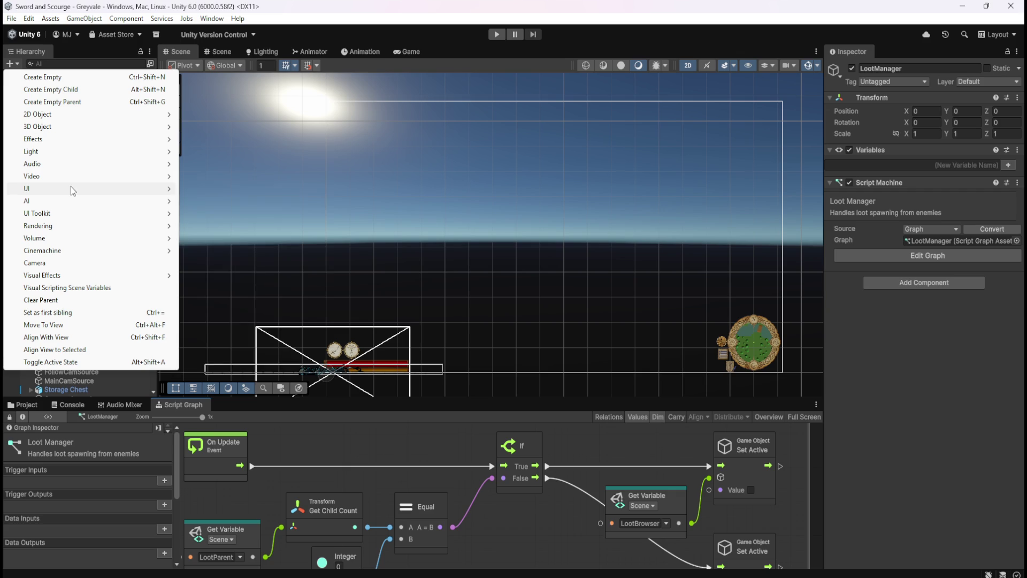
mouse_move(71, 186)
left_click(202, 335)
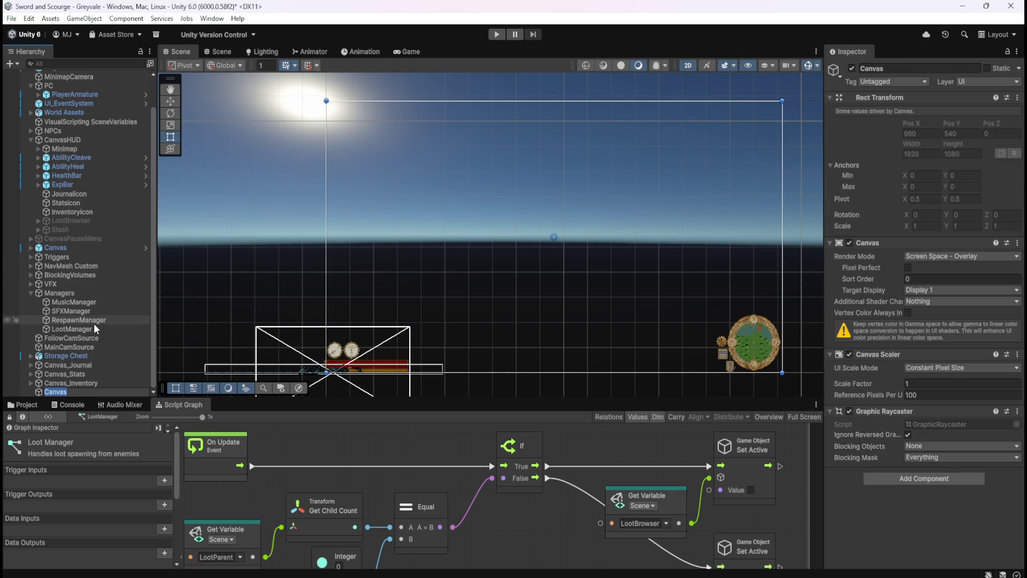
type("_LootBr")
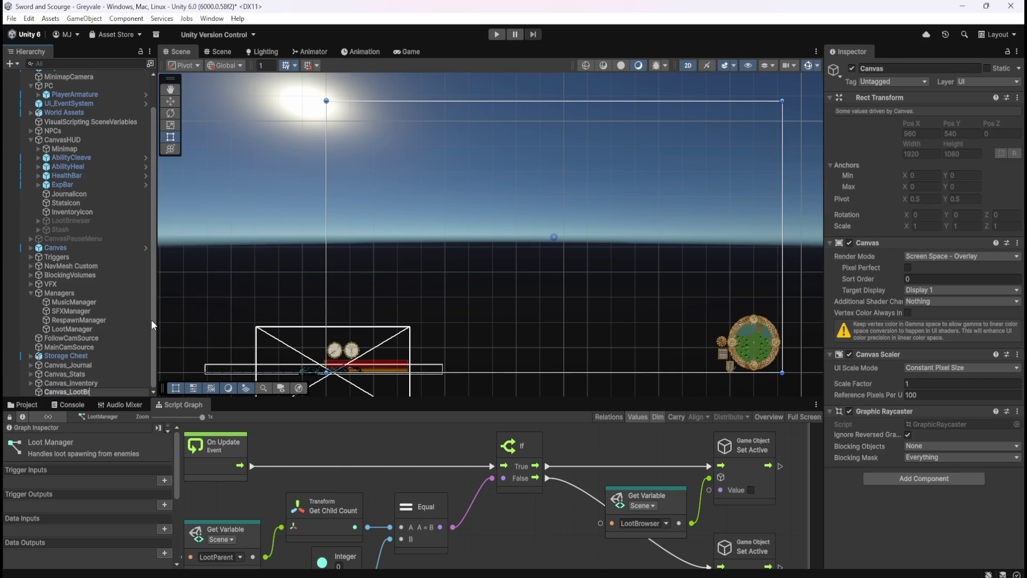
type("owser")
key("Return")
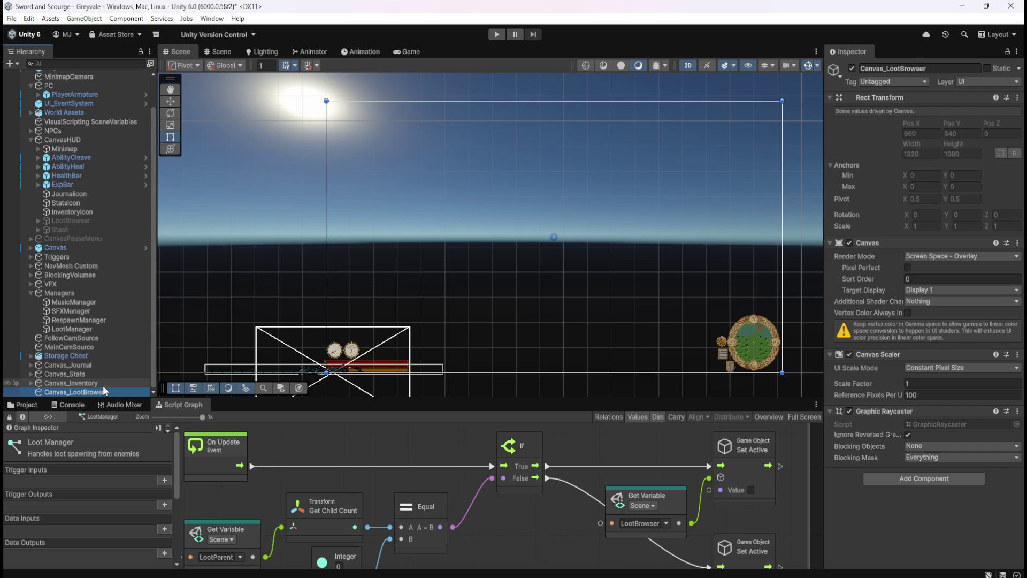
- Enable Pixel Perfect and Vertex Color Always In Gamma on Canvas_LootBrowser's Canvas
left_click(103, 384)
left_click(104, 391)
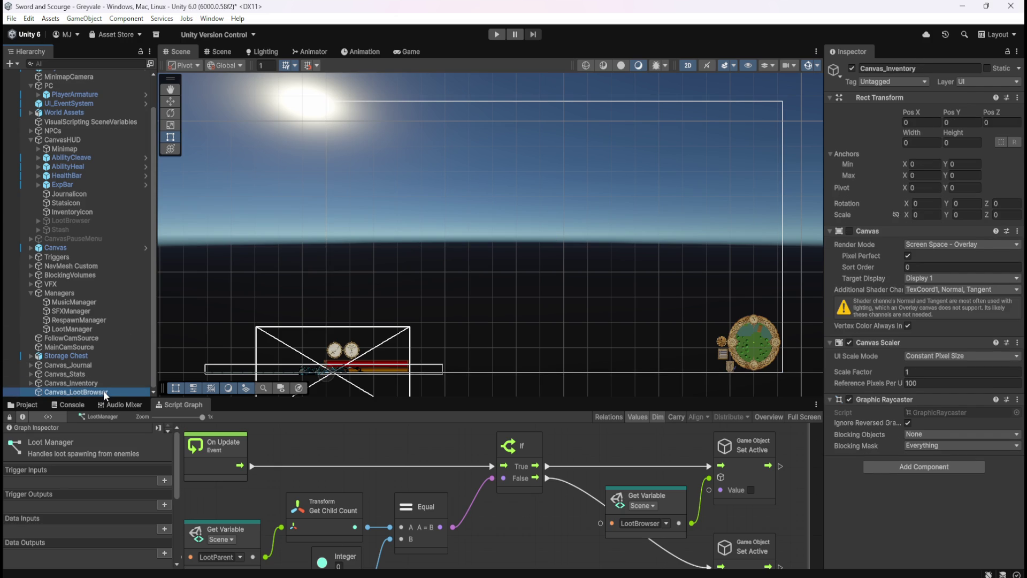
left_click(908, 268)
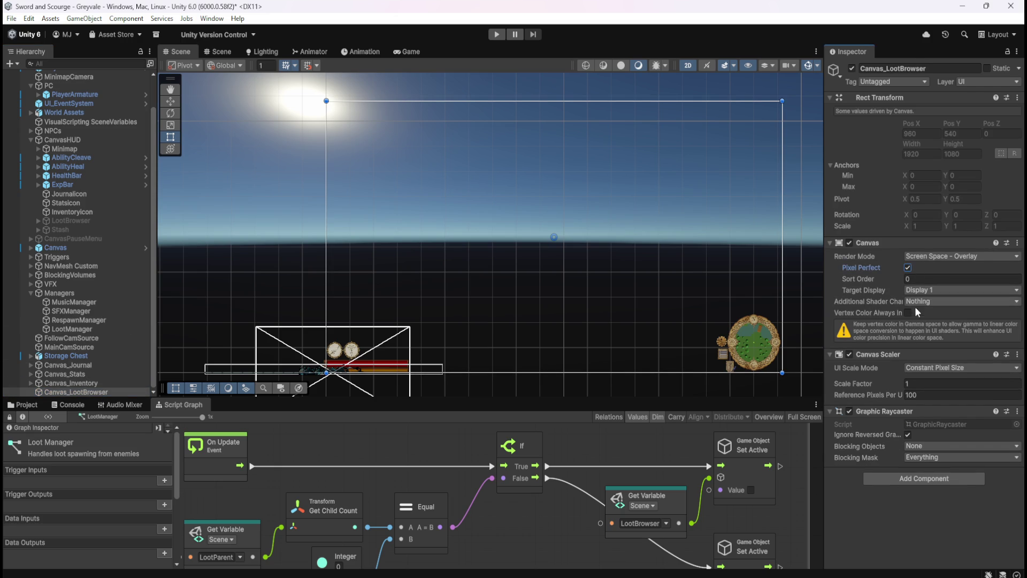
left_click(908, 312)
- Compare Canvas_LootBrowser with the Canvas_Journal, Canvas_Inventory and Canvas_Stats settings, then save the scene
left_click(81, 366)
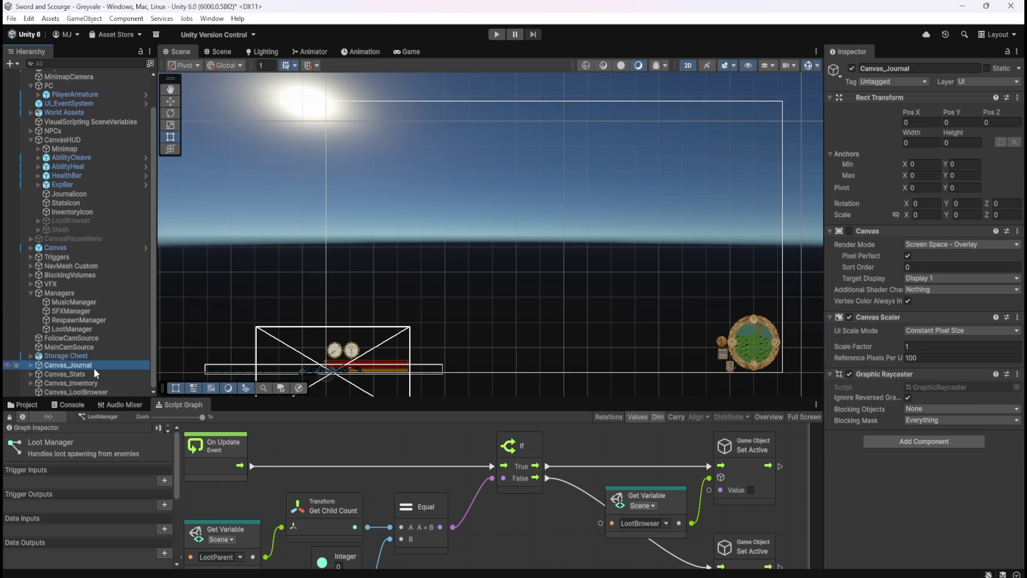
key("Down")
key("Down")
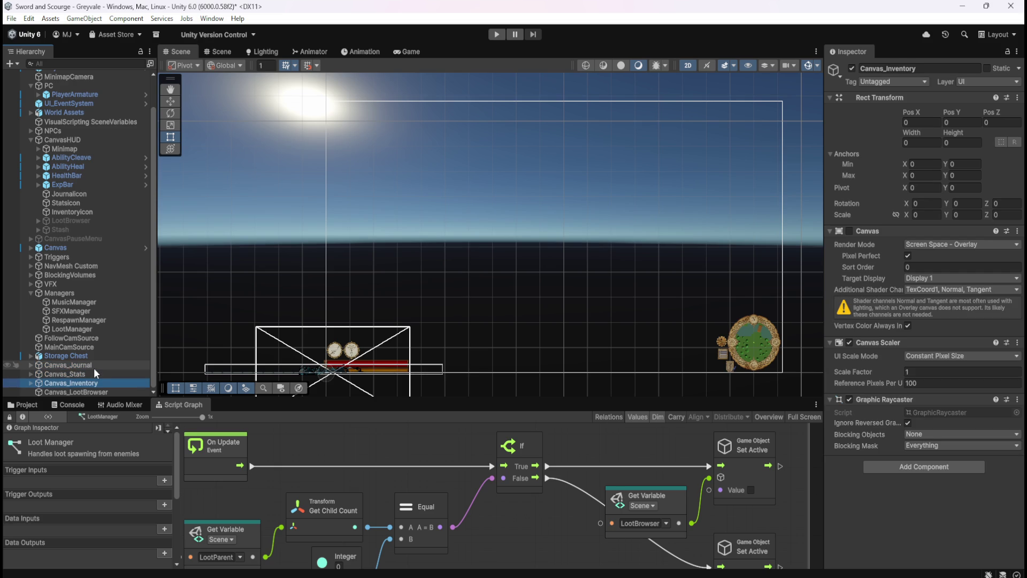
key("Up")
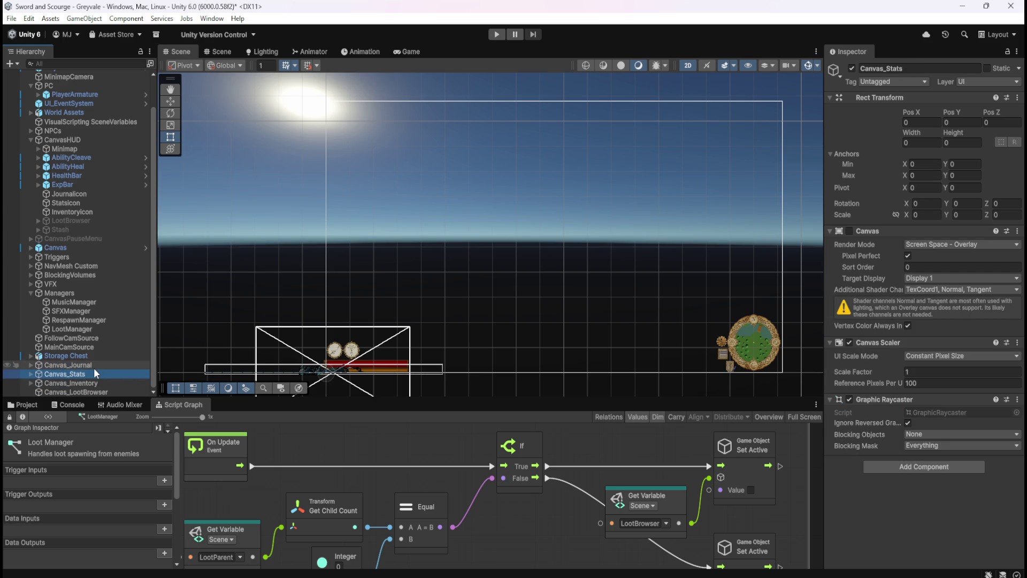
key("Down")
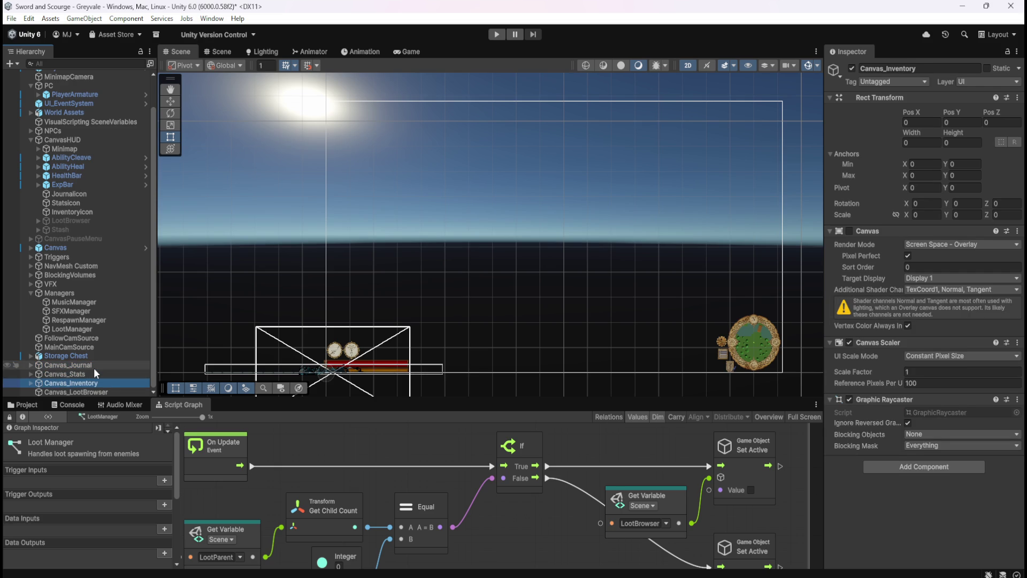
key("Down")
key("Down")
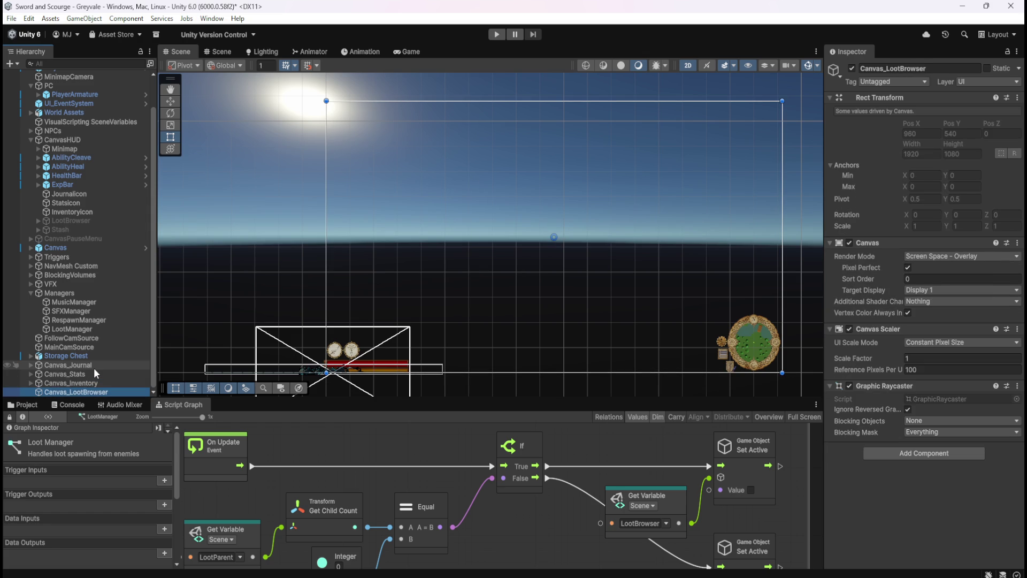
key("Up")
key("Down")
key("Up")
key("Down")
key("Up")
key("Down")
key("ctrl+s")
- Activate the LootBrowser object and switch off Canvas_LootBrowser's Canvas component, then show scene variables
left_click_drag(76, 220, 80, 391)
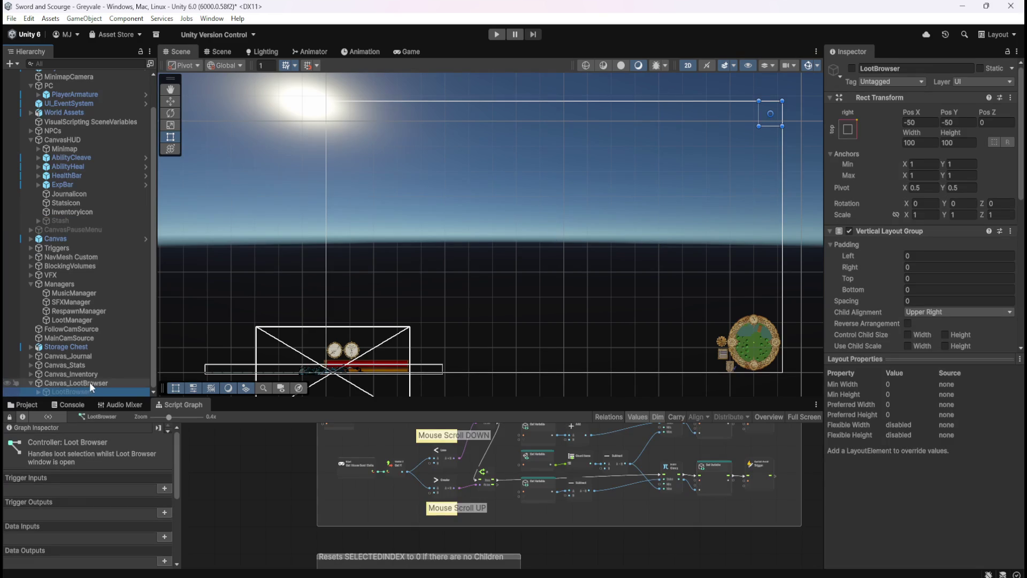
left_click(852, 69)
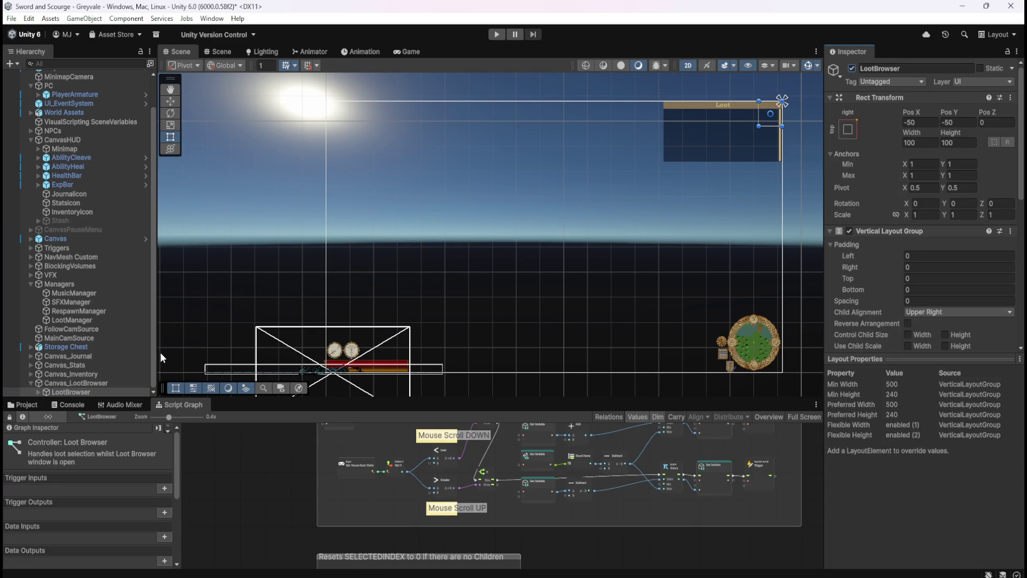
left_click(80, 383)
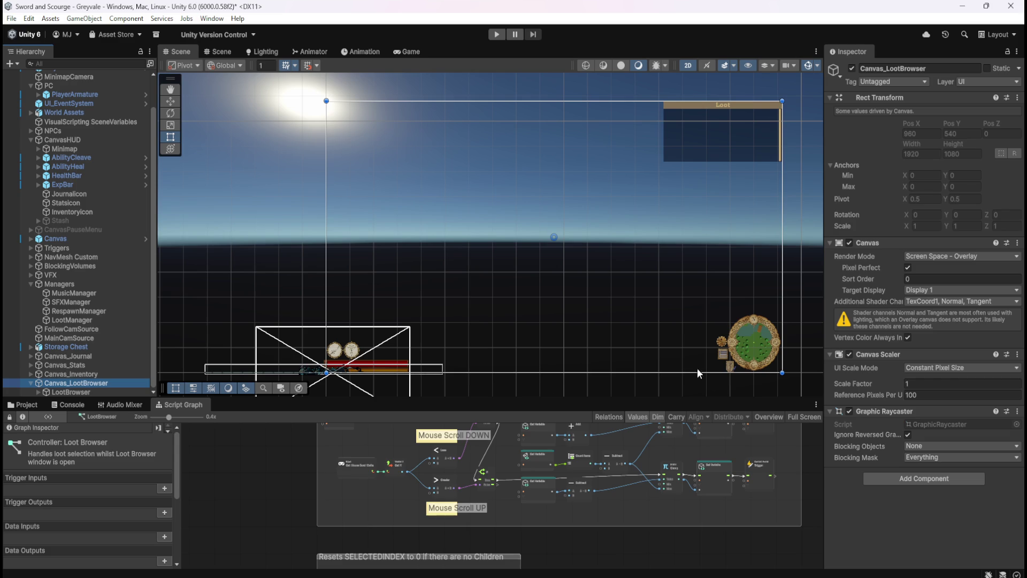
left_click(849, 243)
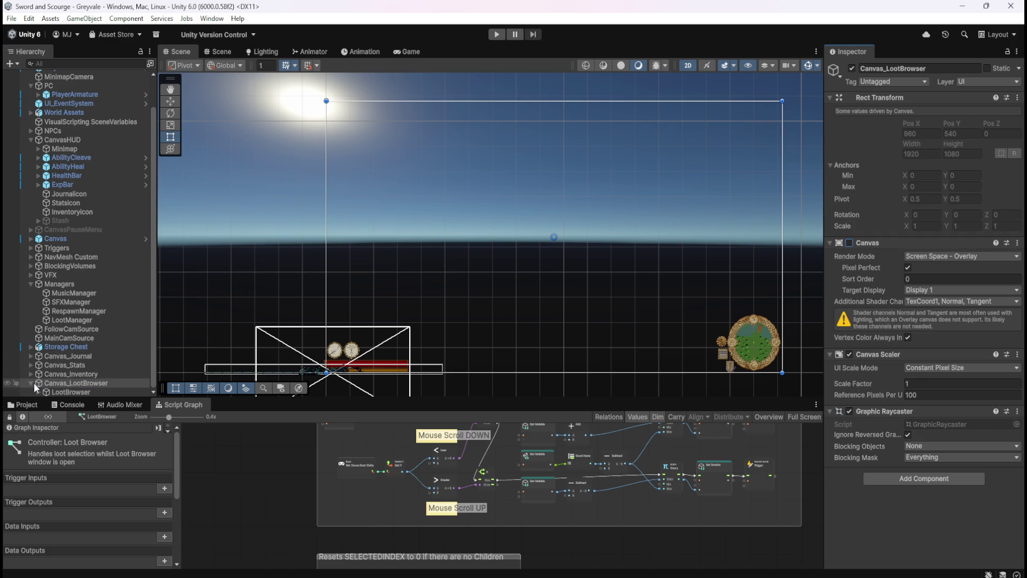
scroll(177, 545, "down", 3)
scroll(171, 540, "down", 2)
left_click(96, 470)
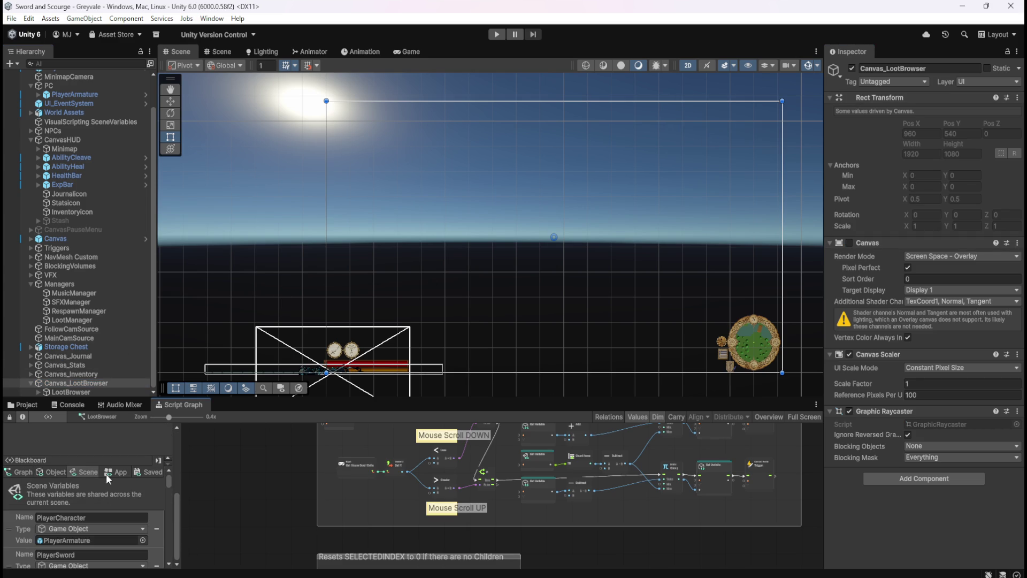
- Select LootManager and begin renaming its LootBrowser scene variable, checking PlayerArmature's canvas variable naming
left_click_drag(168, 480, 171, 564)
scroll(118, 535, "up", 5)
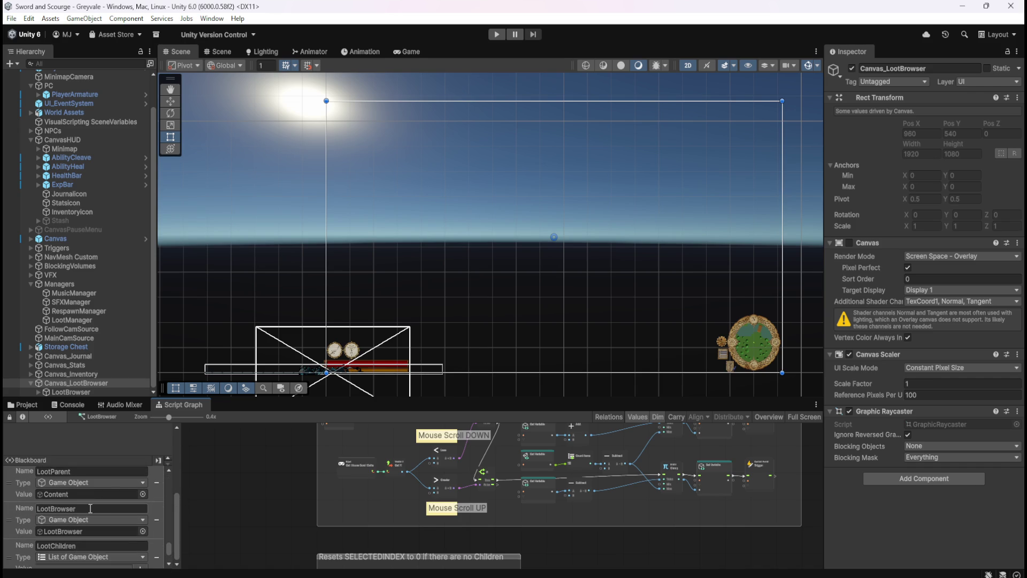
scroll(627, 505, "up", 5)
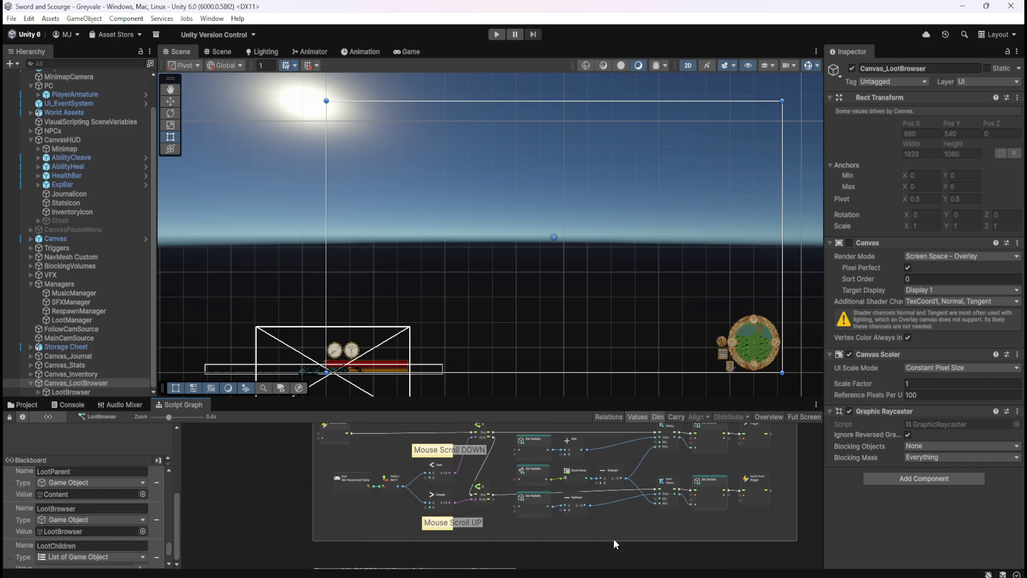
scroll(532, 482, "up", 1)
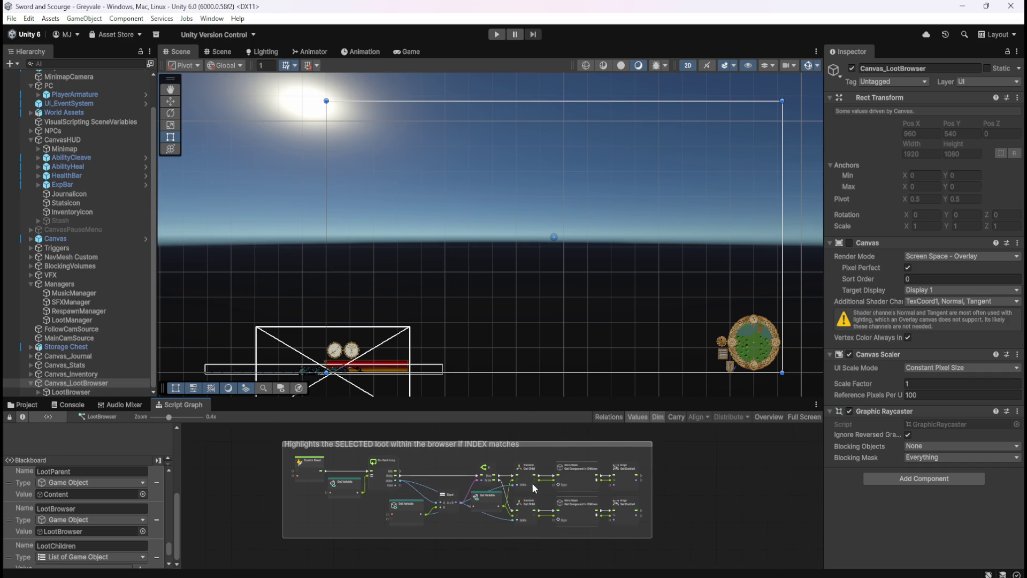
mouse_move(524, 440)
left_mouse_down()
mouse_move(518, 535)
mouse_move(529, 427)
left_mouse_up()
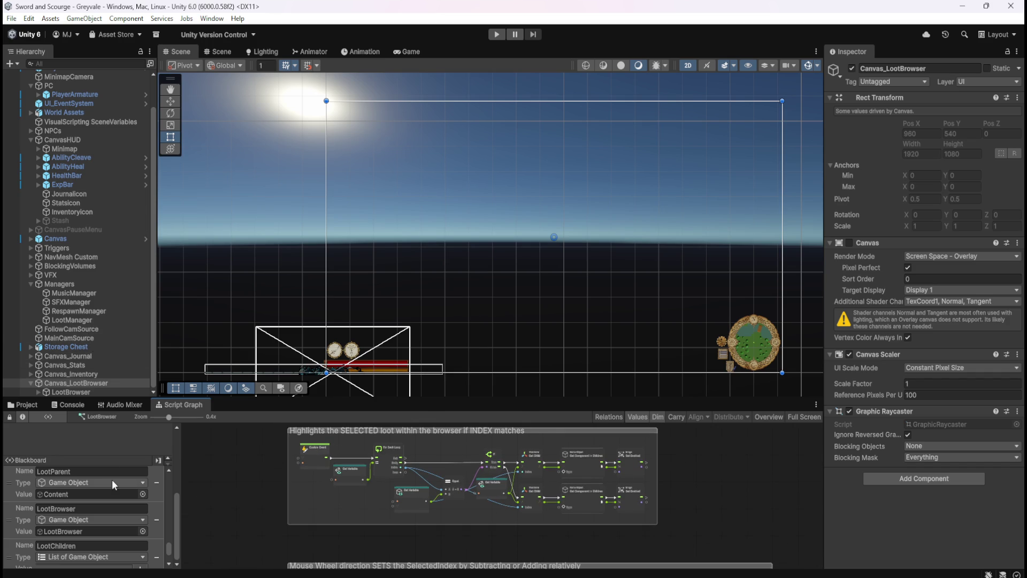
left_click(88, 319)
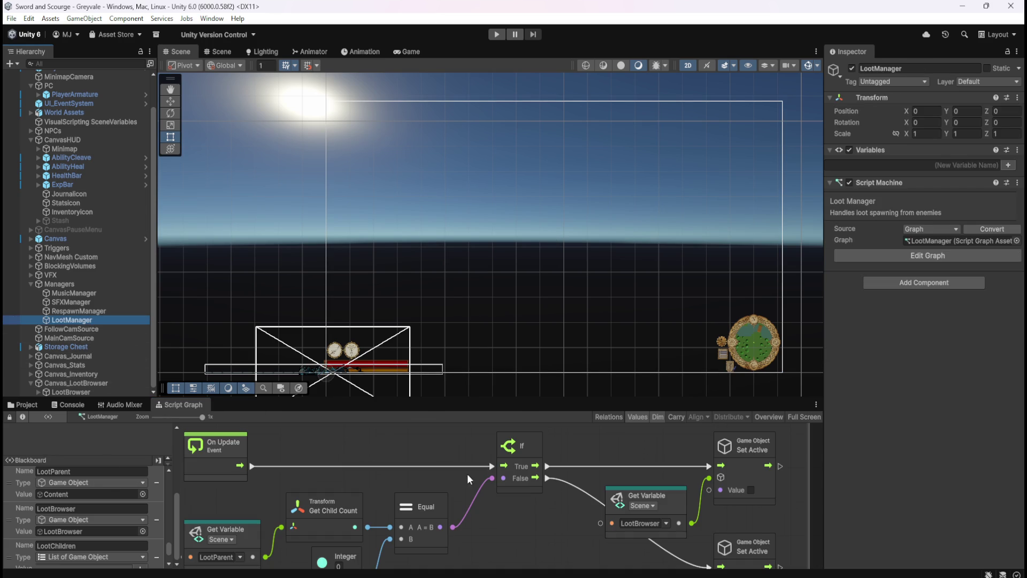
left_click_drag(523, 534, 506, 511)
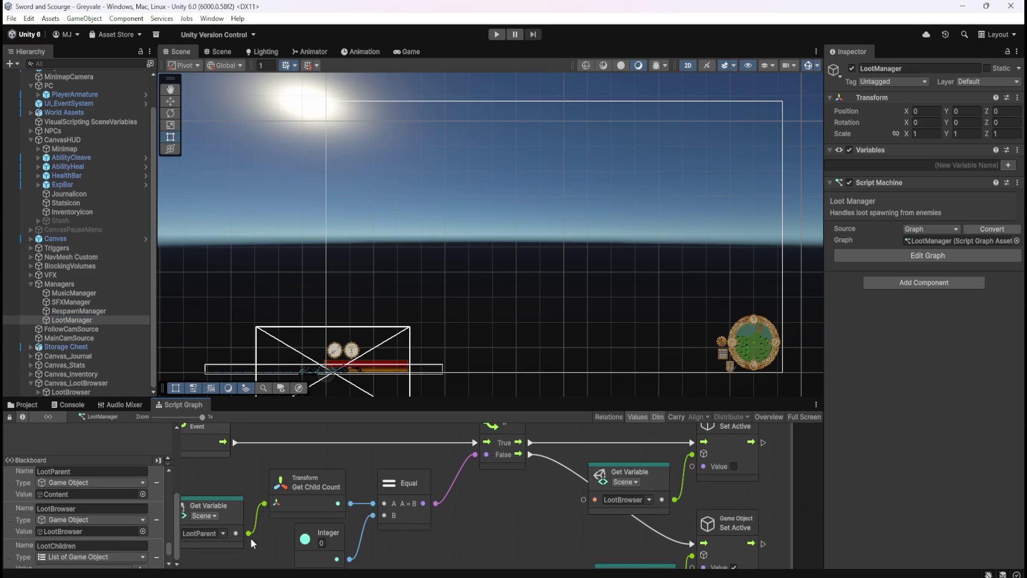
mouse_move(175, 545)
left_mouse_down()
mouse_move(177, 468)
mouse_move(174, 553)
left_mouse_up()
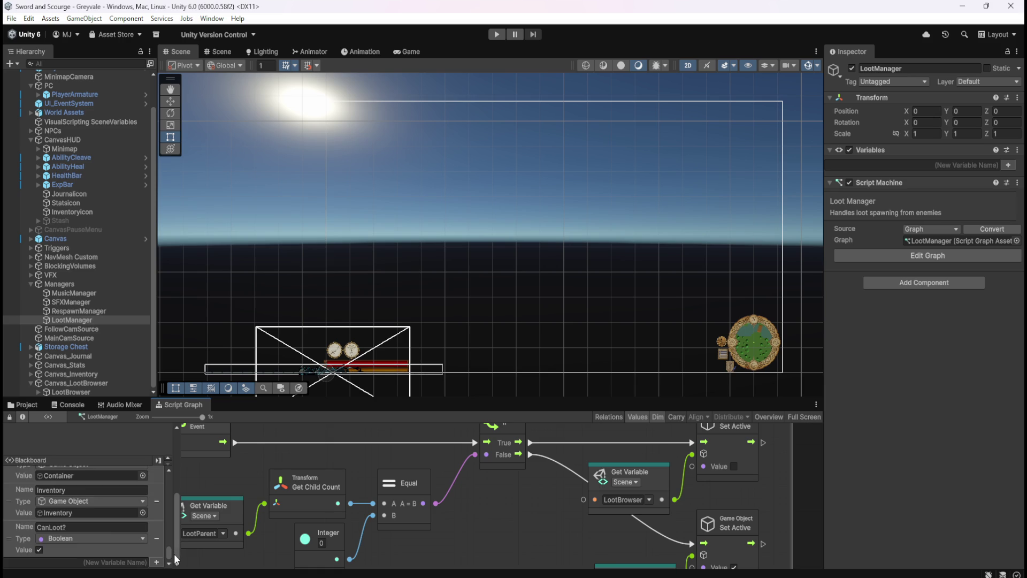
scroll(115, 528, "up", 3)
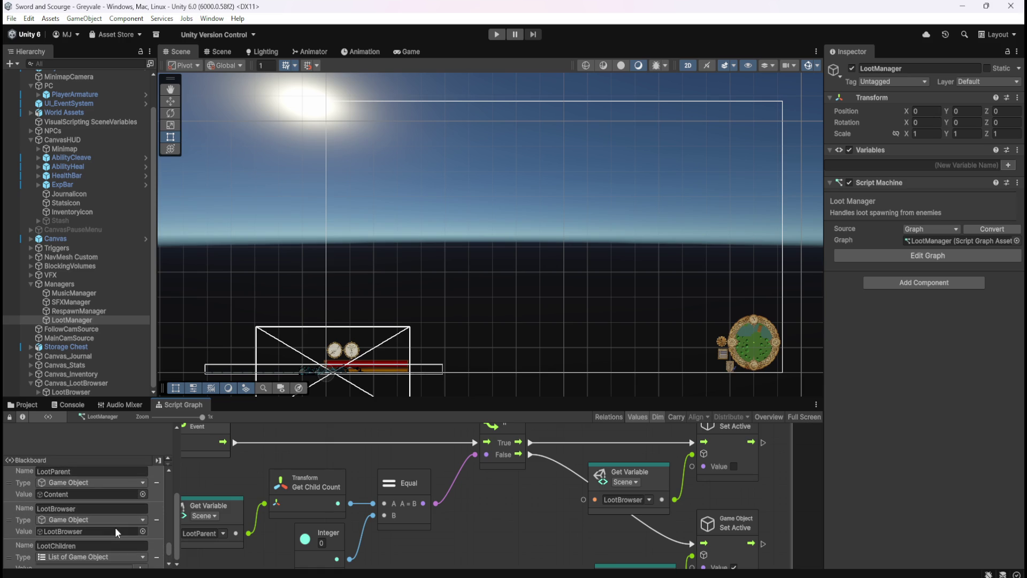
left_click(86, 508)
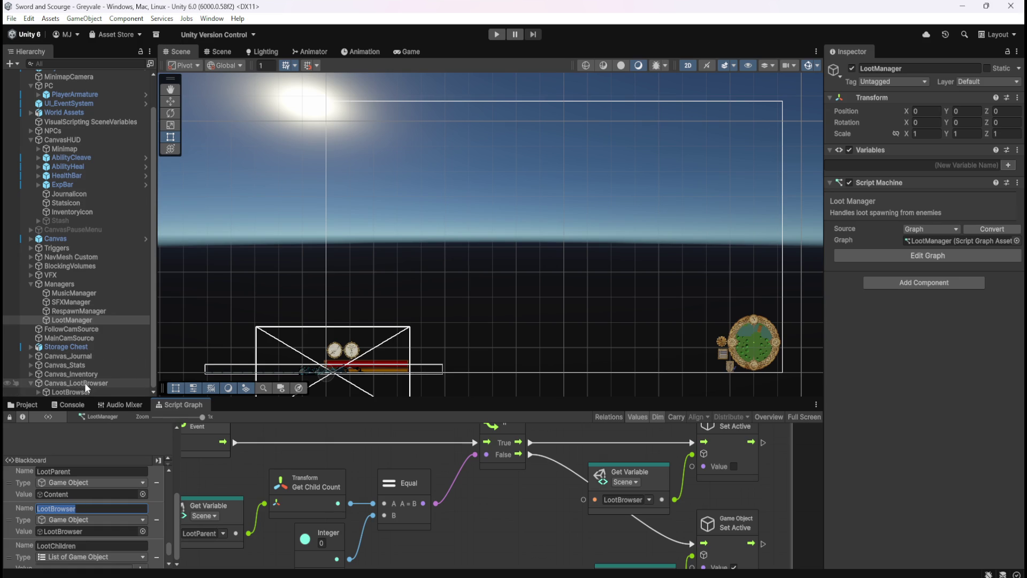
scroll(62, 180, "up", 3)
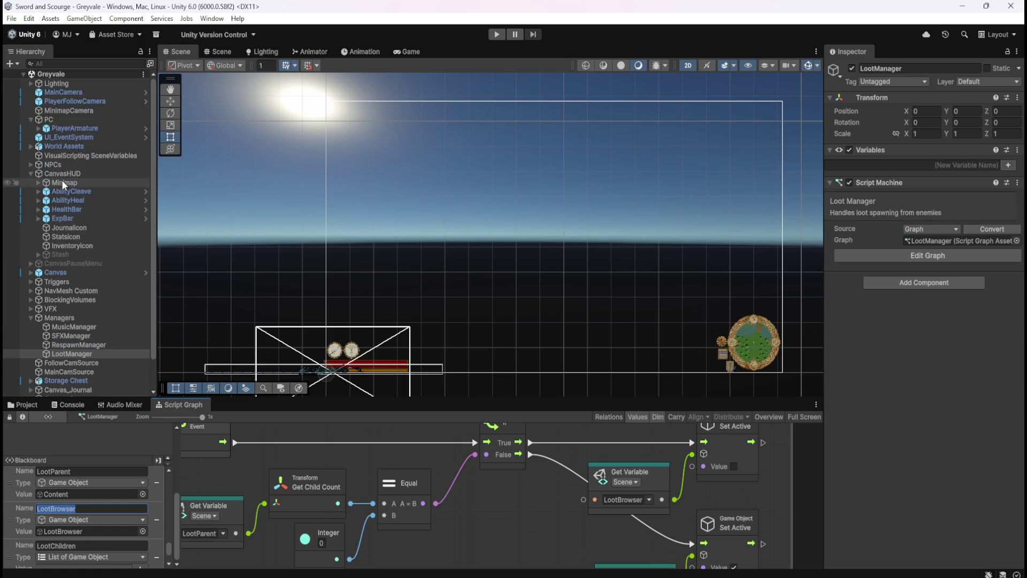
left_click(88, 128)
scroll(870, 459, "down", 12)
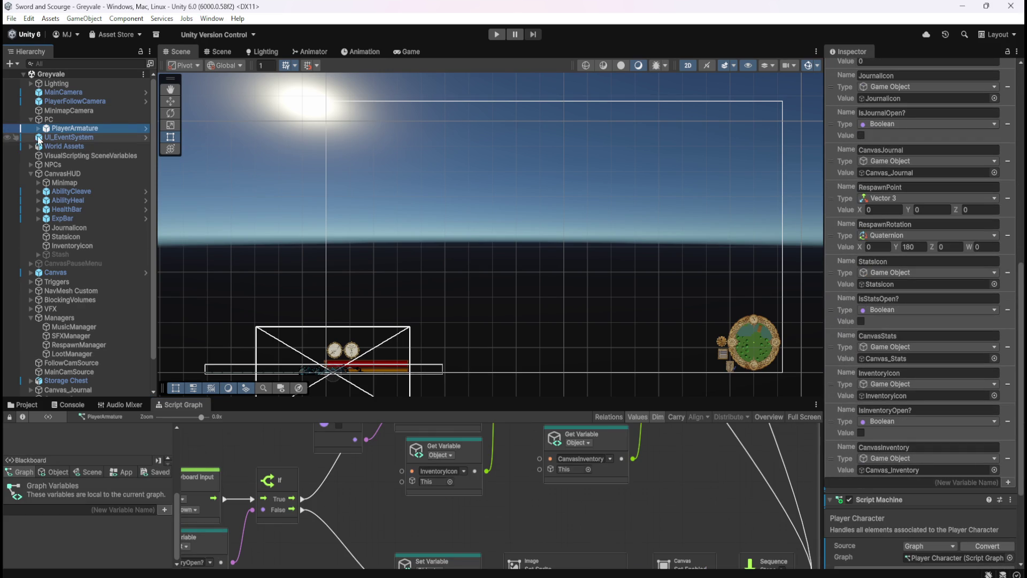
left_click(84, 353)
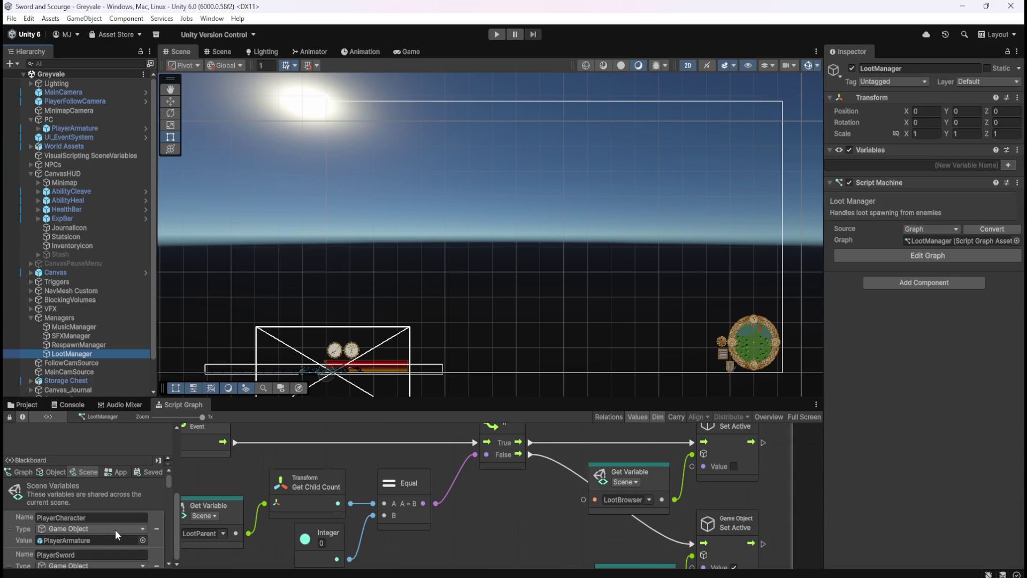
- Rename the variable to CanvasLootBrowser and assign Canvas_LootBrowser as its value
left_click(88, 470)
mouse_move(170, 482)
left_mouse_down()
mouse_move(178, 535)
mouse_move(146, 547)
left_mouse_up()
scroll(111, 531, "down", 8)
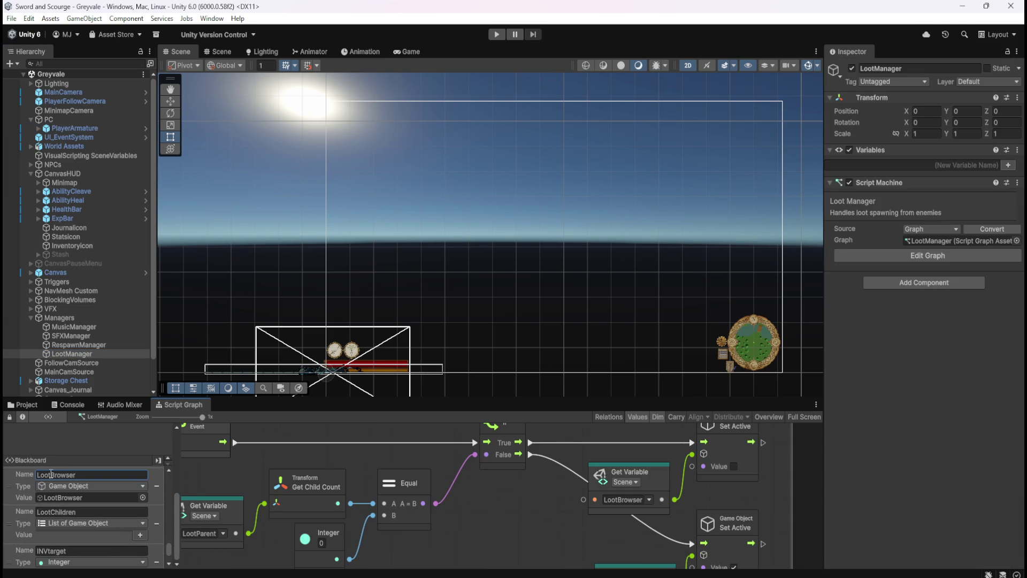
scroll(76, 503, "up", 1)
key("Home")
type("Canva")
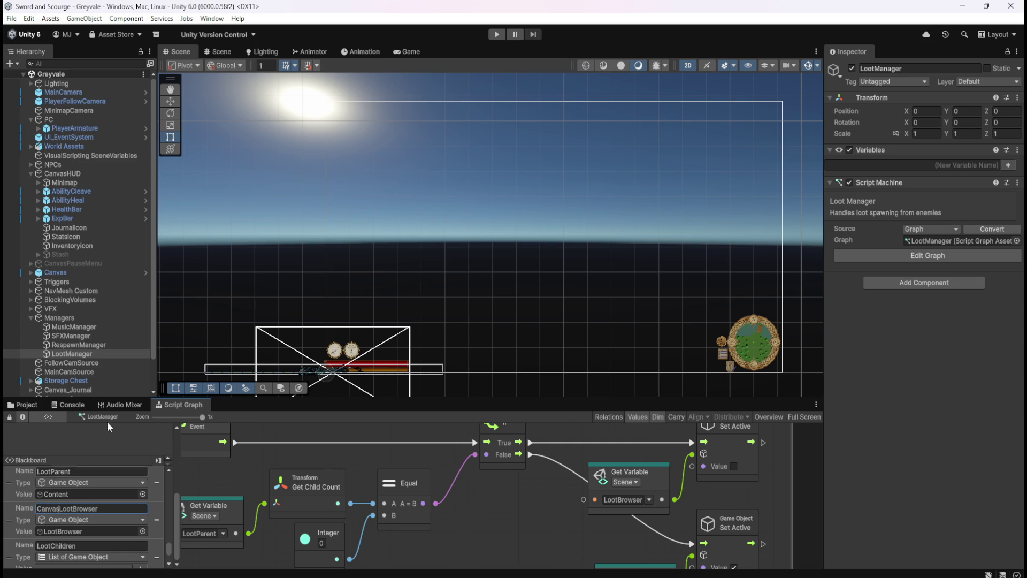
scroll(107, 339, "down", 2)
mouse_move(79, 384)
left_mouse_down()
mouse_move(101, 538)
mouse_move(76, 531)
left_mouse_up()
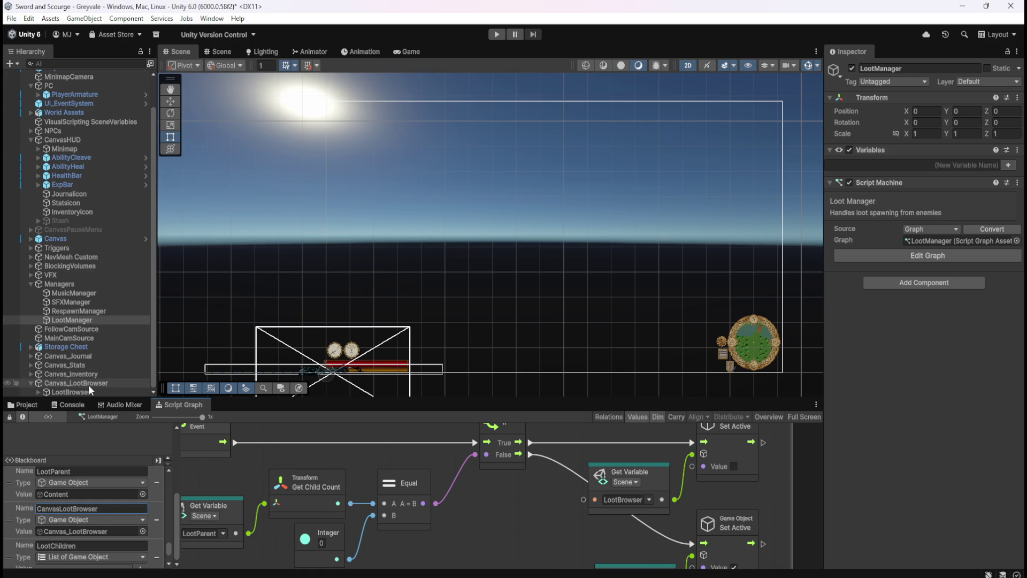
key("BackSpace")
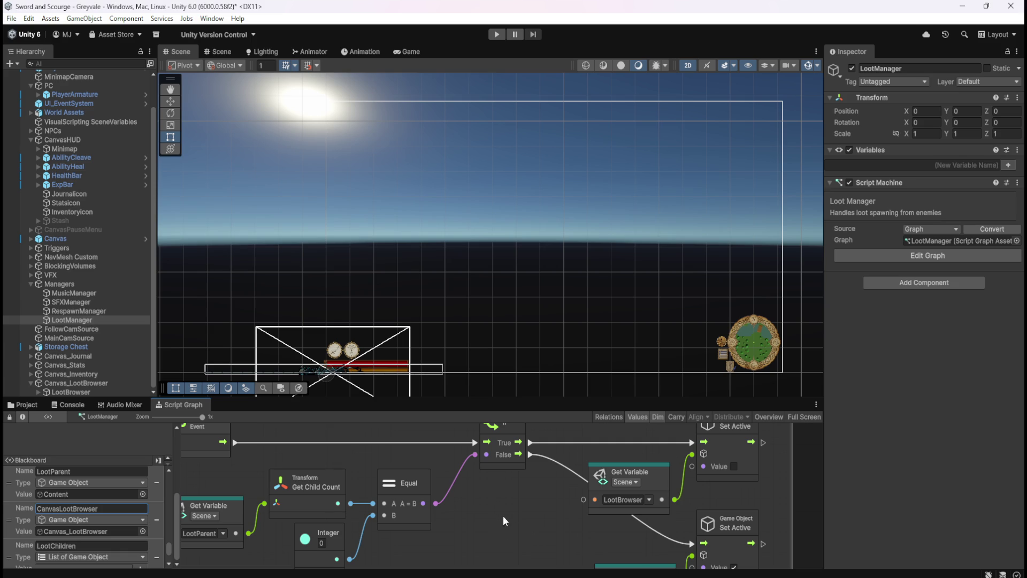
key("shift+space")
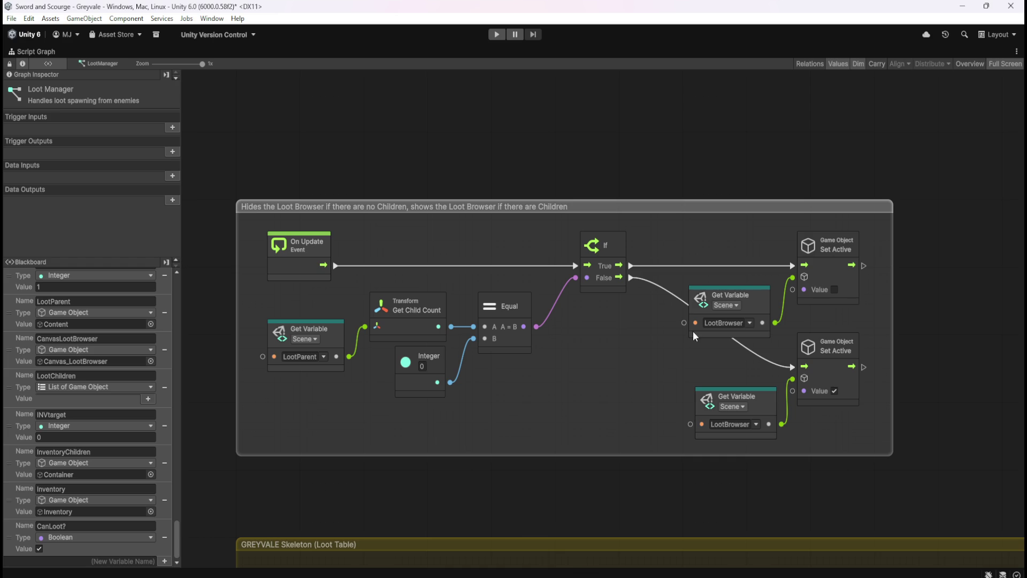
- Untick Value on PlayerArmature's top Canvas Set Enabled node and select it for copying
left_click_drag(672, 358, 622, 375)
key("shift+space")
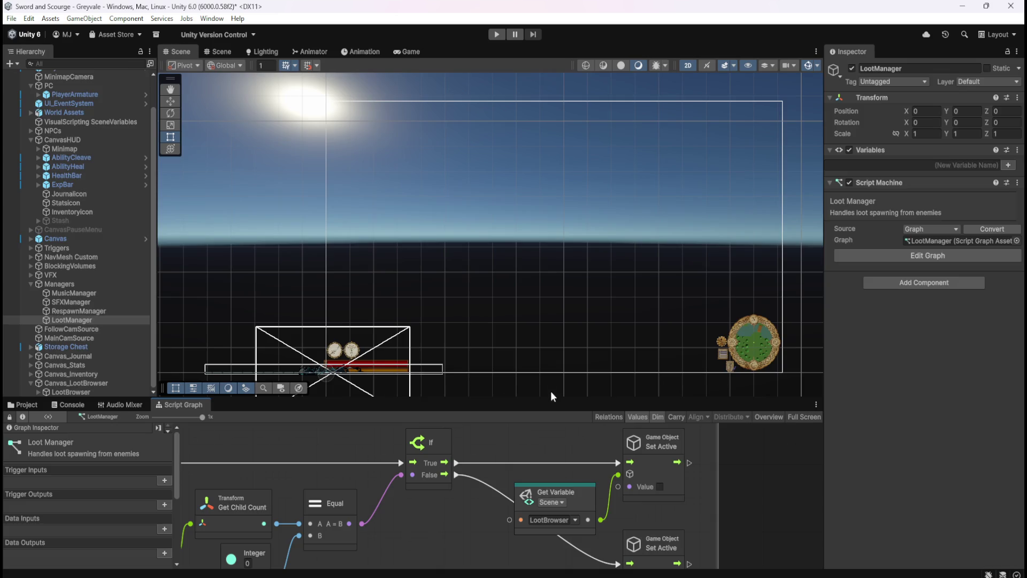
left_click(83, 95)
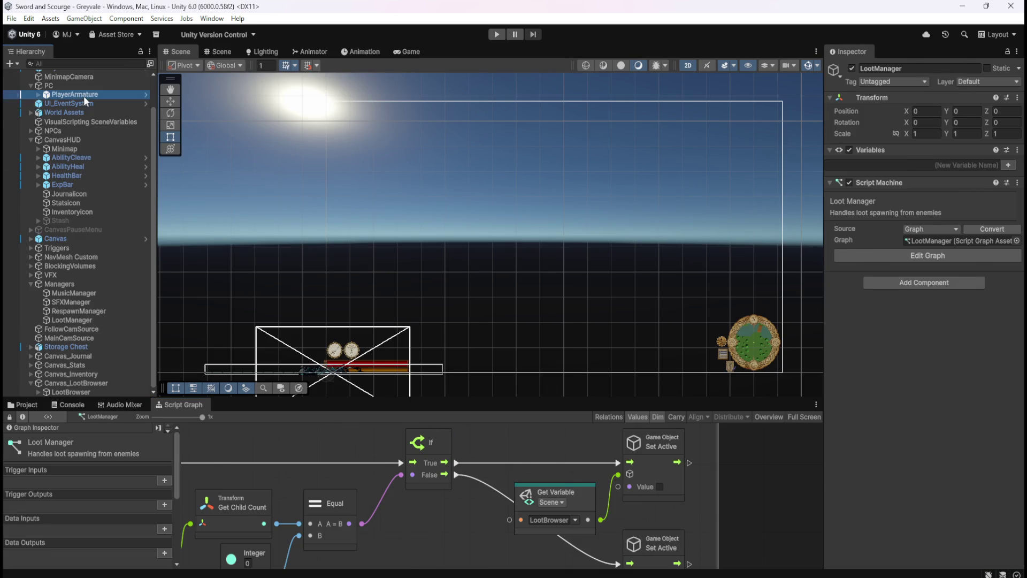
key("shift+space")
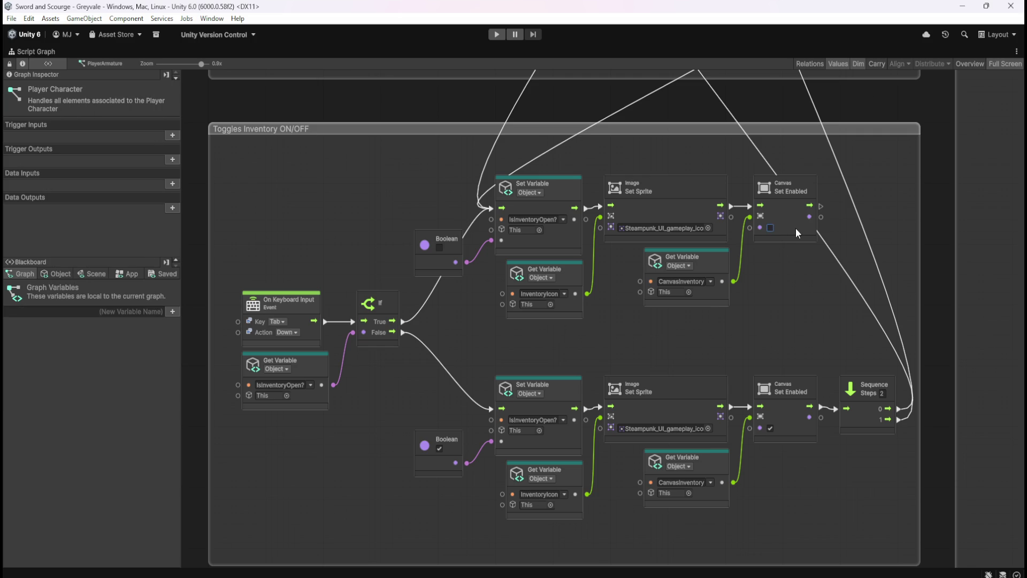
left_click(770, 227)
left_click(807, 239)
left_click(782, 321)
- Paste the Canvas Set Enabled node into LootManager's Loot Browser group
key("shift+space")
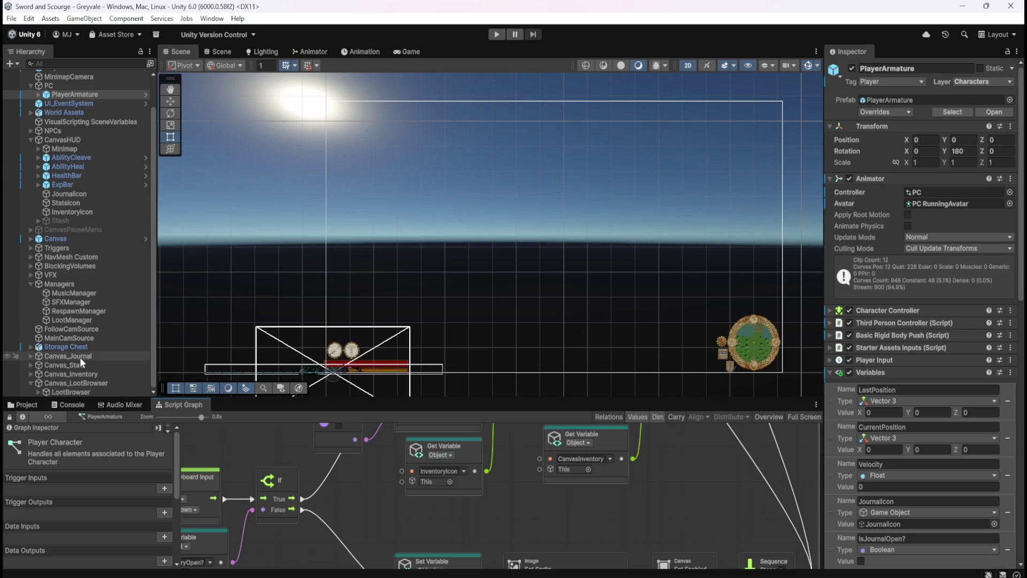
left_click(94, 320)
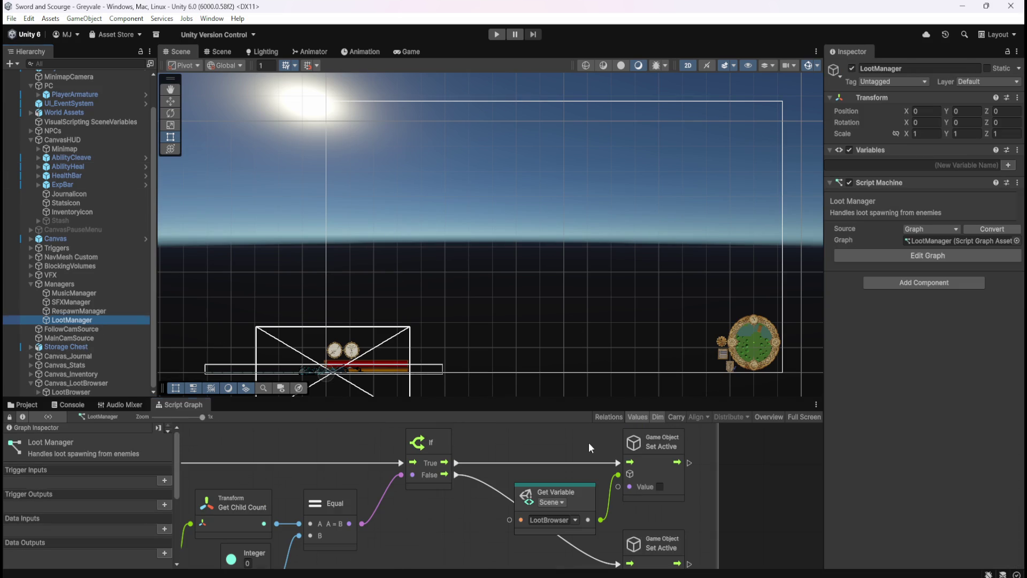
key("shift+space")
mouse_move(851, 373)
left_mouse_down()
mouse_move(726, 364)
mouse_move(828, 349)
left_mouse_up()
key("ctrl+v")
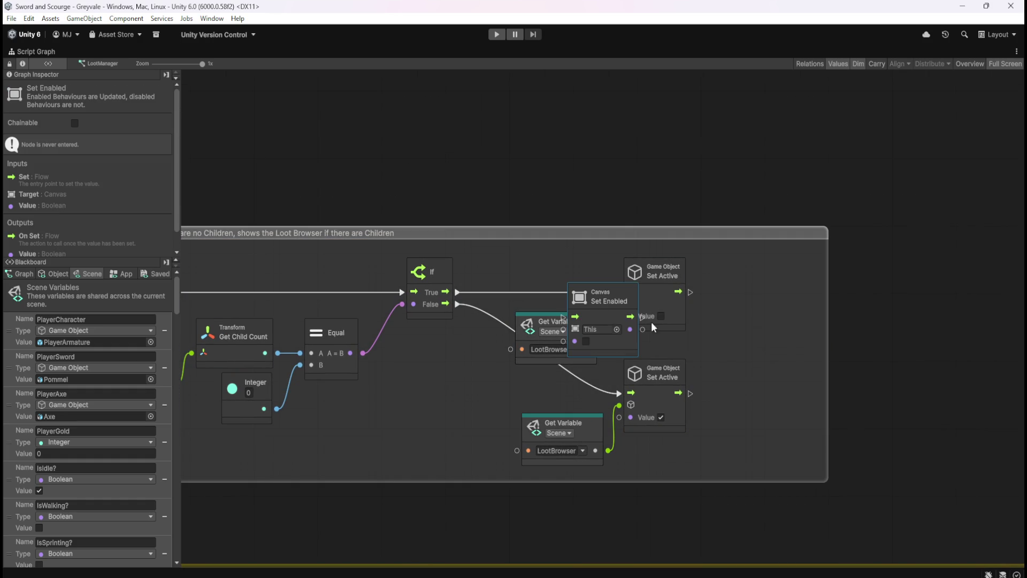
- Place two Canvas Set Enabled nodes beside the upper and lower Set Active nodes
left_click_drag(608, 312, 749, 291)
key("ctrl+v")
mouse_move(625, 332)
left_mouse_down()
mouse_move(658, 338)
mouse_move(760, 405)
left_mouse_up()
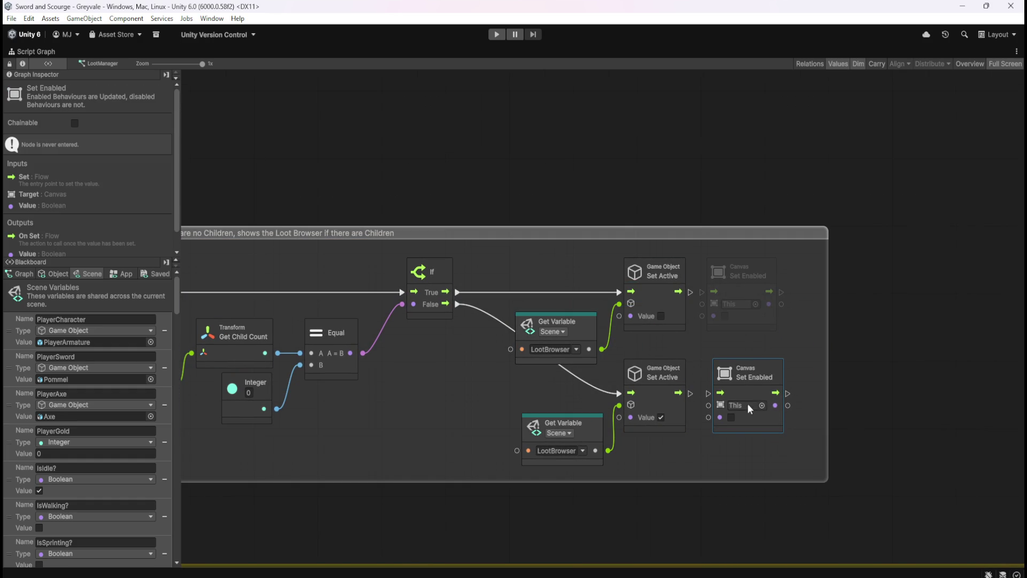
- Switch both Get Variable nodes to CanvasLootBrowser and feed them into the canvas nodes' targets
left_click(579, 350)
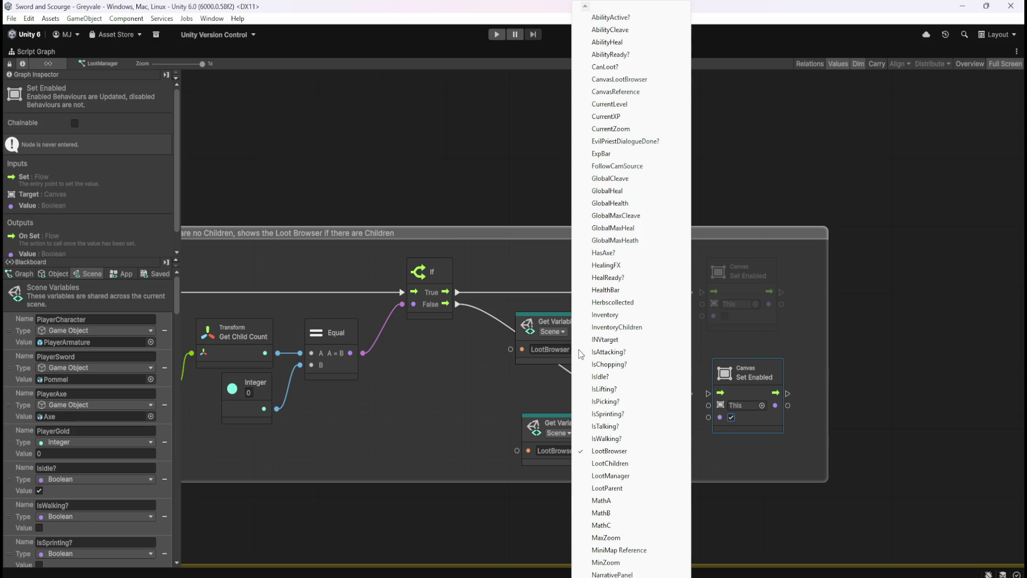
left_click(634, 80)
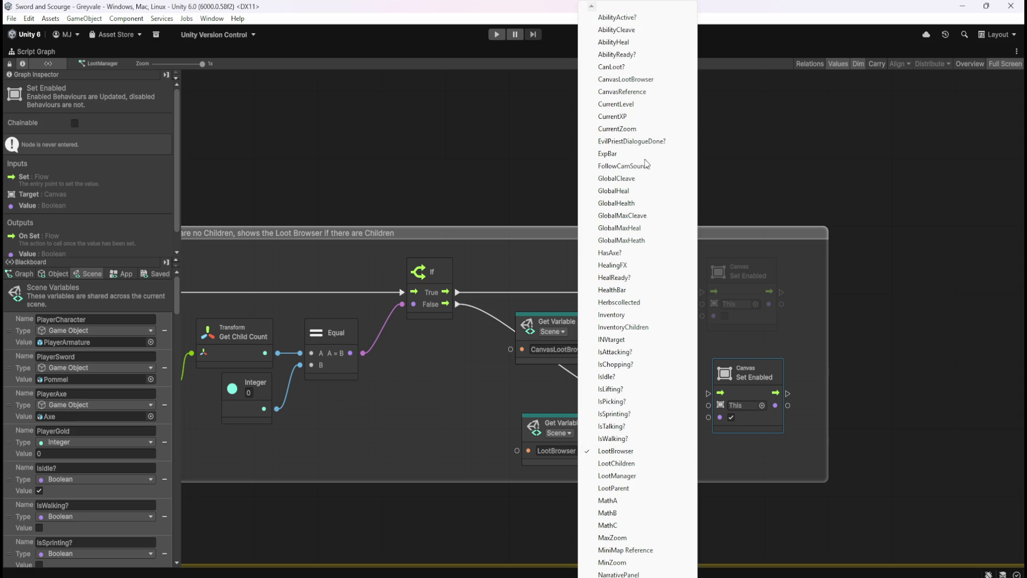
left_click(625, 79)
left_click(596, 326)
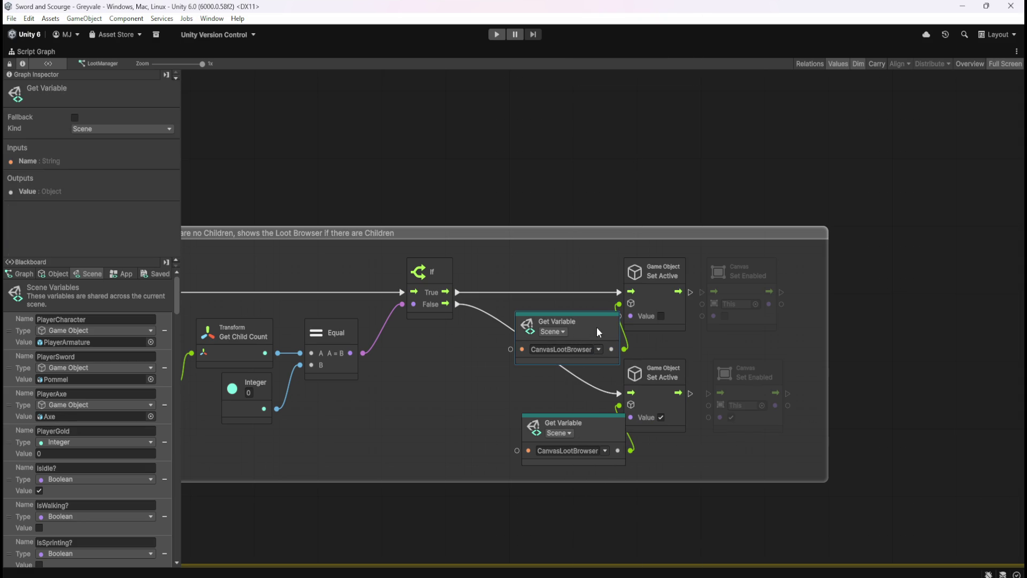
left_click(595, 435, "ctrl")
mouse_move(602, 428)
left_mouse_down()
mouse_move(570, 430)
mouse_move(709, 405)
left_mouse_up()
left_click(645, 451)
mouse_move(702, 304)
left_mouse_down()
mouse_move(599, 348)
mouse_move(702, 304)
left_mouse_up()
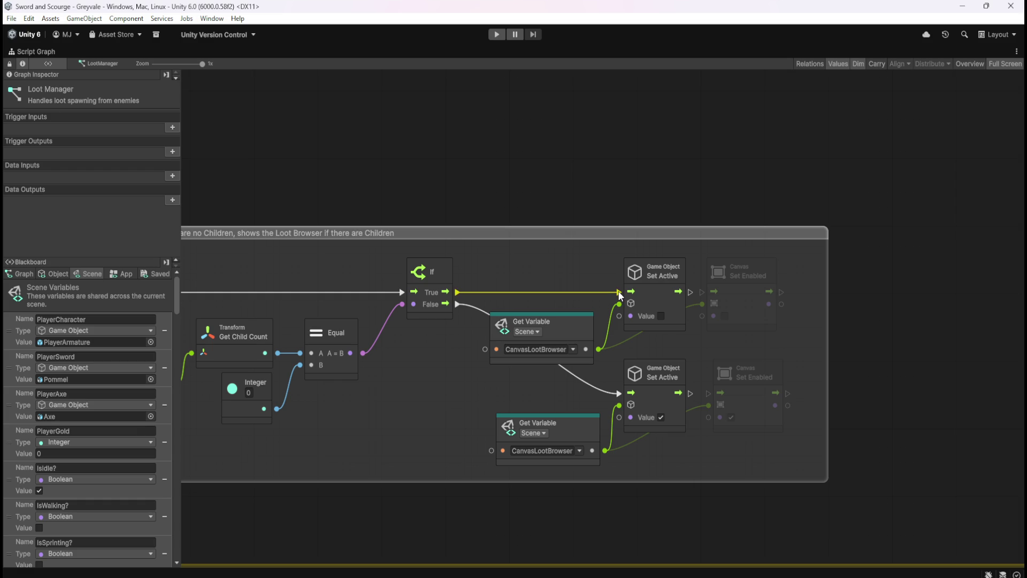
- Connect If True to the upper and If False to the lower Canvas Set Enabled node
left_click_drag(620, 295, 699, 293)
right_click(458, 294)
left_click_drag(458, 293, 701, 291)
left_click_drag(459, 306, 709, 393)
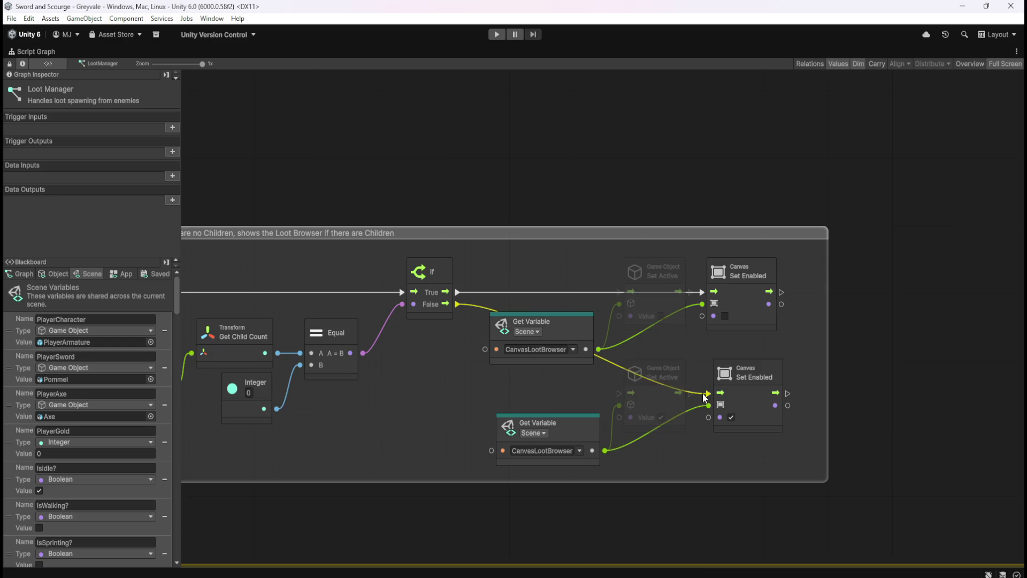
- Delete both Game Object Set Active nodes
left_click(660, 297)
left_click(657, 393, "ctrl")
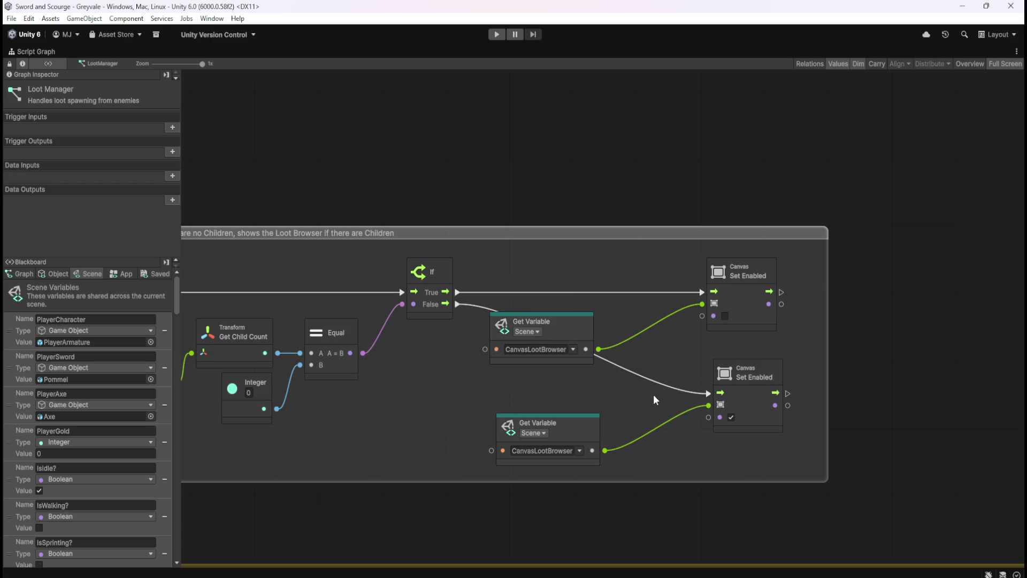
key("Delete")
- Tidy the loot group by moving the canvas nodes left, narrowing the group and aligning the lower pair
left_click_drag(712, 308, 653, 301)
left_click(782, 349)
left_click_drag(828, 345, 762, 369)
left_click(733, 356)
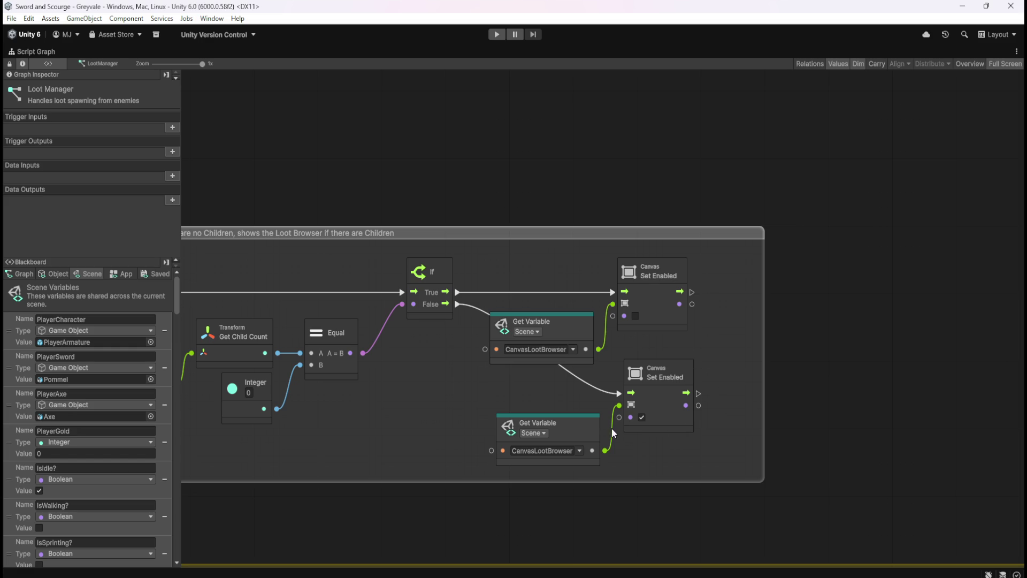
left_click_drag(667, 440, 596, 414)
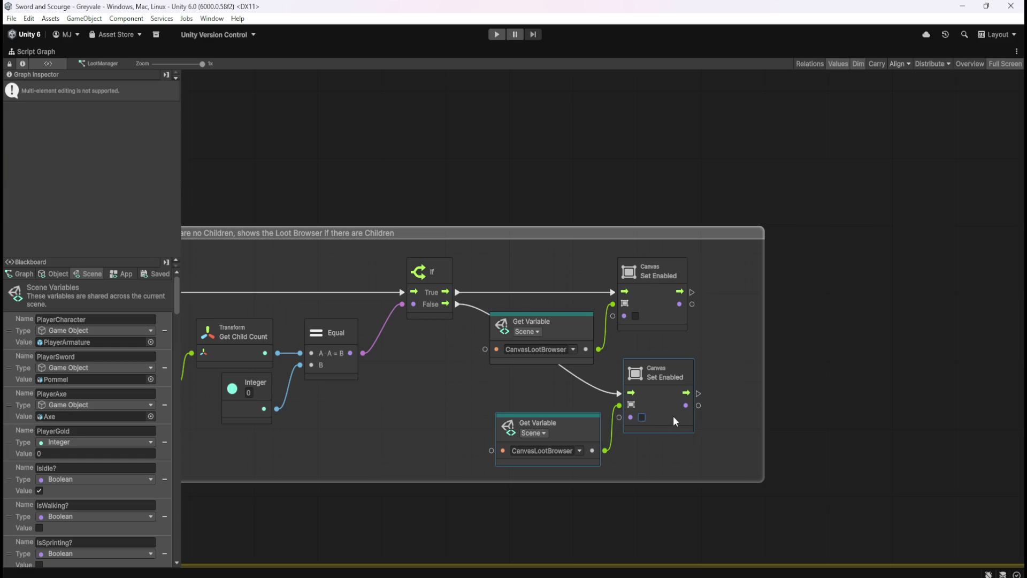
left_click_drag(712, 415, 597, 436)
left_click_drag(676, 367, 669, 367)
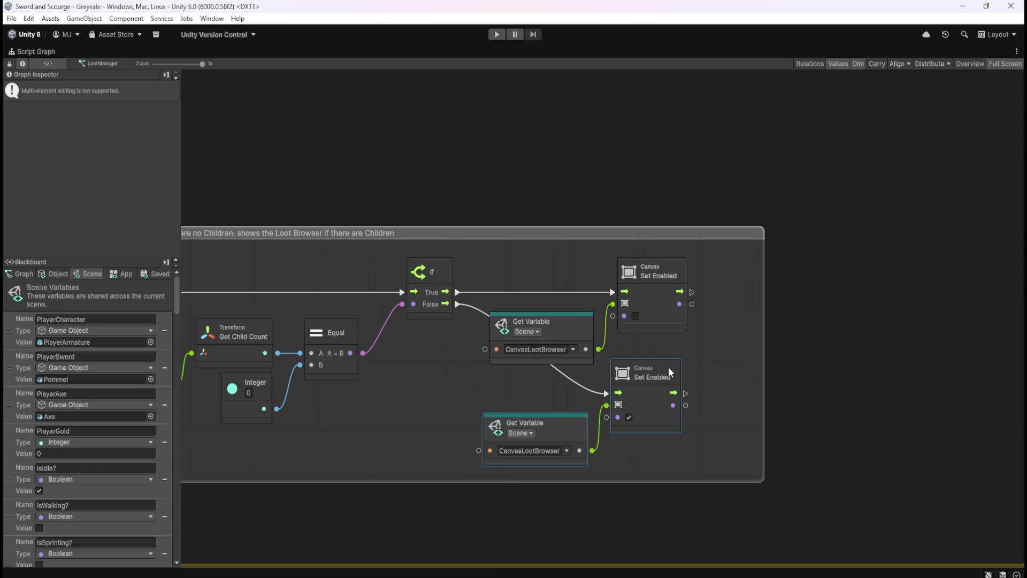
left_click(736, 352)
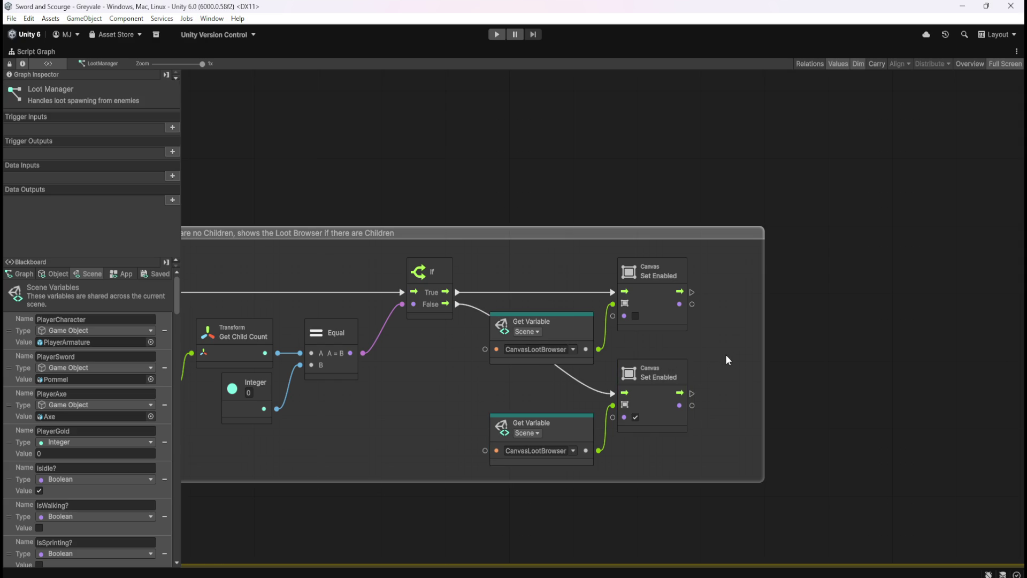
key("Home")
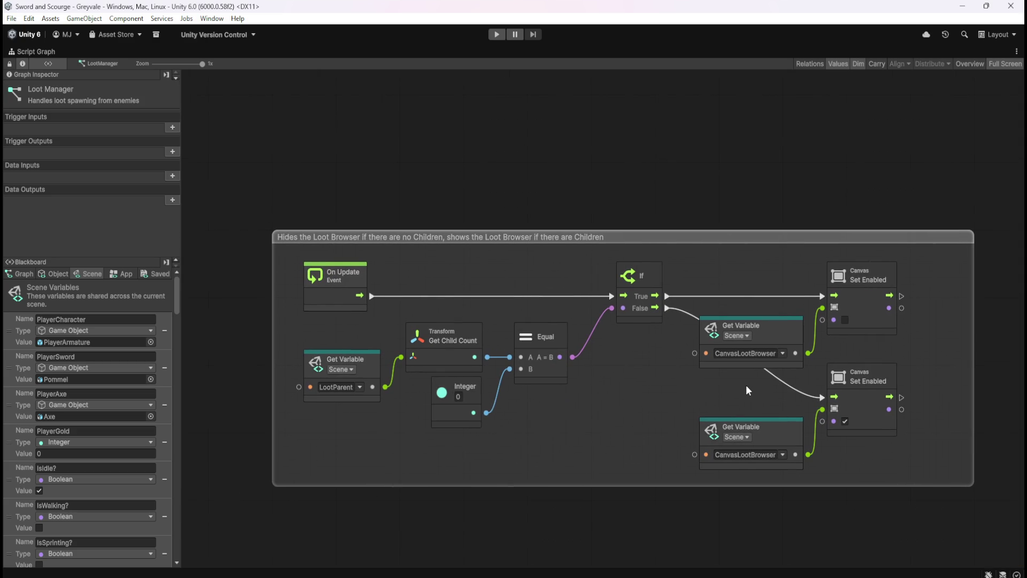
left_click_drag(747, 386, 705, 381)
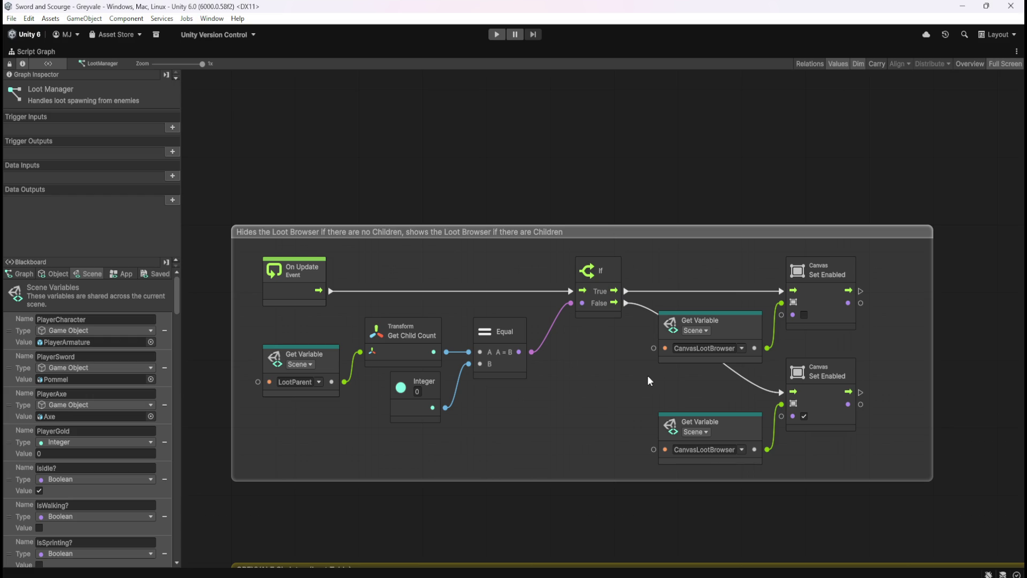
key("shift+space")
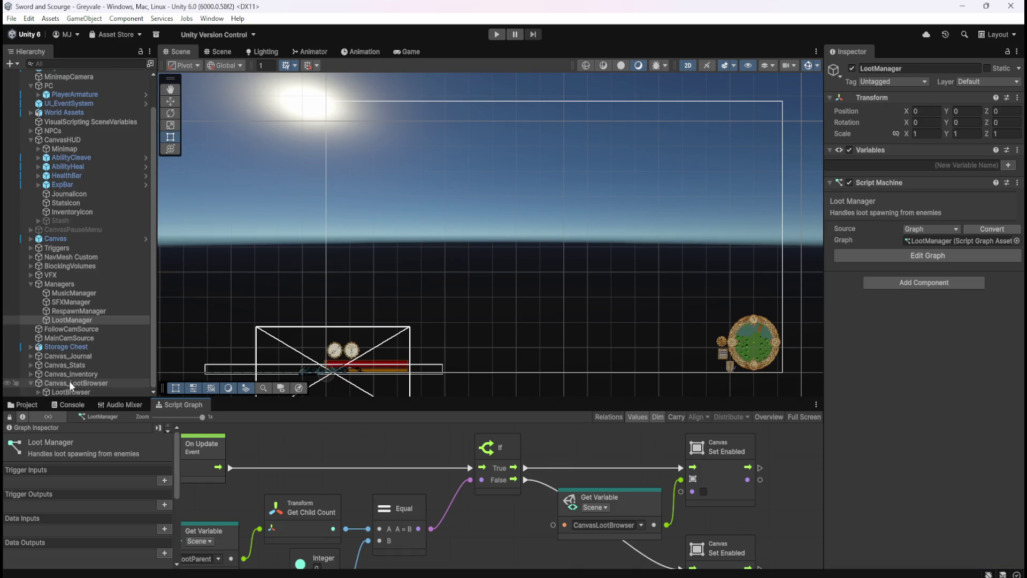
- Inspect LootBrowser, Canvas_LootBrowser and Canvas_Journal, then collapse Canvas_LootBrowser in the Hierarchy
left_click(64, 391)
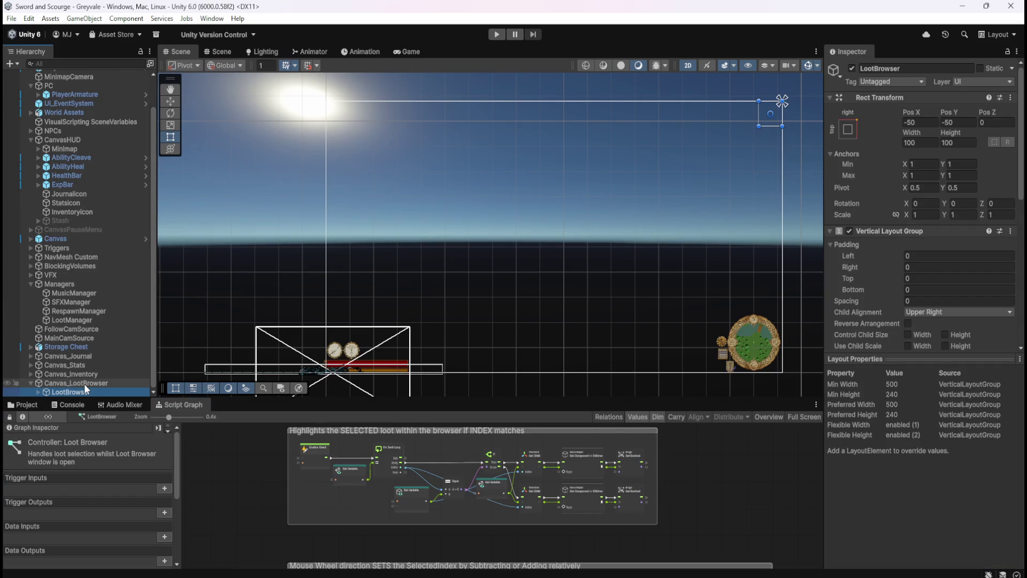
left_click(84, 383)
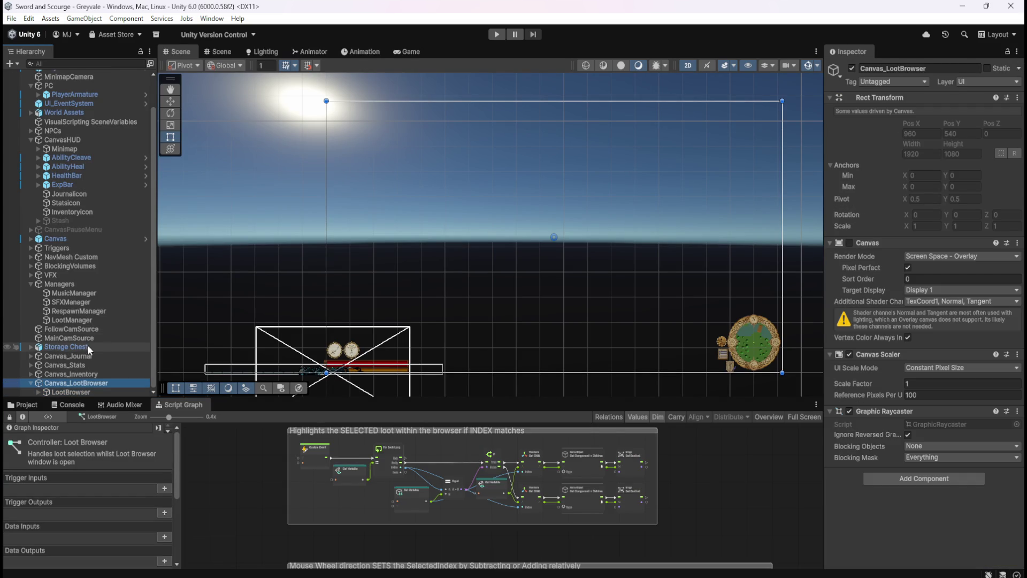
left_click(78, 355)
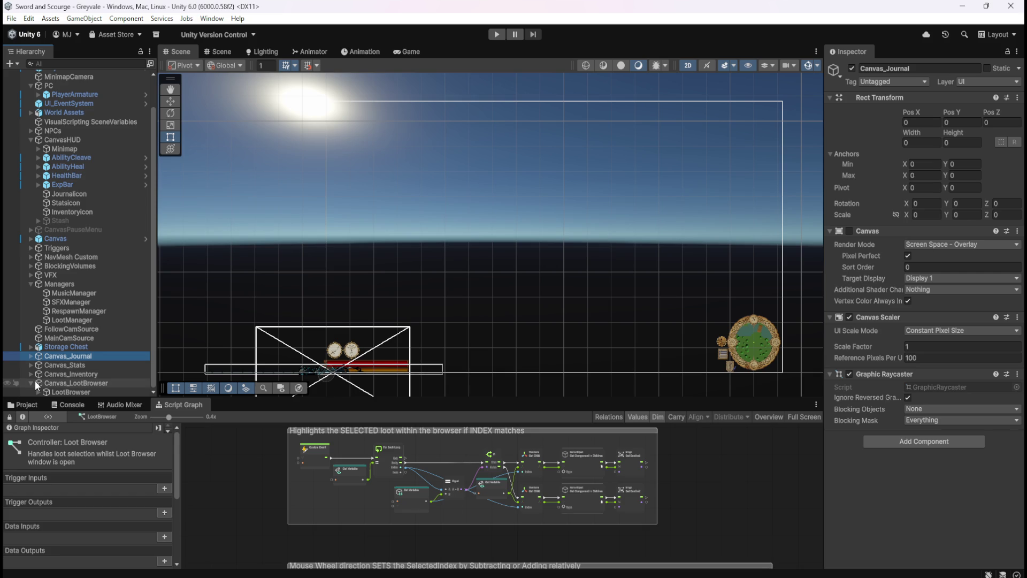
left_click(31, 382)
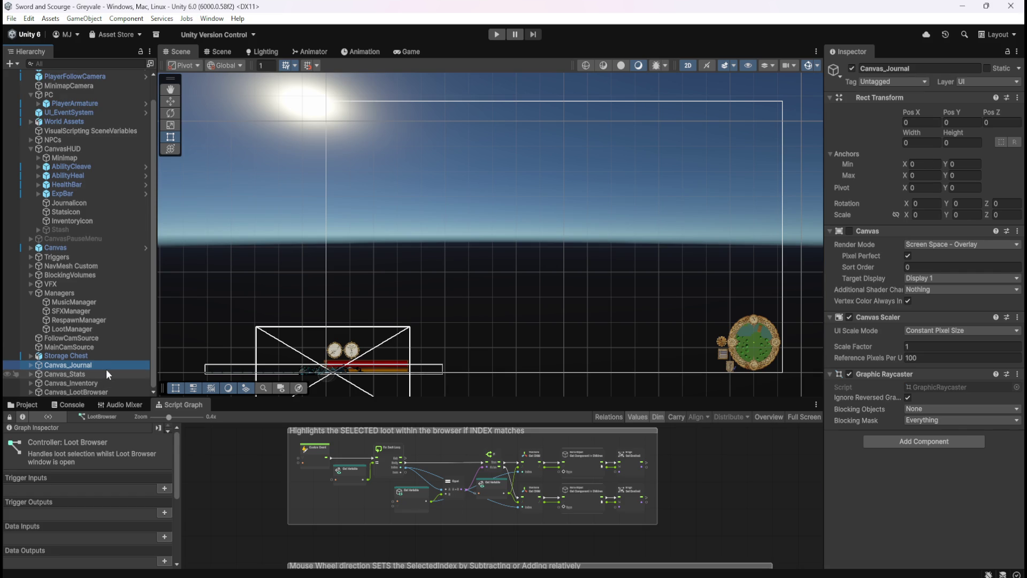
key("Down")
key("Down")
key("Down")
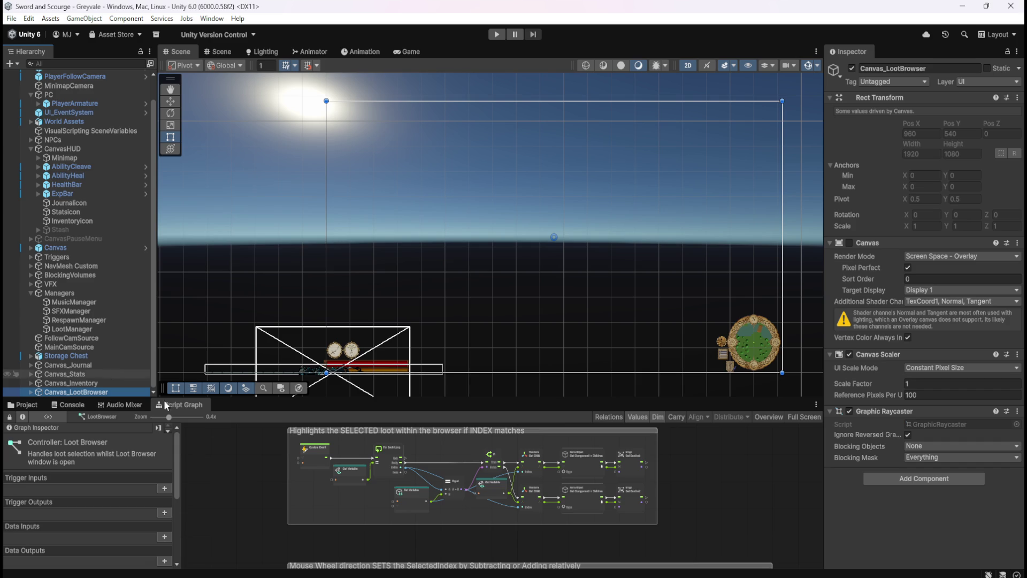
- Reopen LootManager's graph and start play mode to test it
key("shift+space")
key("shift+space")
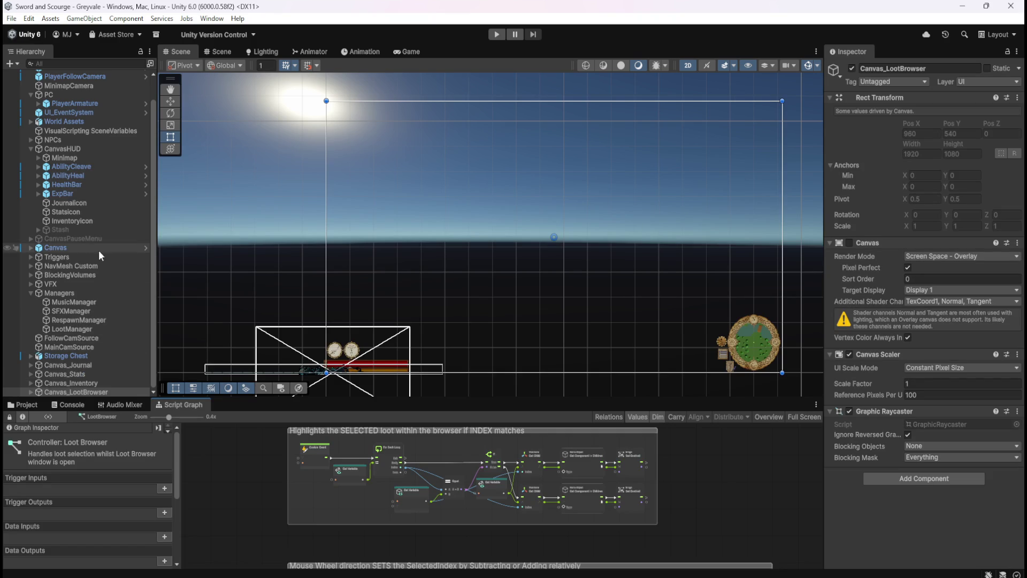
left_click(82, 329)
key("shift+space")
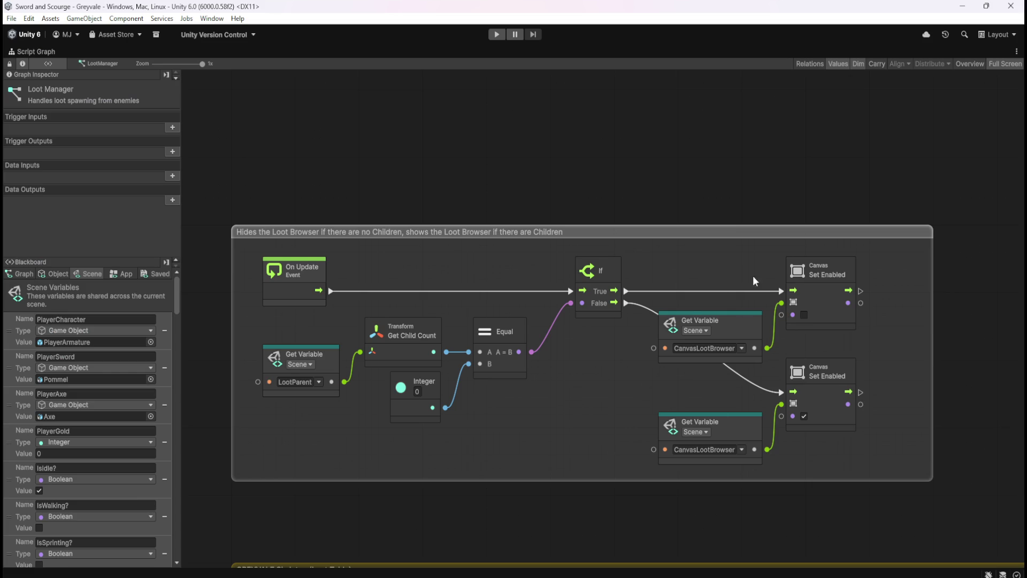
key("shift+space")
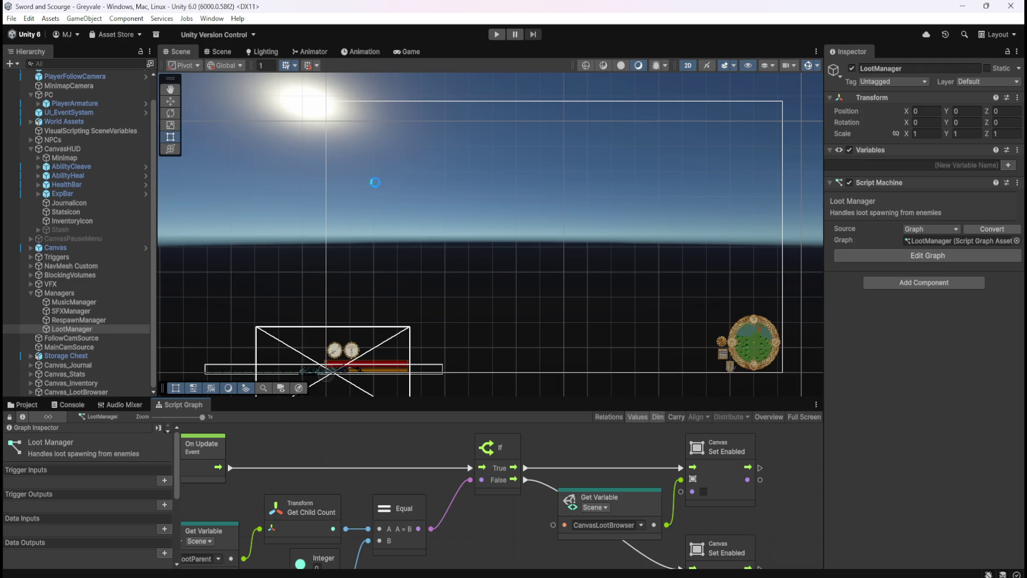
left_click(496, 36)
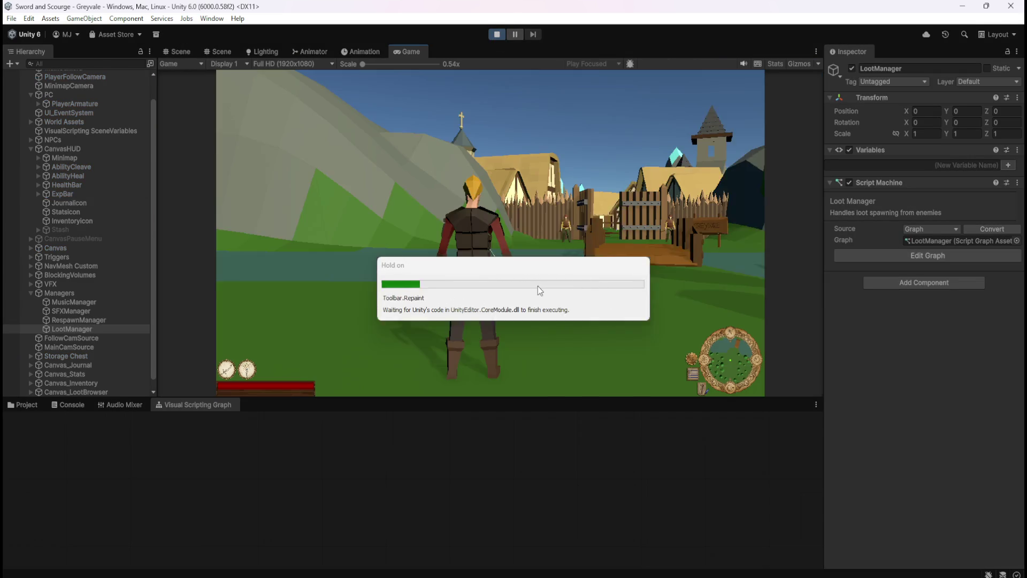
- Run the character through the village, past the treasure chest, and into the graveyard
key("w")
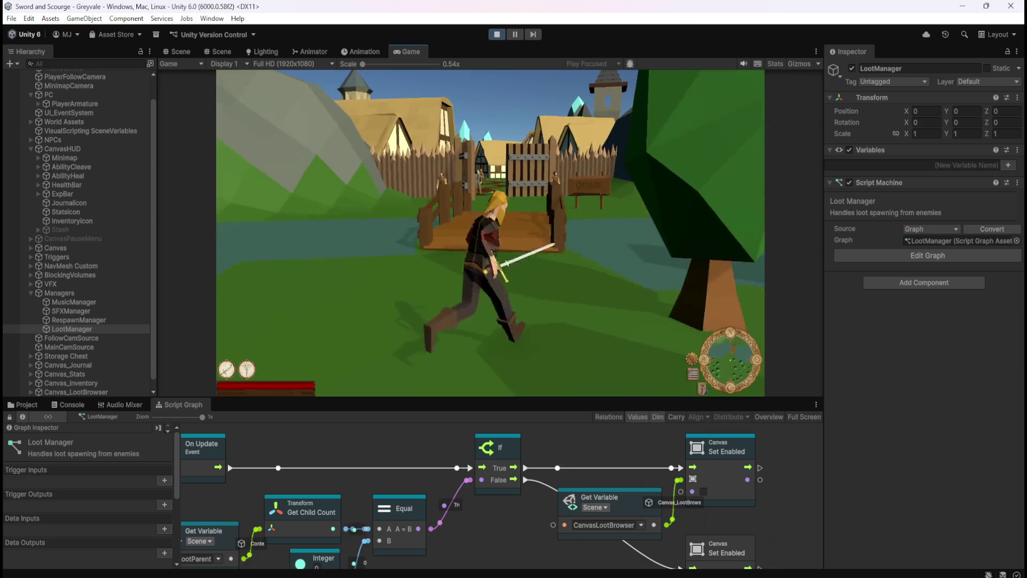
key("w")
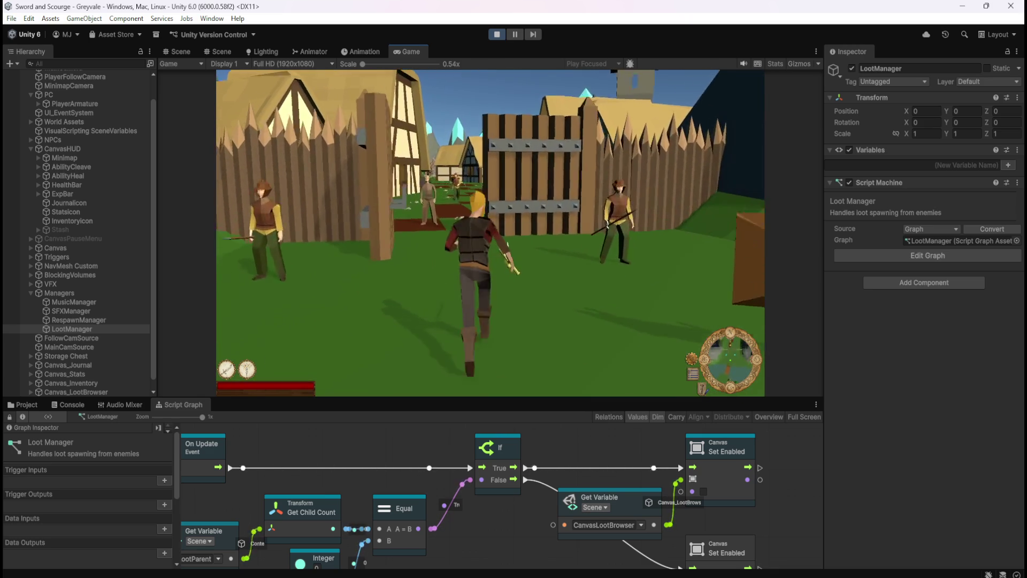
key("w")
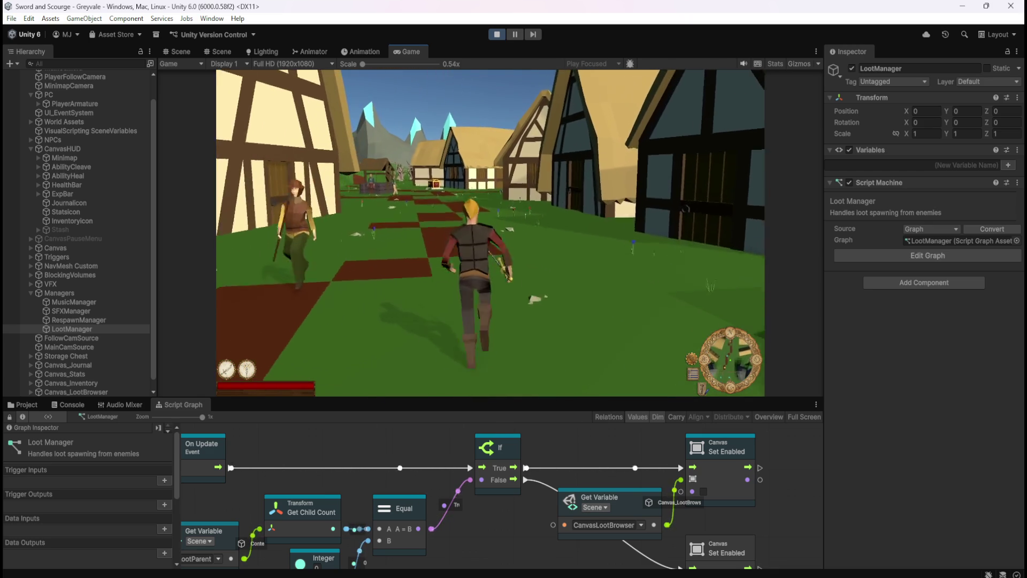
key("w")
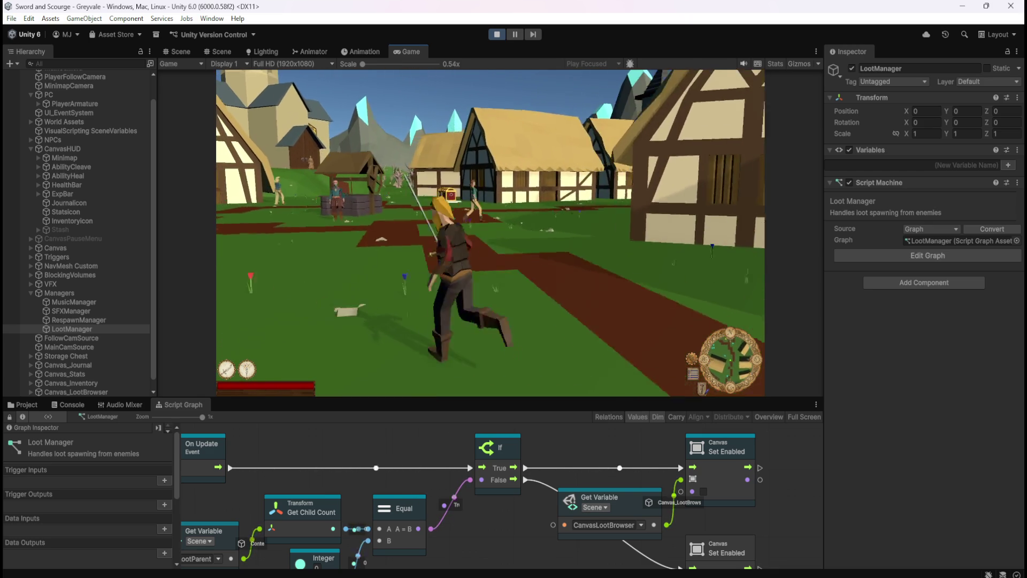
key("w")
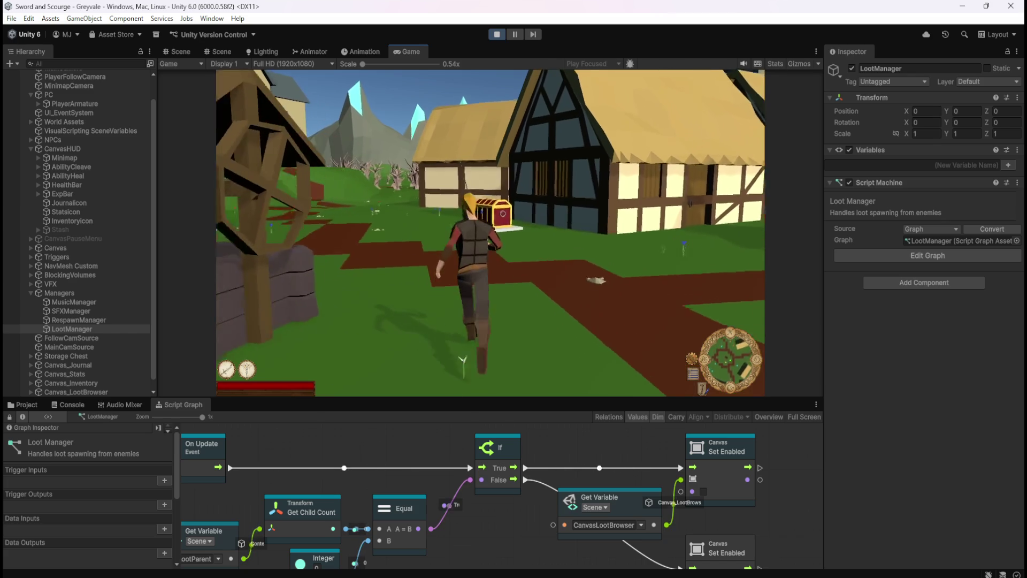
key("w")
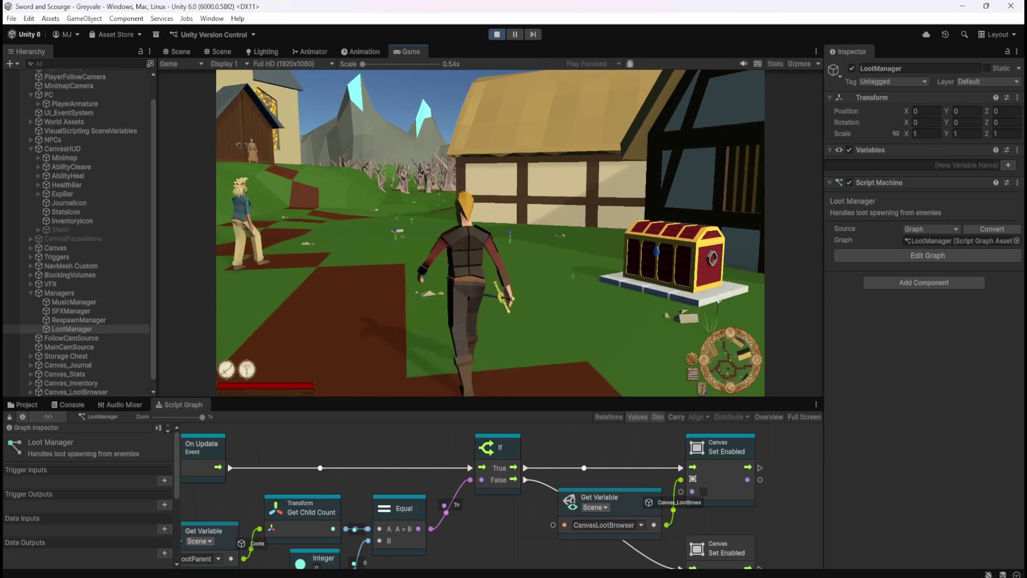
key("w")
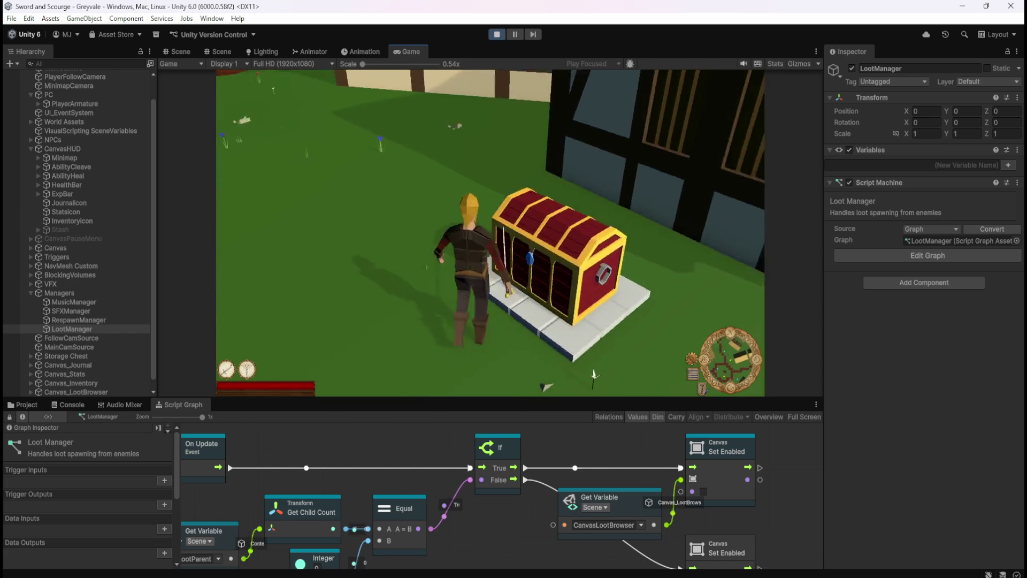
key("w")
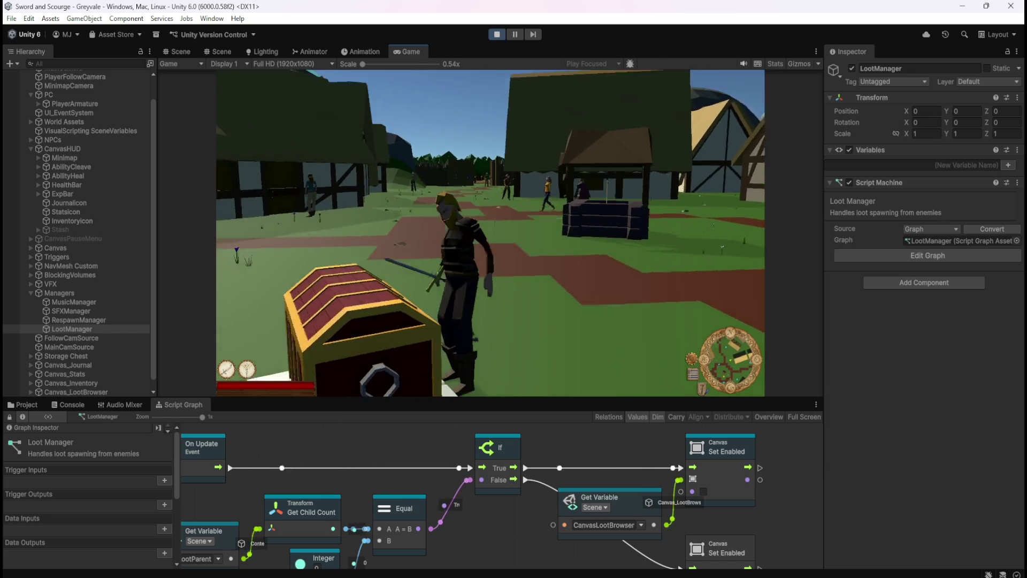
key("s")
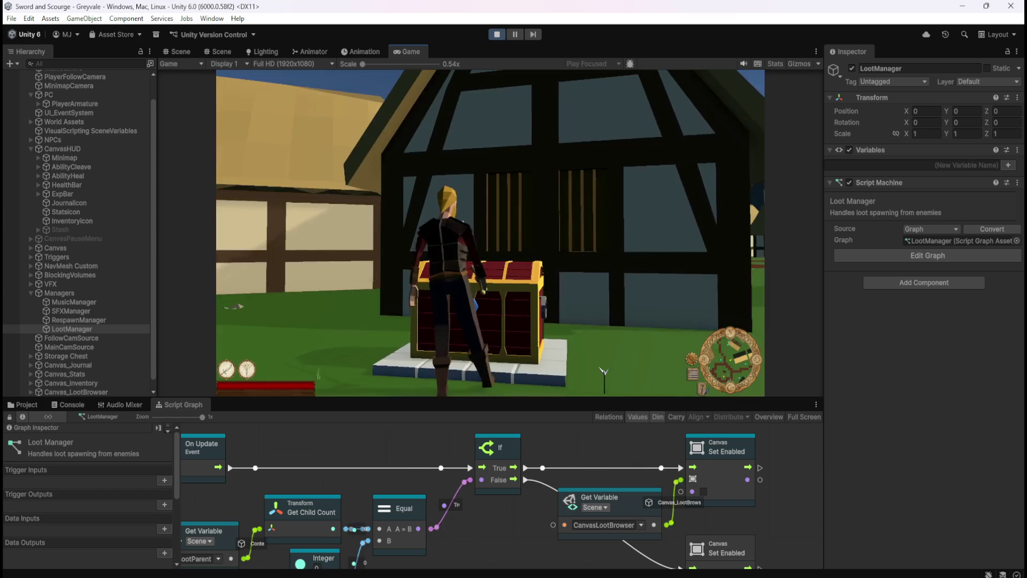
key("w")
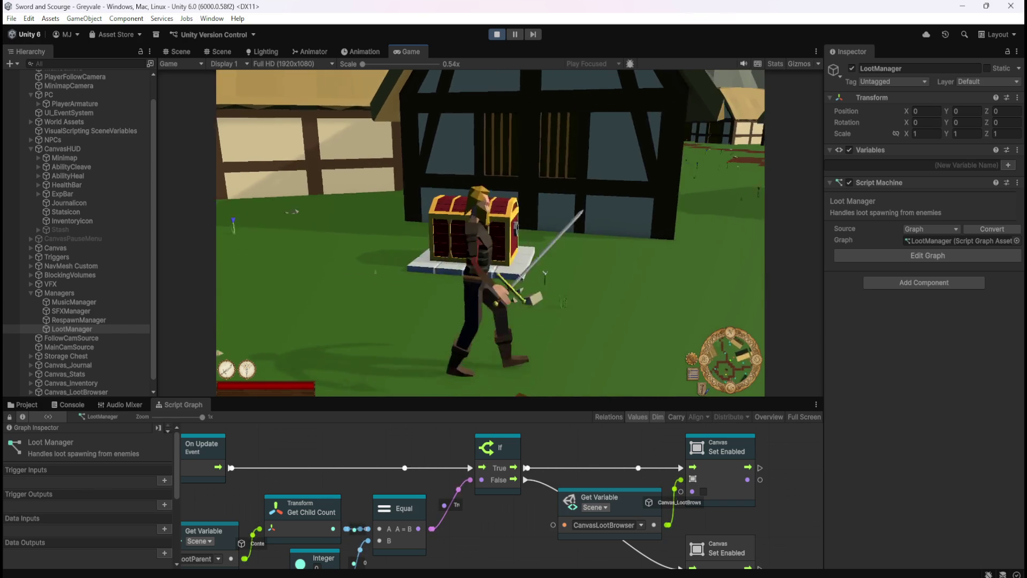
key("w")
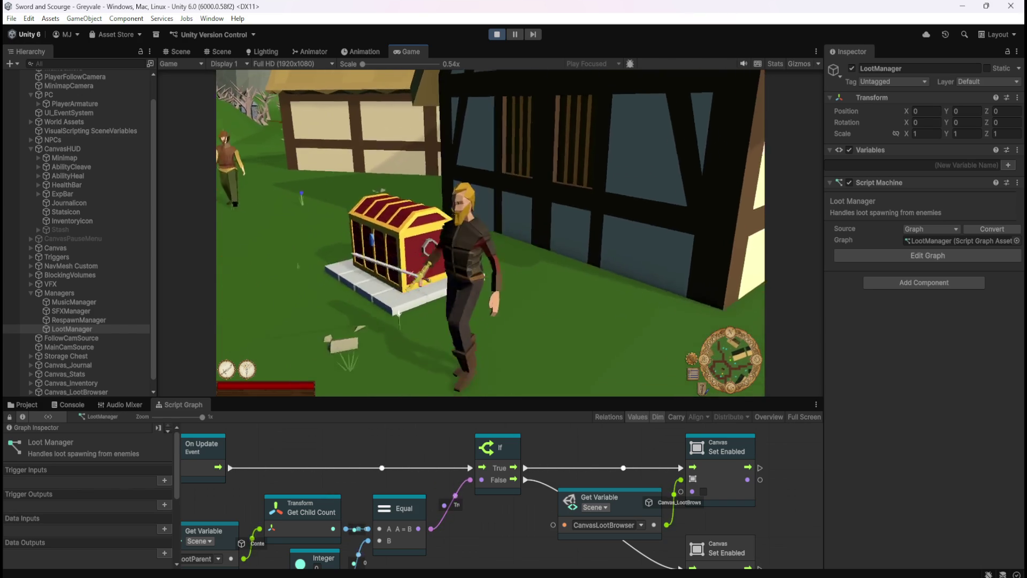
key("w")
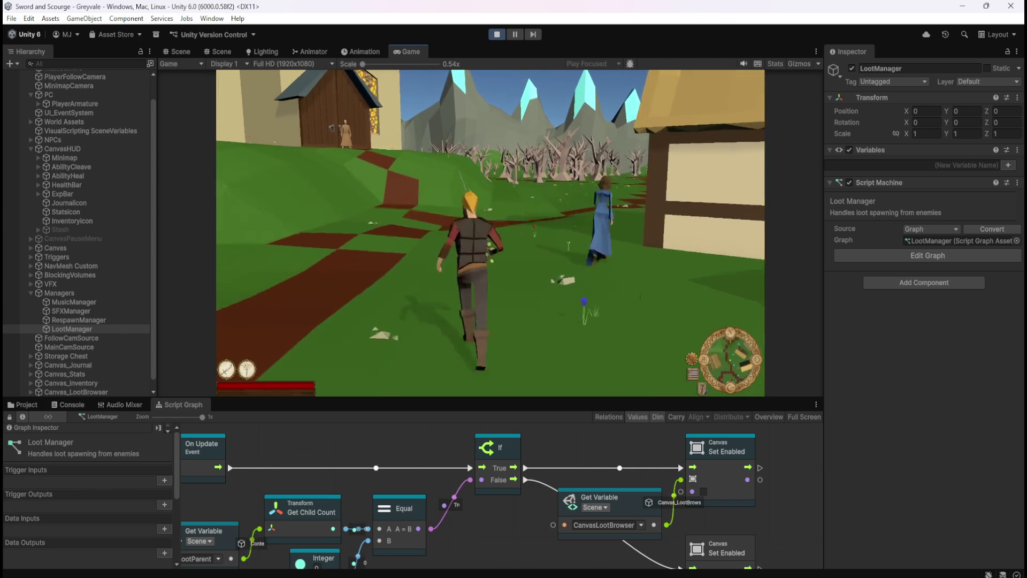
key("w")
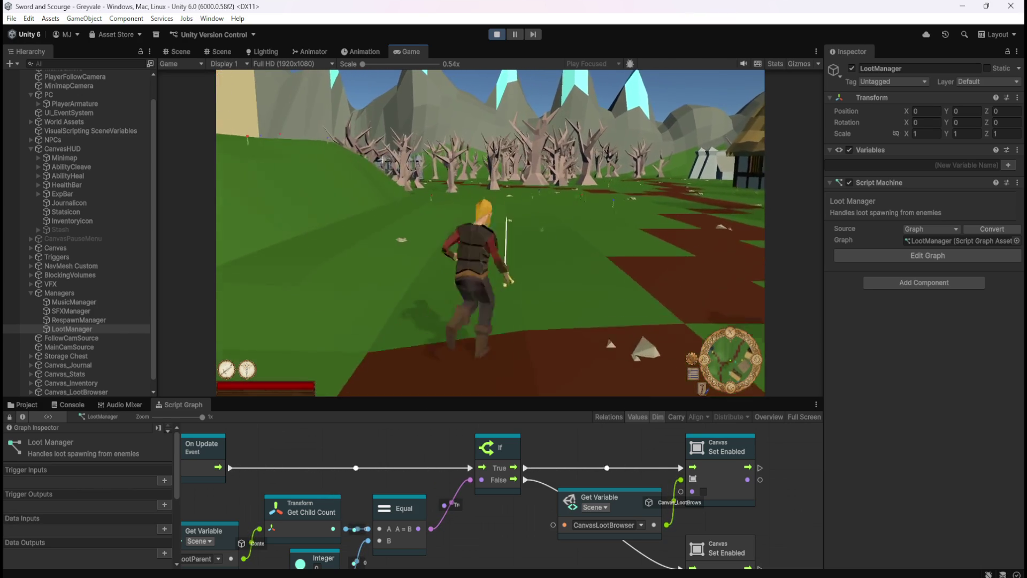
key("w")
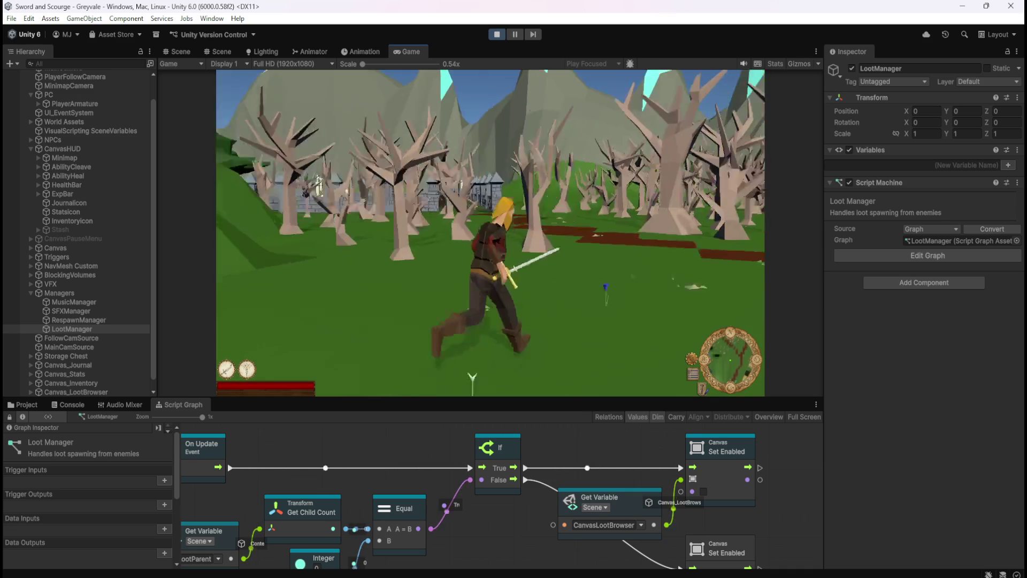
key("w")
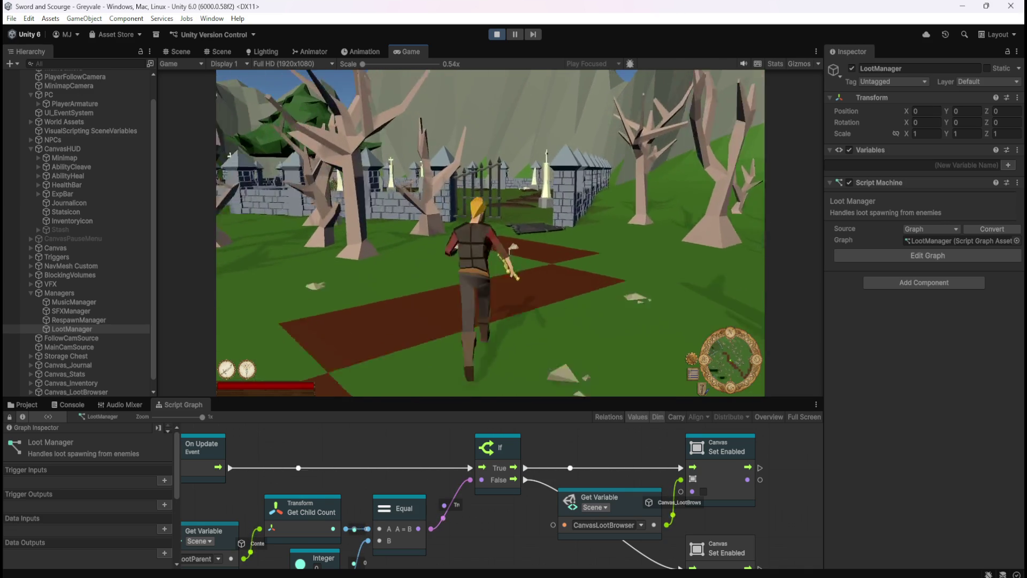
- Attack the graveyard skeletons until one drops Bones, then stop play mode
key("w")
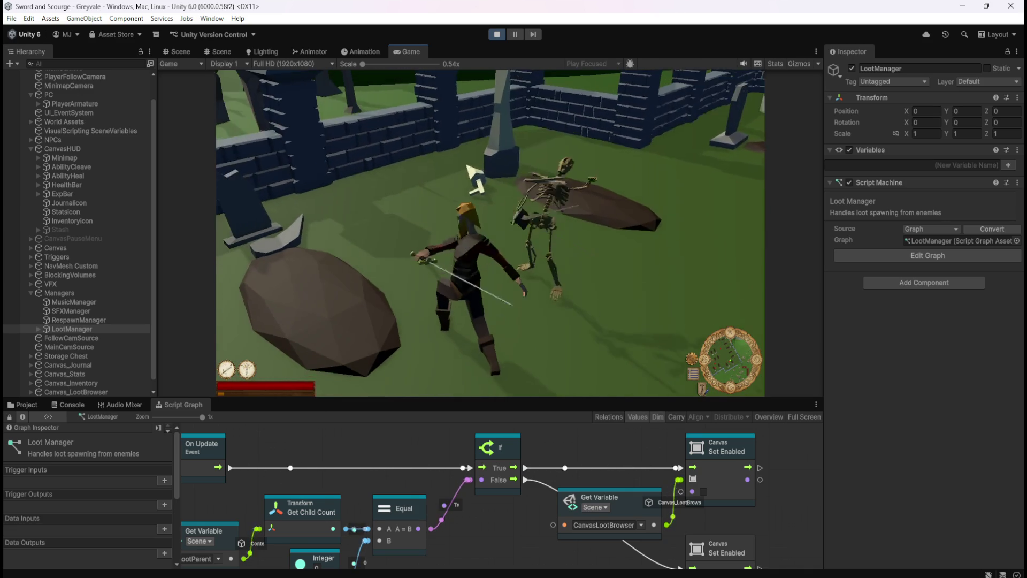
key("w")
left_click(671, 149)
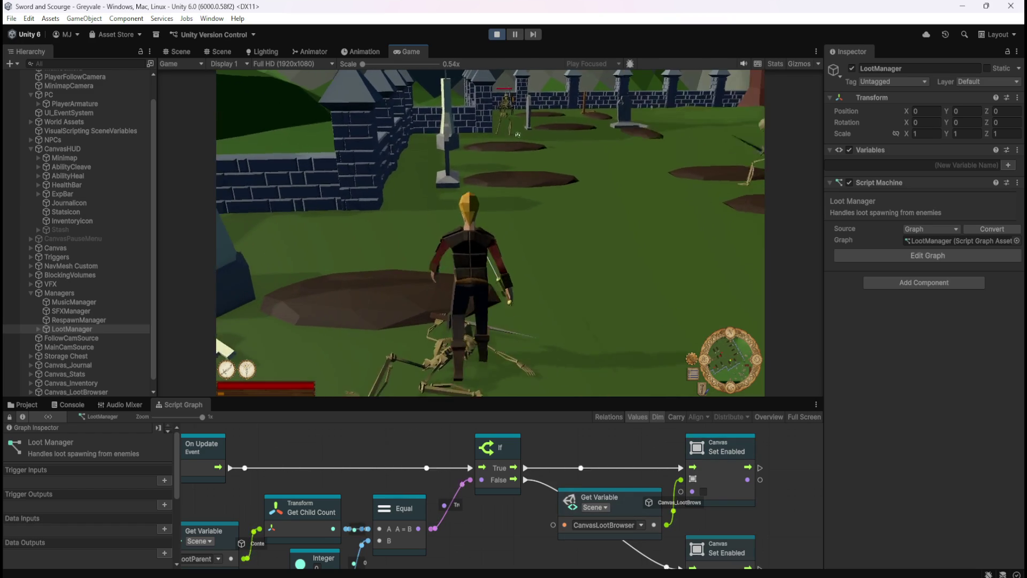
left_click(514, 130)
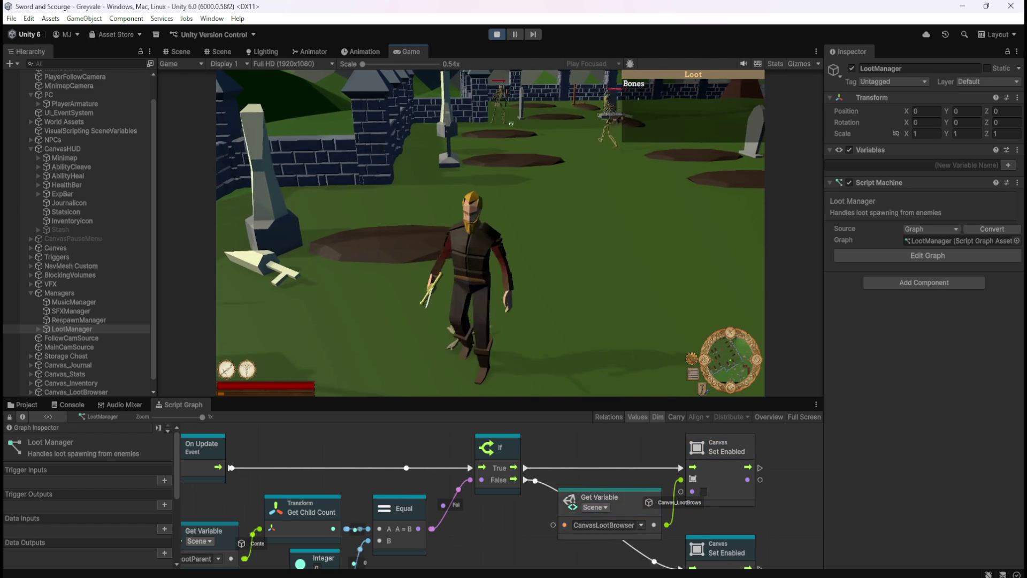
key("w")
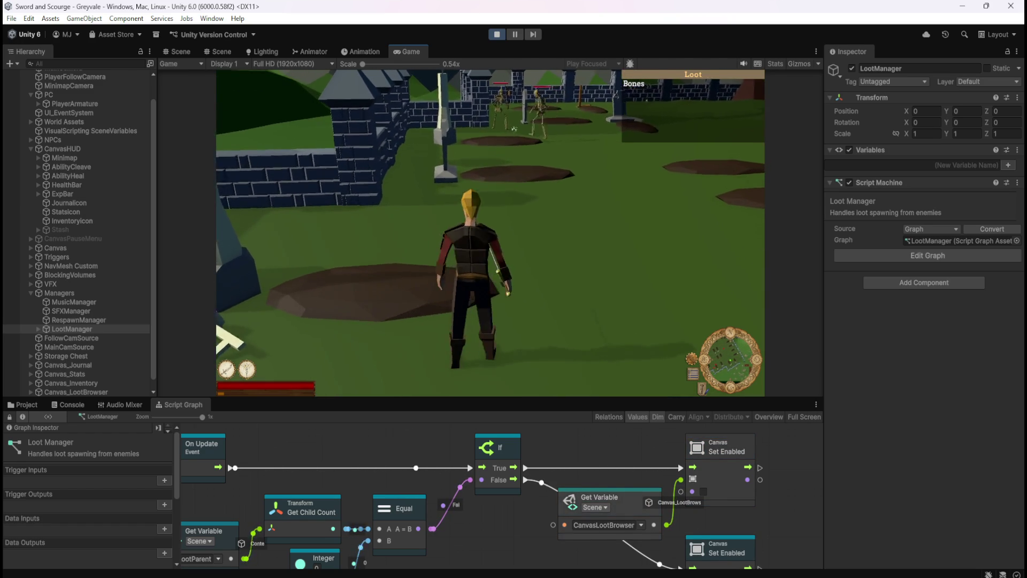
left_click(514, 129)
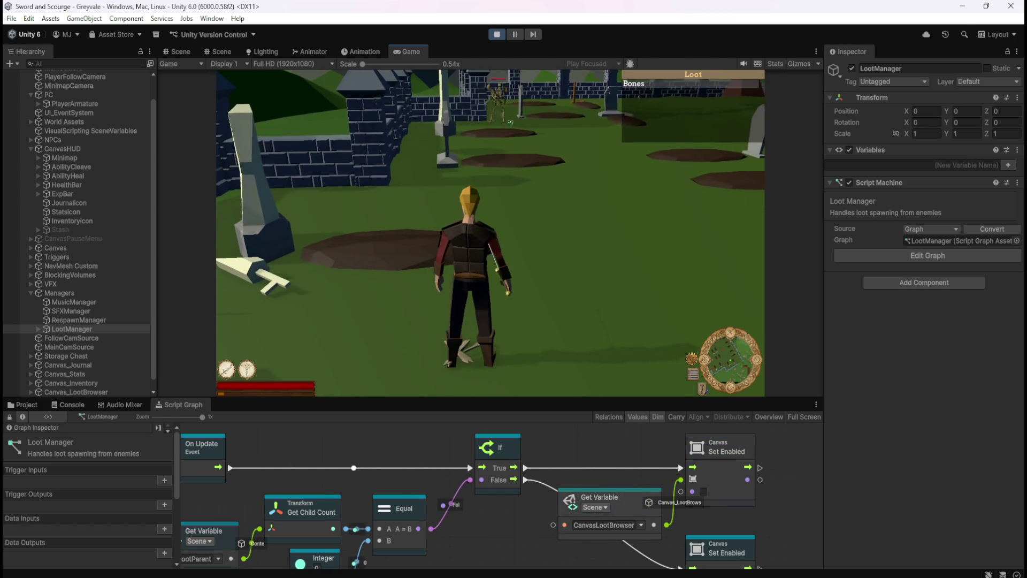
key("w")
left_click(491, 230)
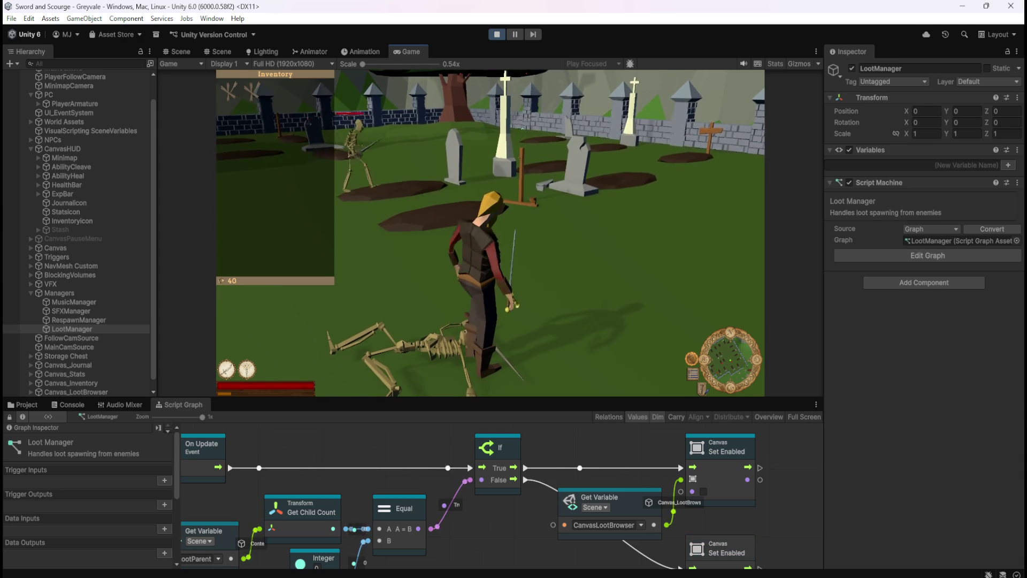
key("Escape")
left_click(496, 34)
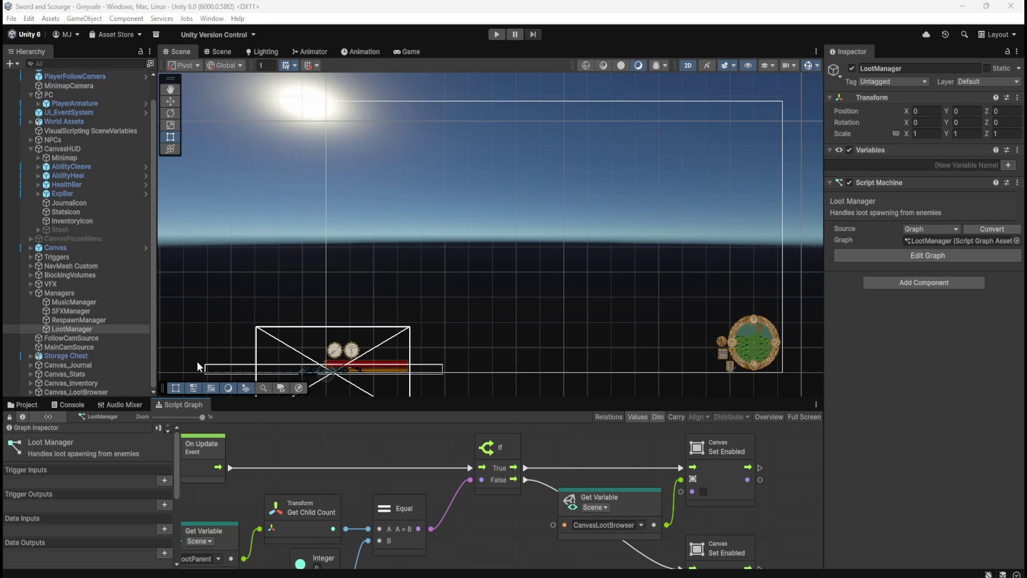
- Activate the Stash object under CanvasHUD, save the scene, and reselect Stash
left_click(60, 229)
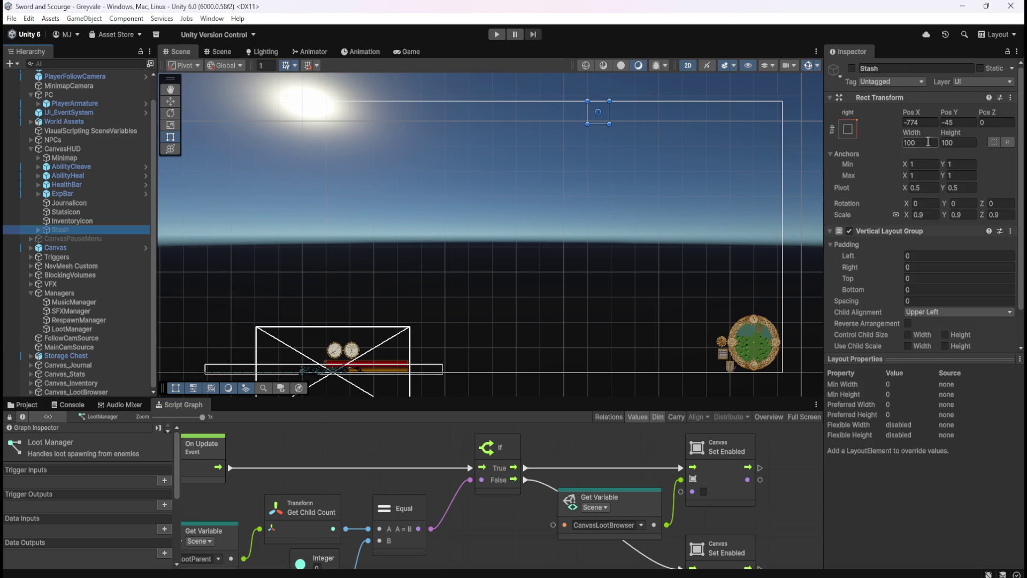
left_click(853, 69)
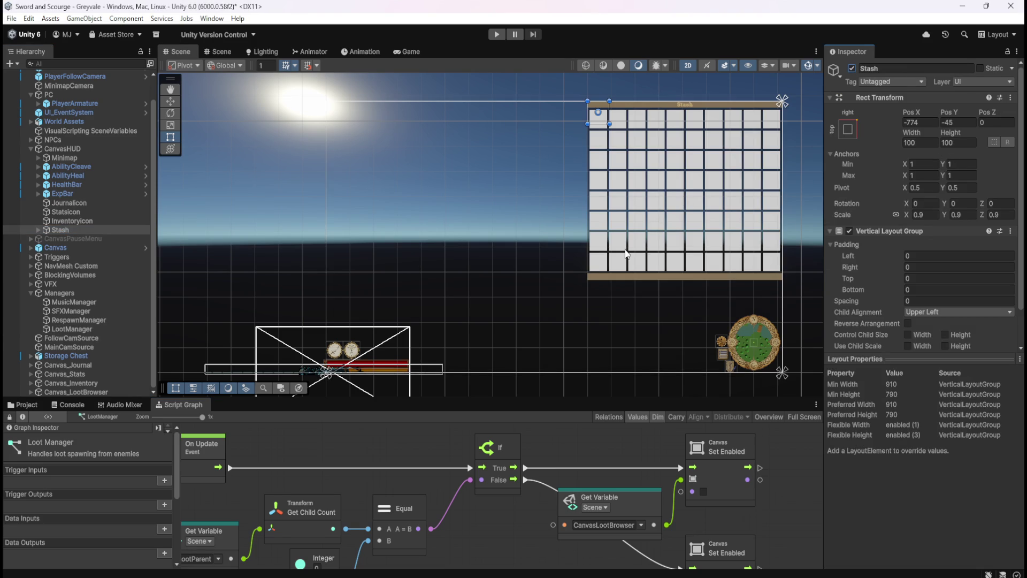
key("ctrl+s")
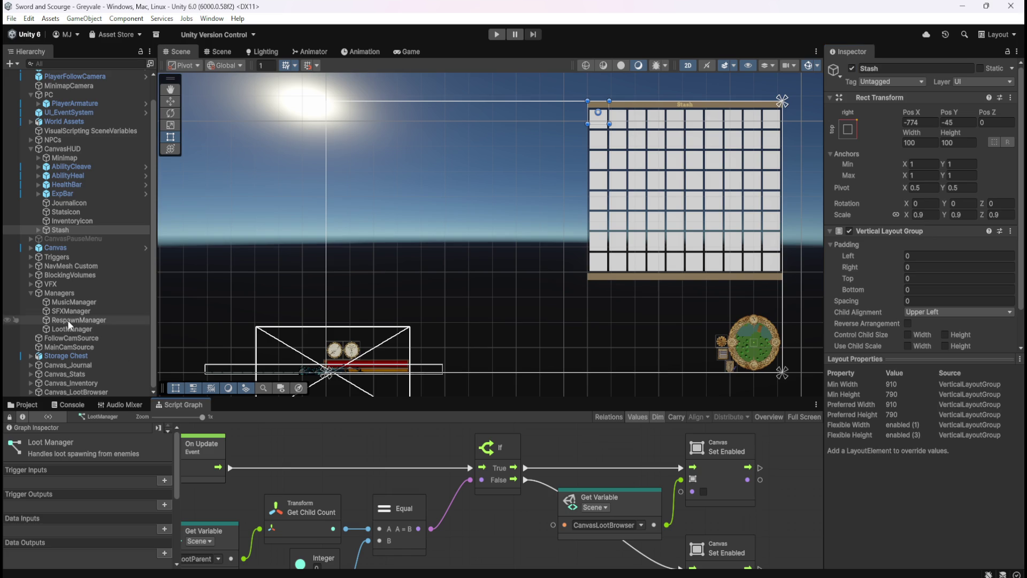
left_click(89, 223)
left_click(88, 229)
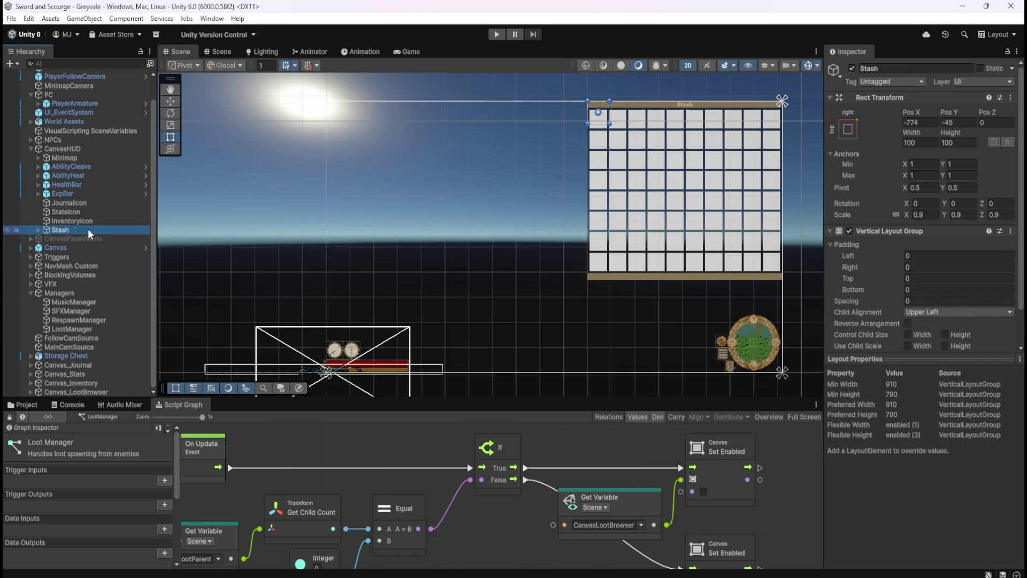
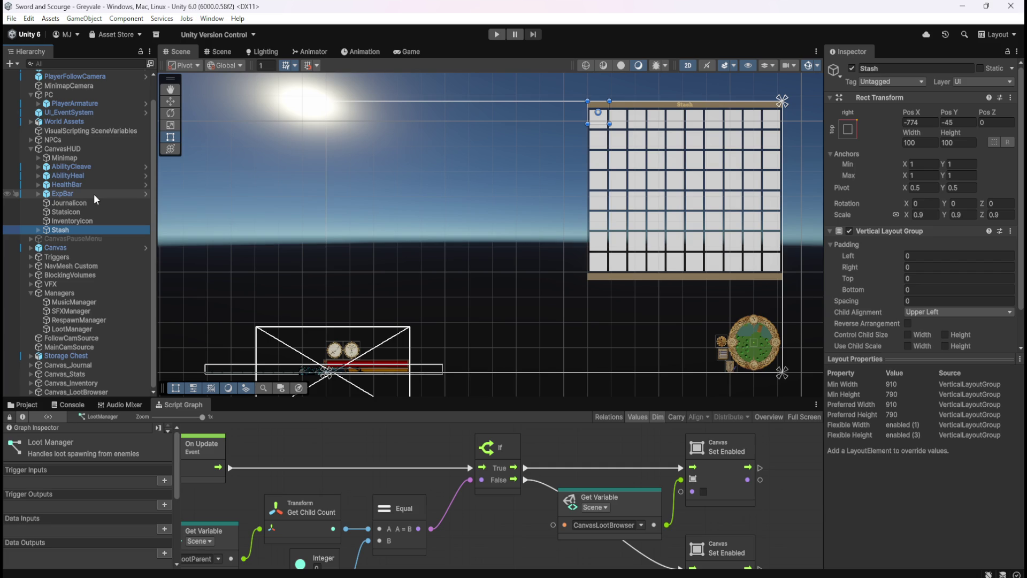
- Create a new UI Canvas in the Hierarchy named Canvas_Stash
left_click(321, 455)
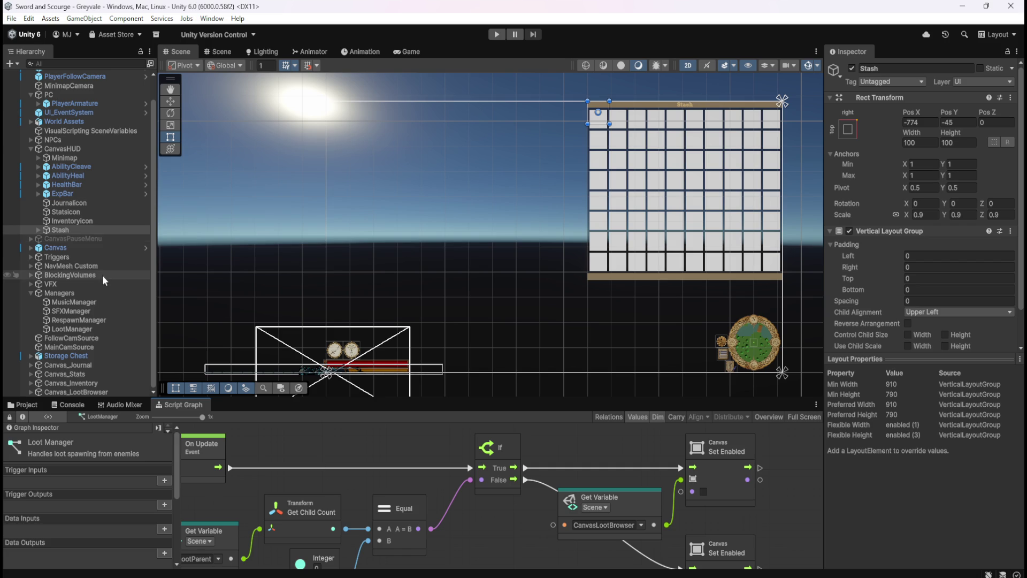
scroll(92, 223, "up", 2)
left_click(16, 63)
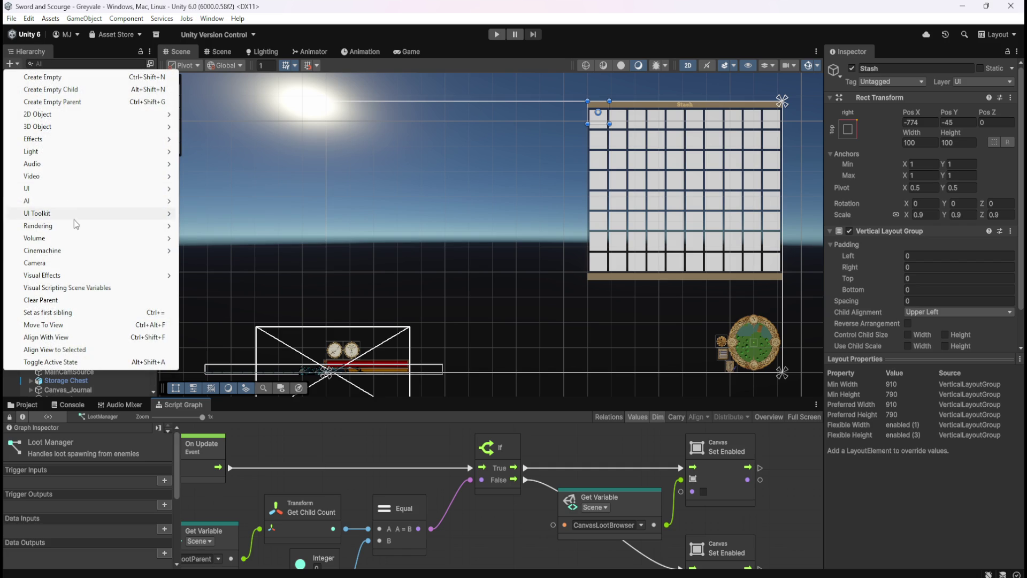
mouse_move(81, 190)
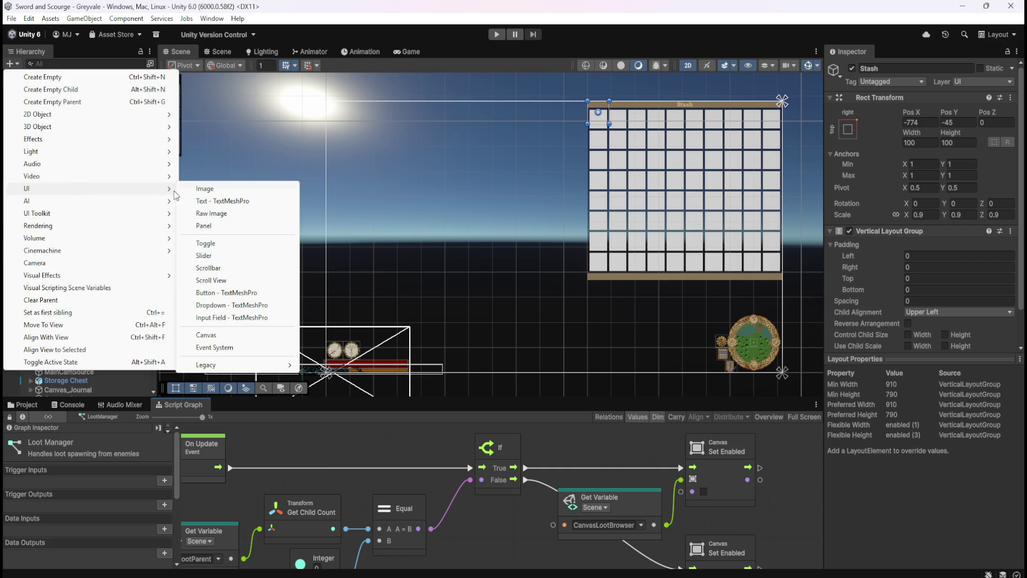
left_click(216, 335)
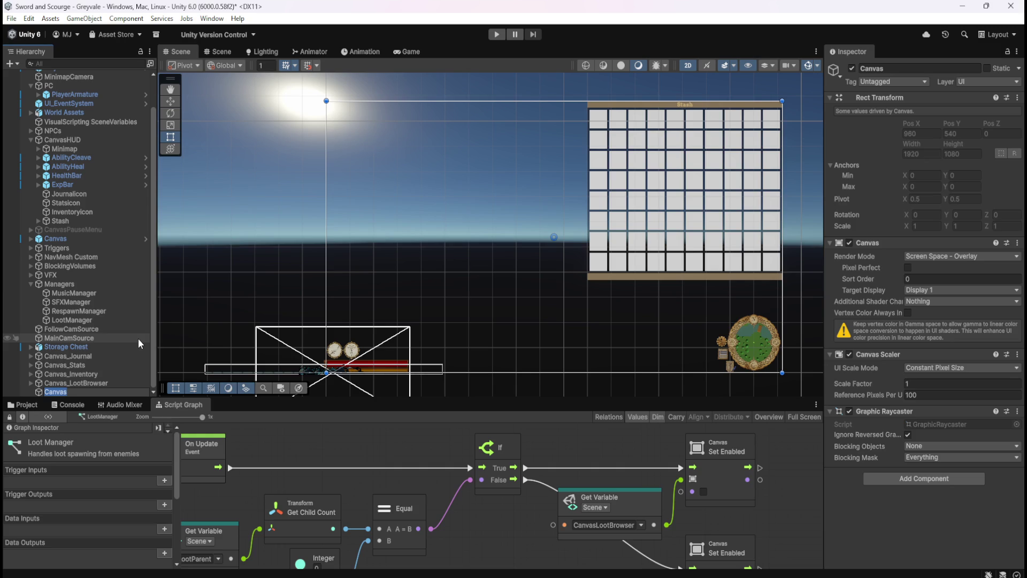
type("_Sta")
type("sh")
key("Return")
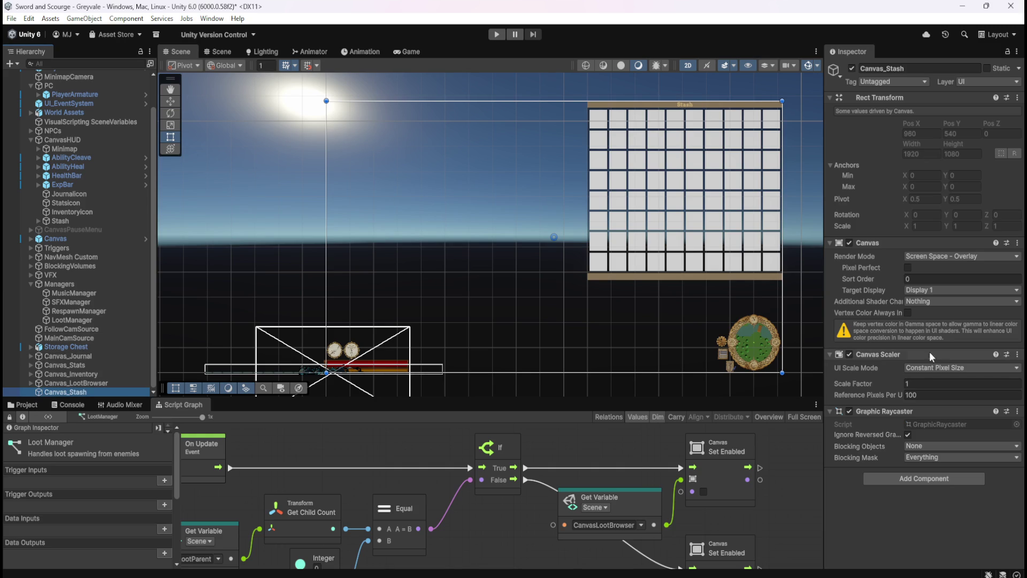
- Enable Pixel Perfect on Canvas_Stash, comparing its settings with Canvas_LootBrowser
left_click(907, 314)
left_click(908, 313)
left_click(908, 267)
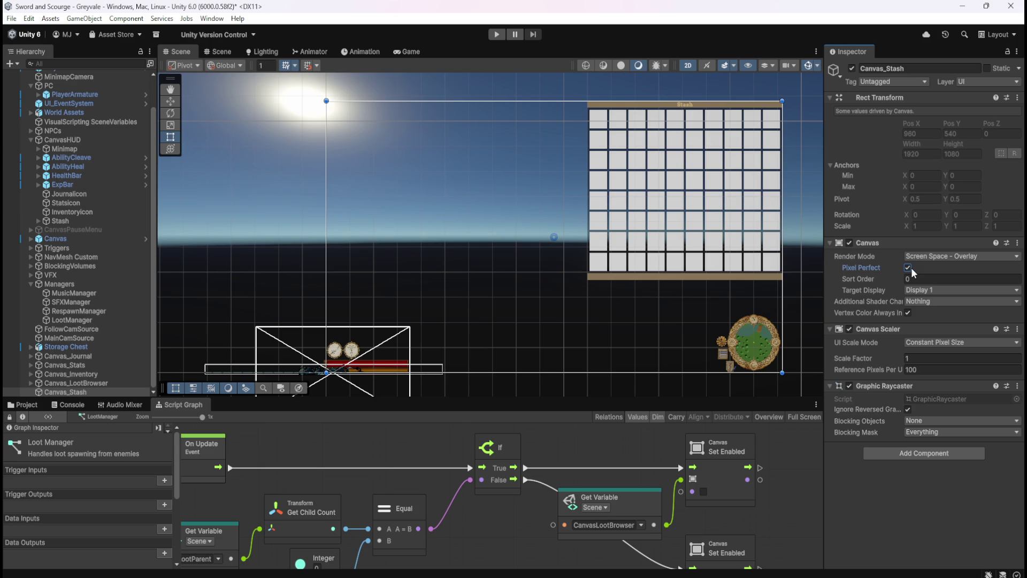
left_click(72, 383)
left_click(75, 393)
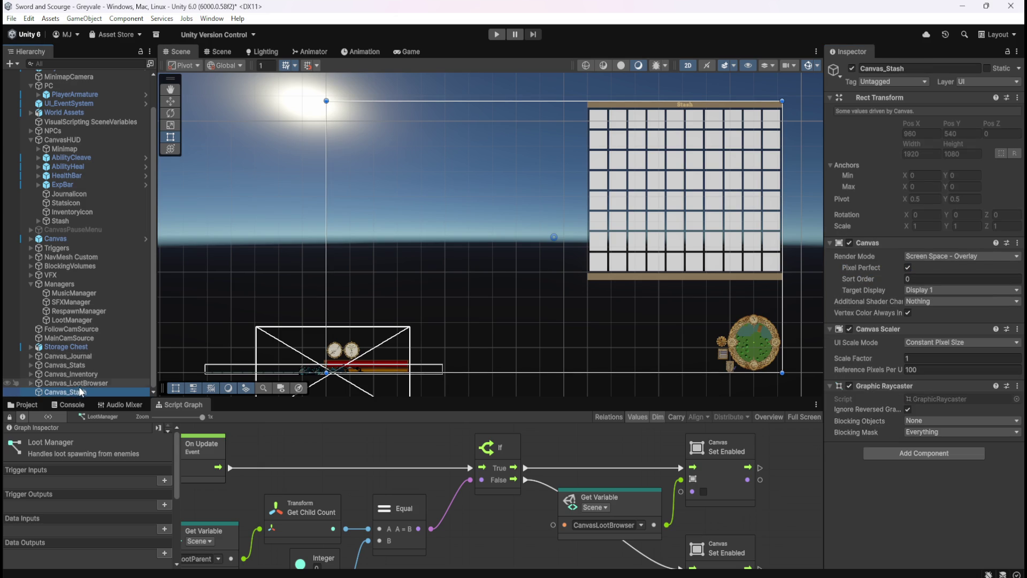
left_click(84, 382)
left_click(76, 391)
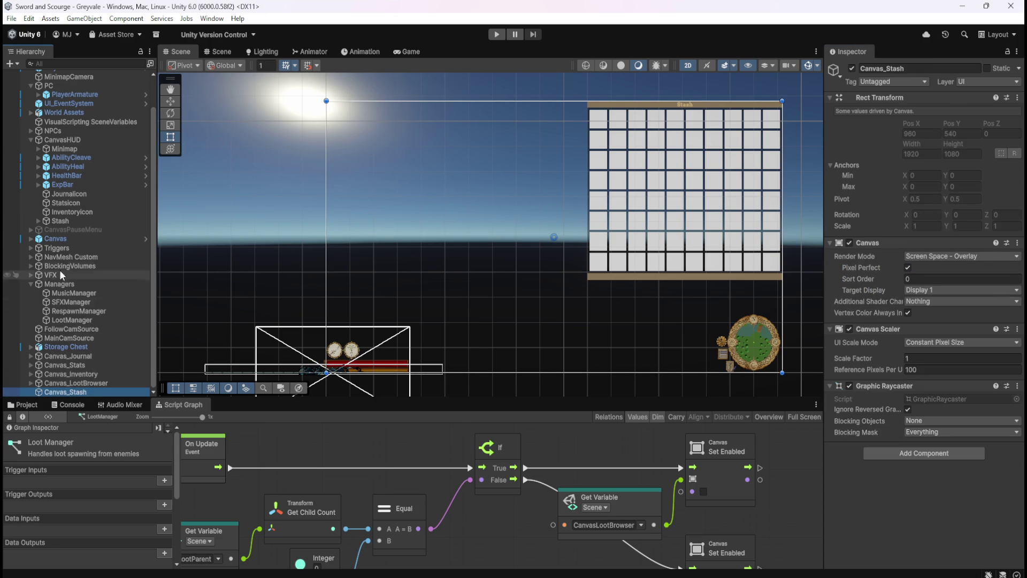
- Move the Stash panel under Canvas_Stash and disable its Canvas component
left_click(62, 221)
left_click_drag(72, 395, 69, 390)
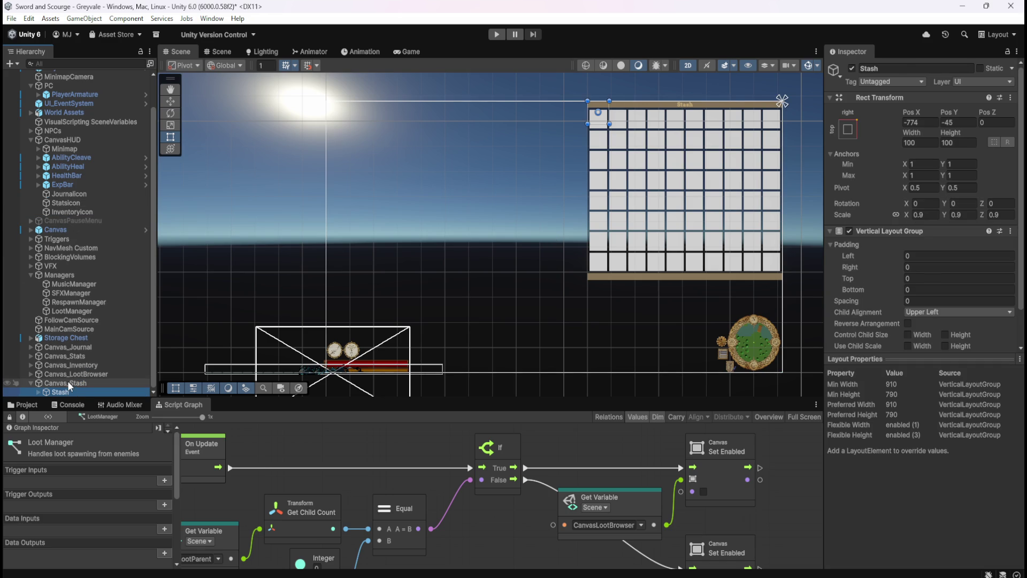
left_click(68, 381)
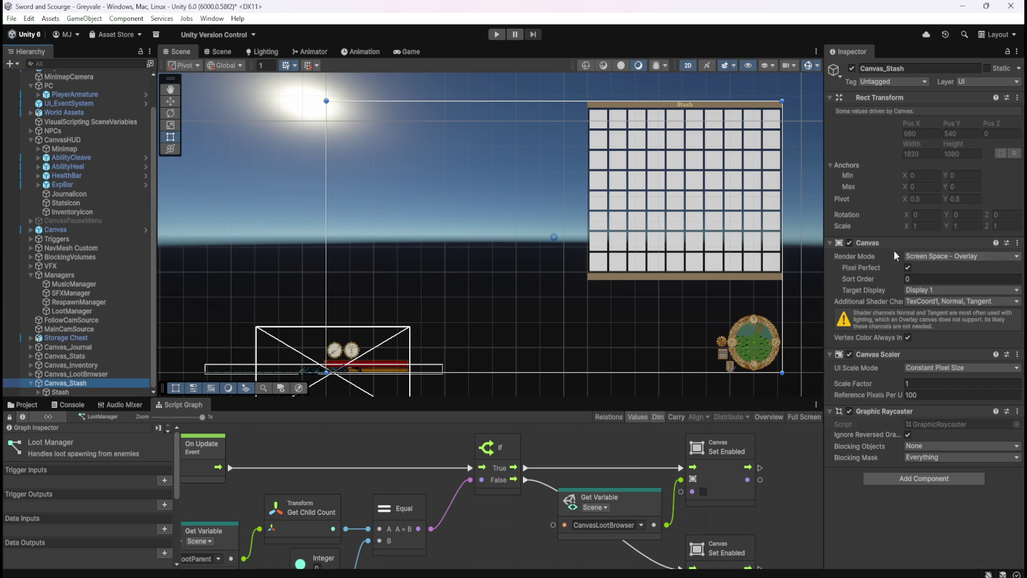
left_click(849, 240)
left_click(849, 242)
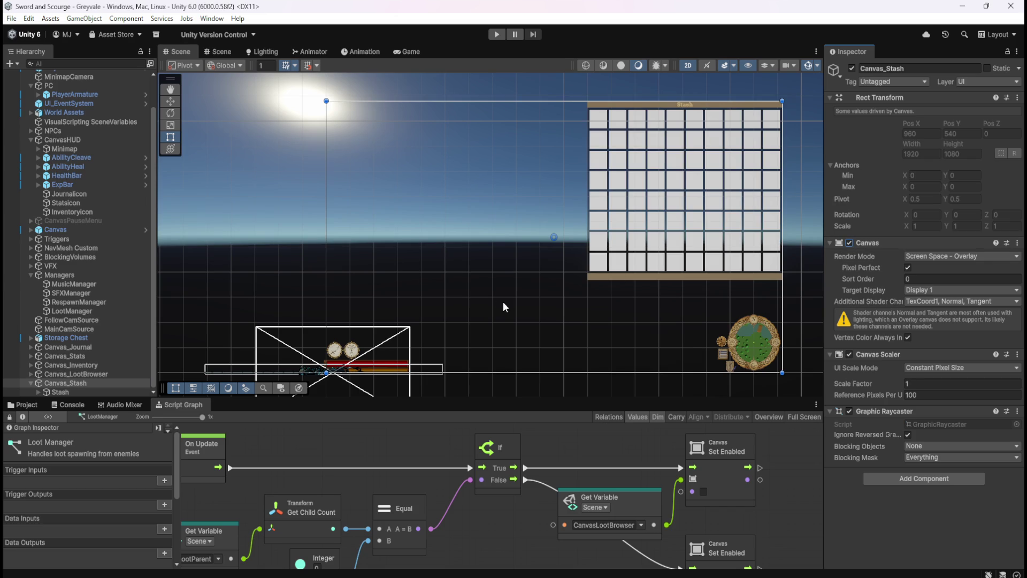
left_click(849, 243)
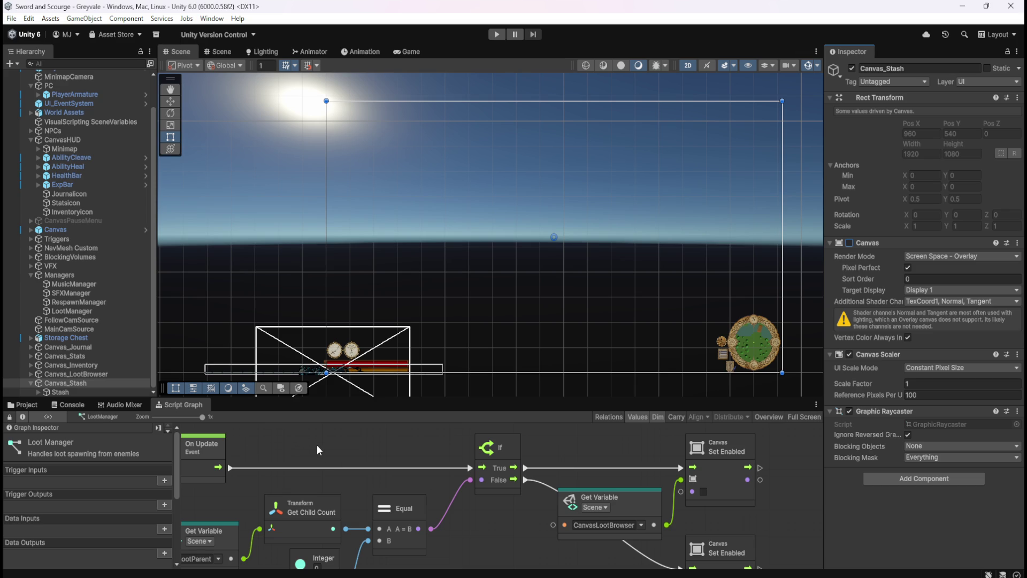
- Select the Storage Chest, switch the scene to 3D, and frame and orbit around it
left_click(86, 338)
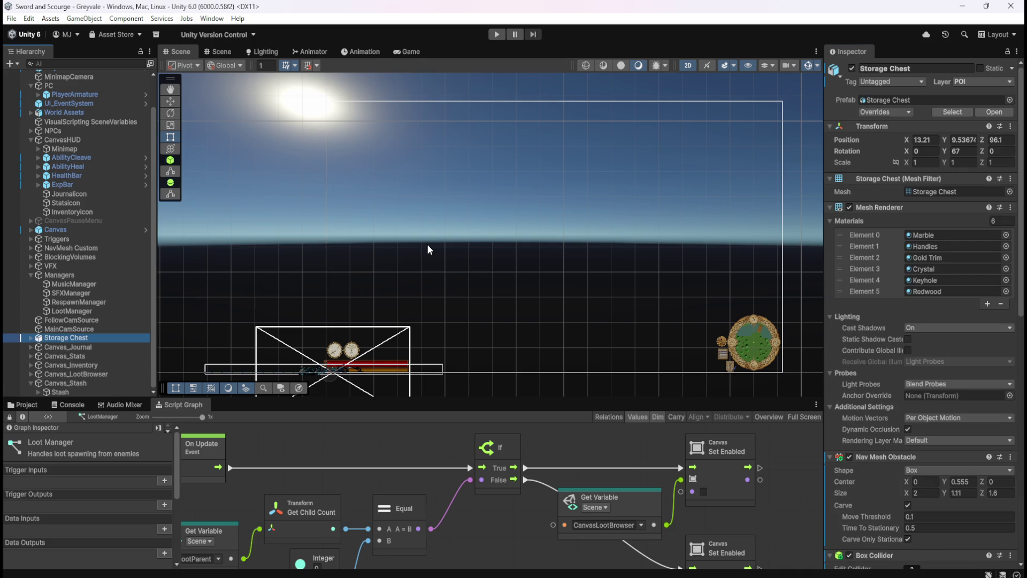
left_click(688, 66)
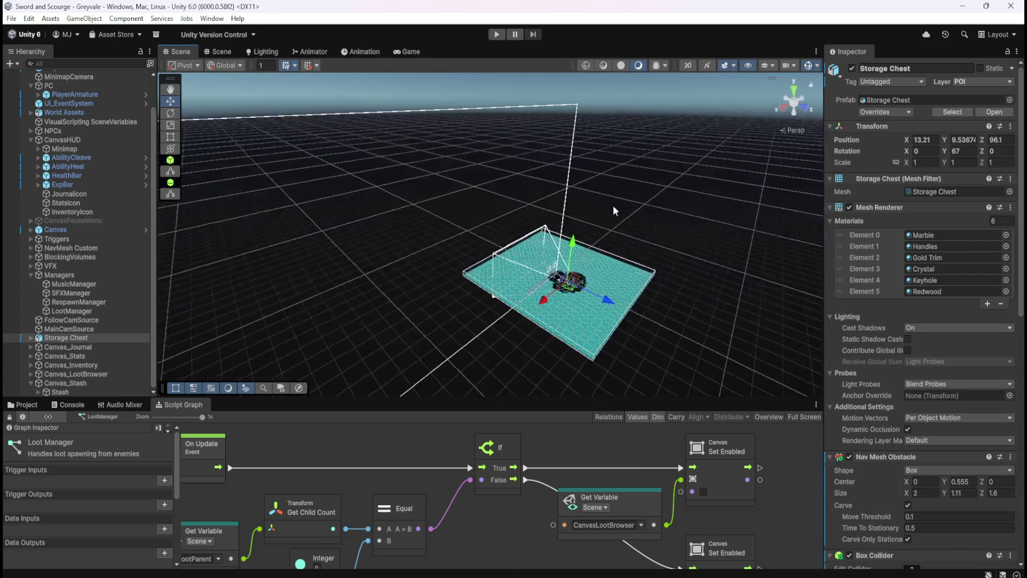
key("f")
scroll(531, 239, "down", 5)
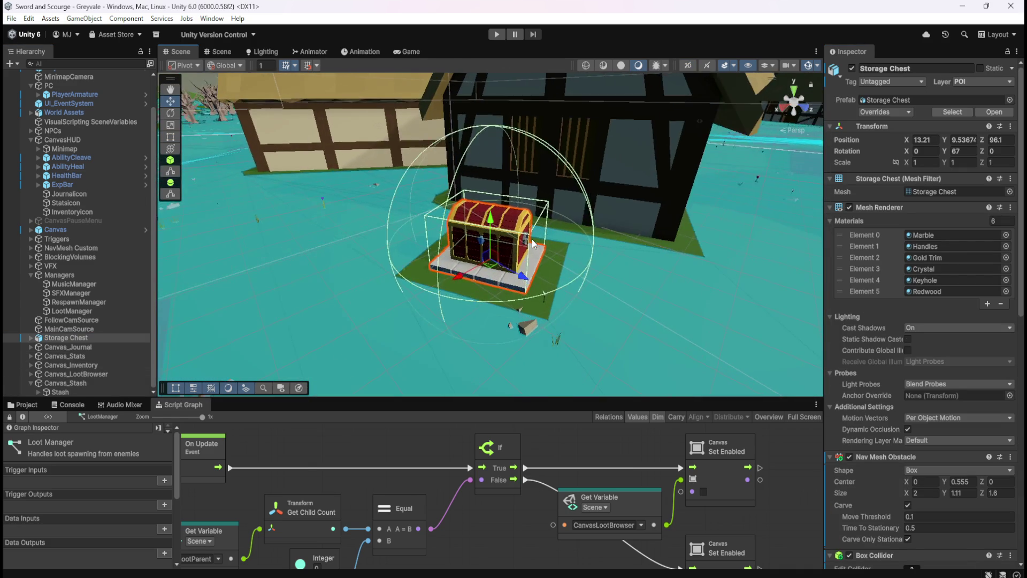
left_click_drag(634, 248, 619, 236)
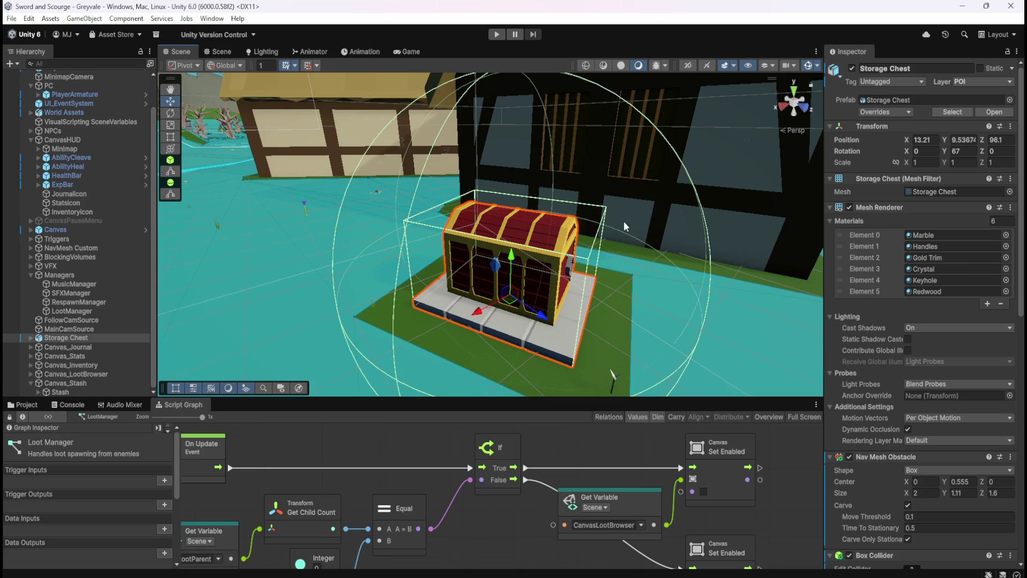
left_click_drag(632, 218, 633, 217)
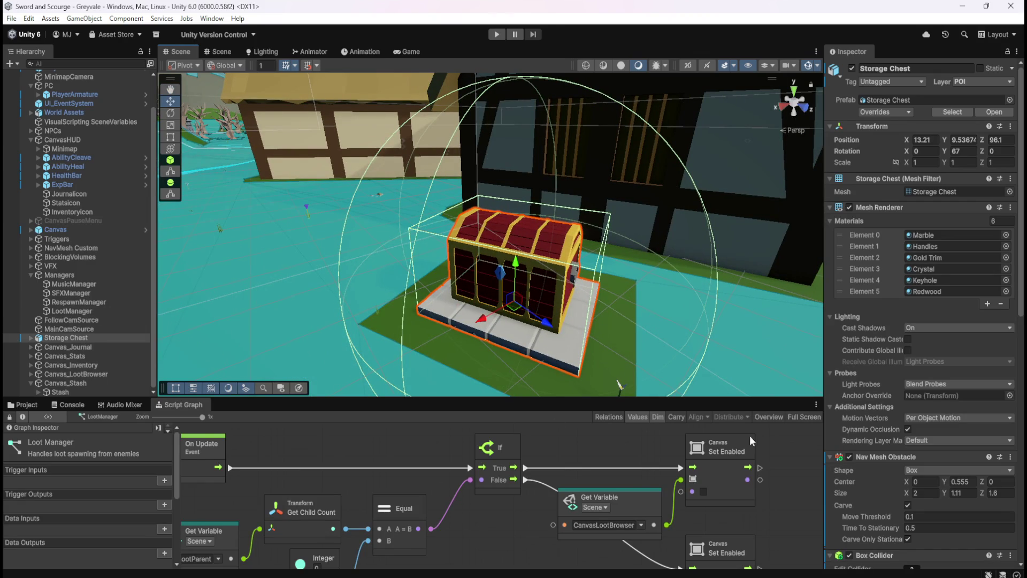
- Inspect the Storage Chest's Circle child and colliders, orbiting to view the chest's front
left_click(31, 338)
left_click(56, 347)
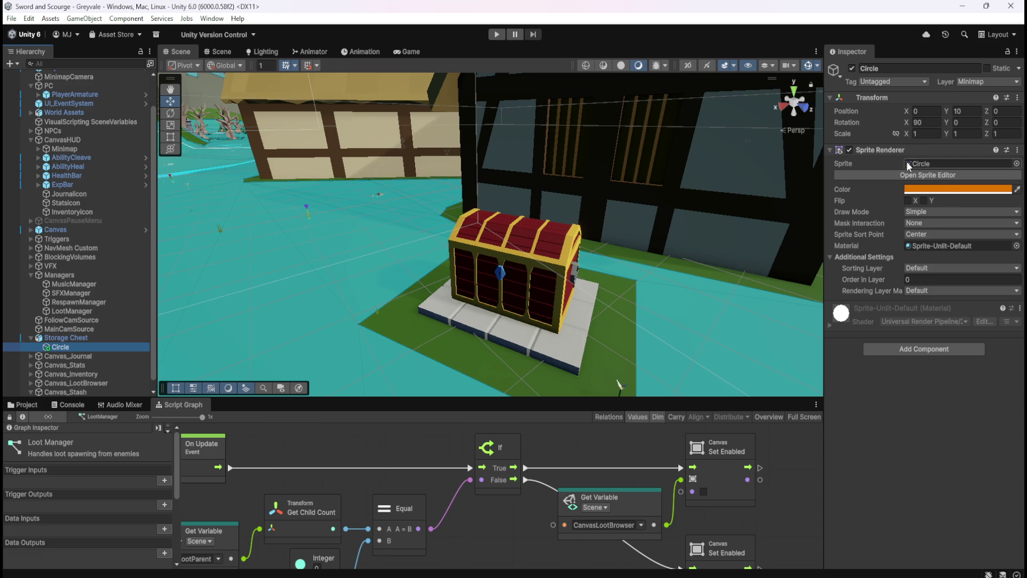
left_click(81, 340)
left_click(32, 338)
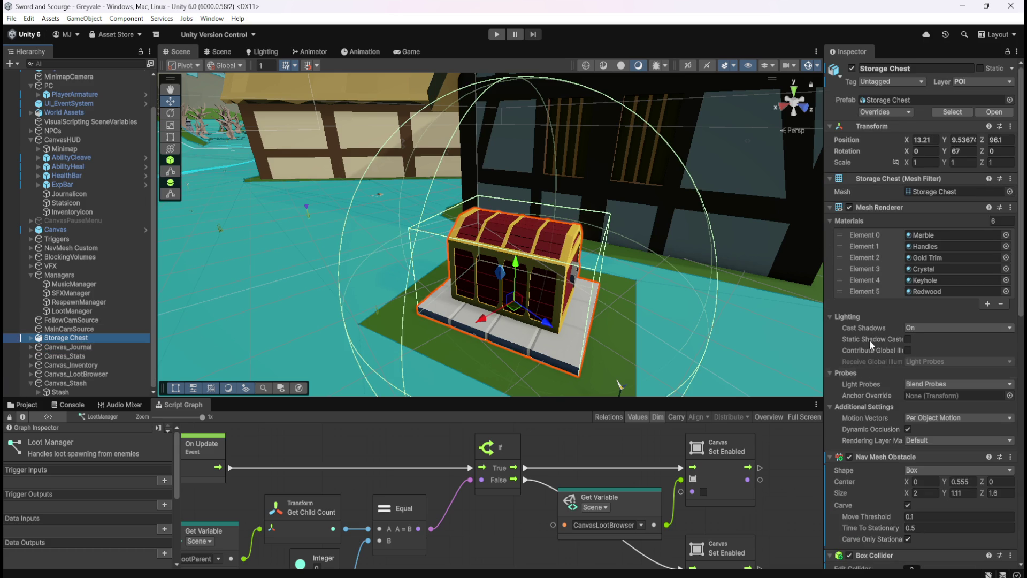
scroll(861, 375, "down", 4)
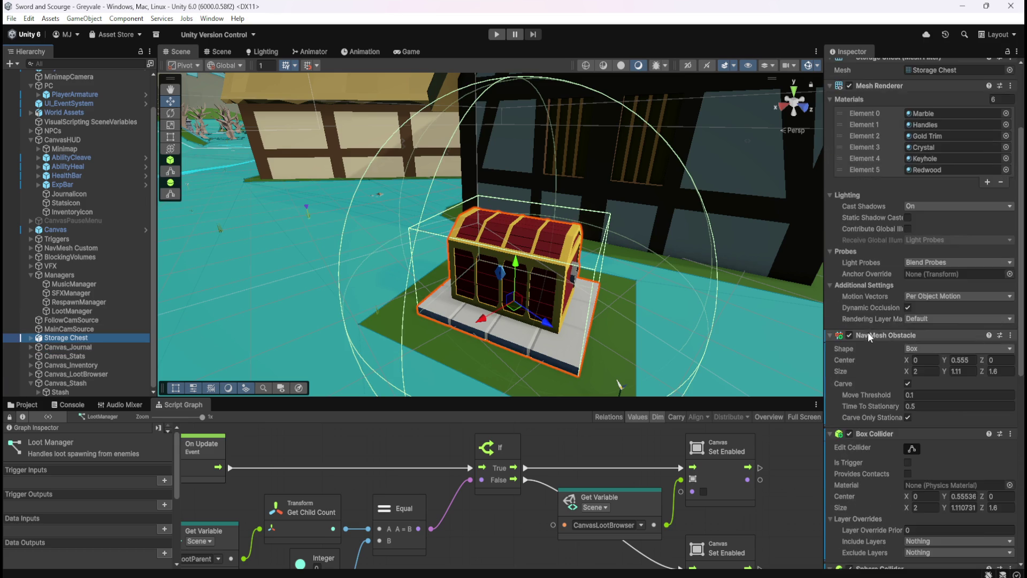
scroll(869, 326, "down", 2)
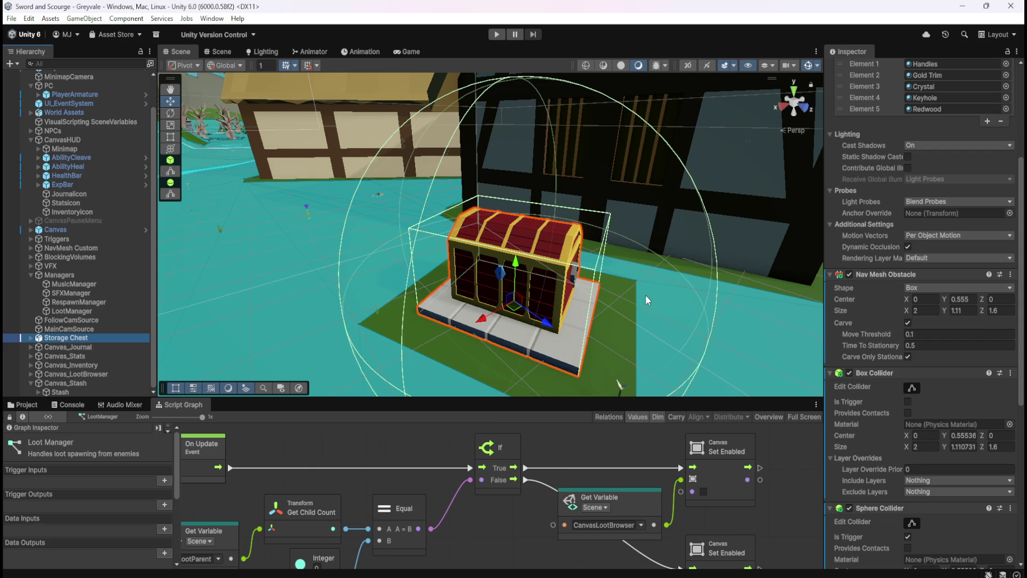
mouse_move(635, 290)
left_mouse_down()
mouse_move(683, 305)
mouse_move(664, 295)
left_mouse_up()
scroll(883, 329, "down", 2)
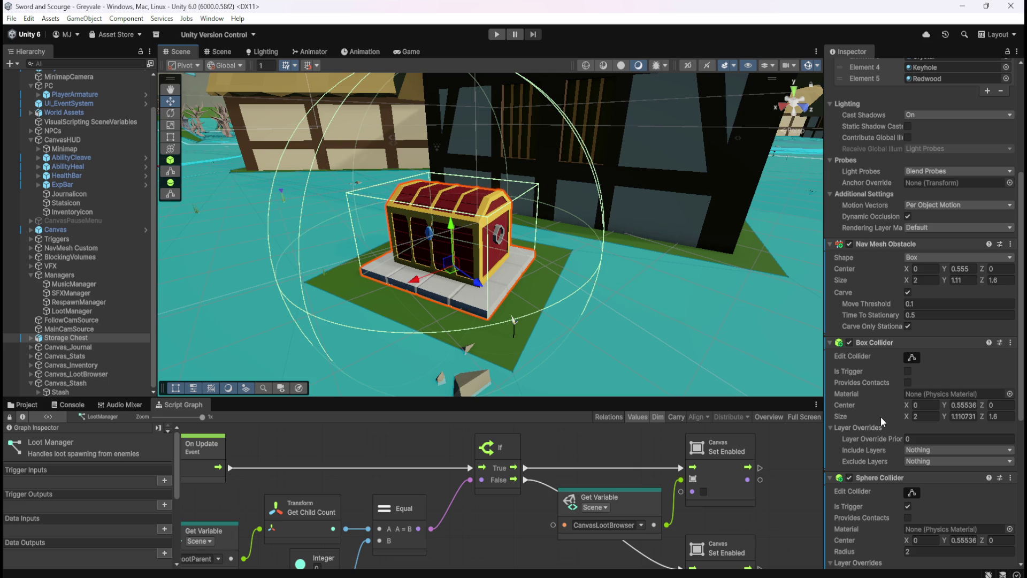
scroll(881, 416, "down", 3)
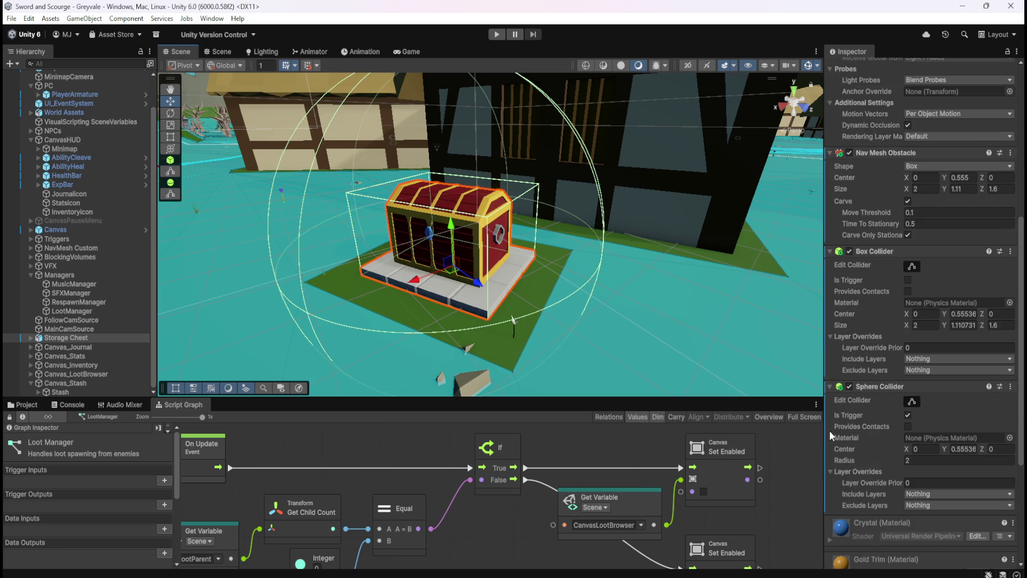
left_click_drag(484, 257, 584, 282)
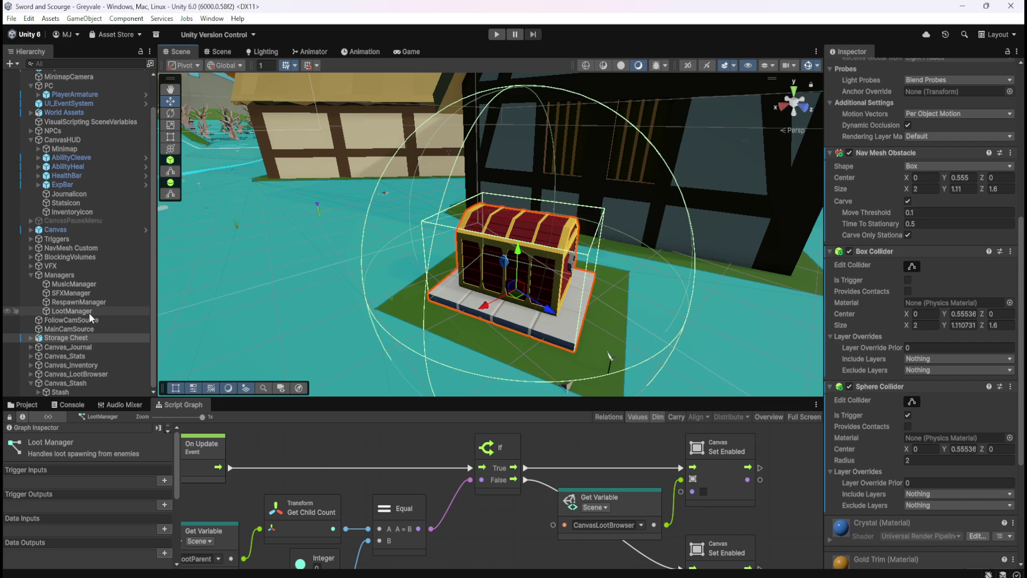
- Select Inventory under Canvas_Inventory to view its Controller: Inventory graph
left_click(32, 365)
left_click(65, 374)
scroll(909, 276, "down", 1)
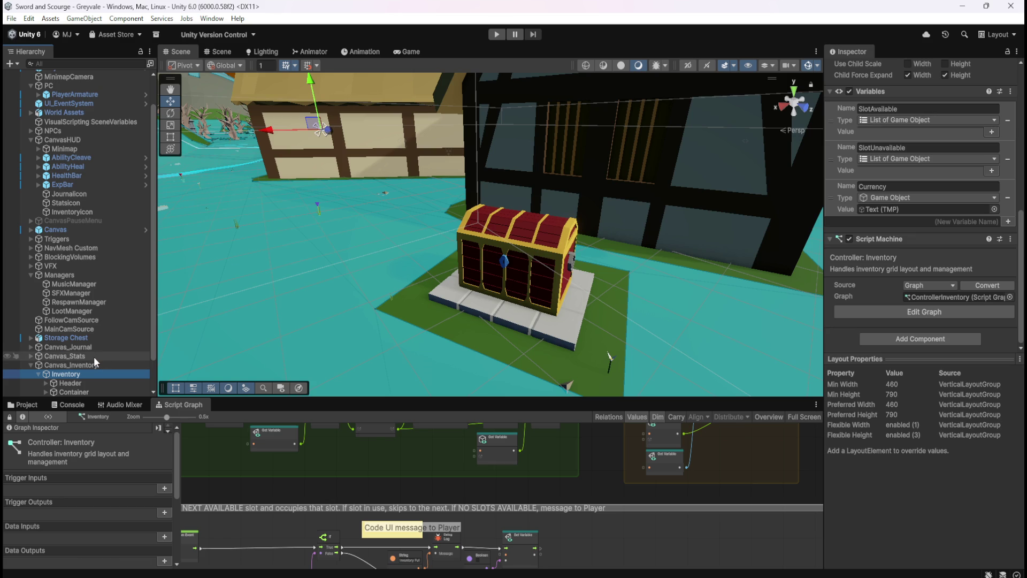
- Add a Script Machine component to the Storage Chest
left_click(71, 336)
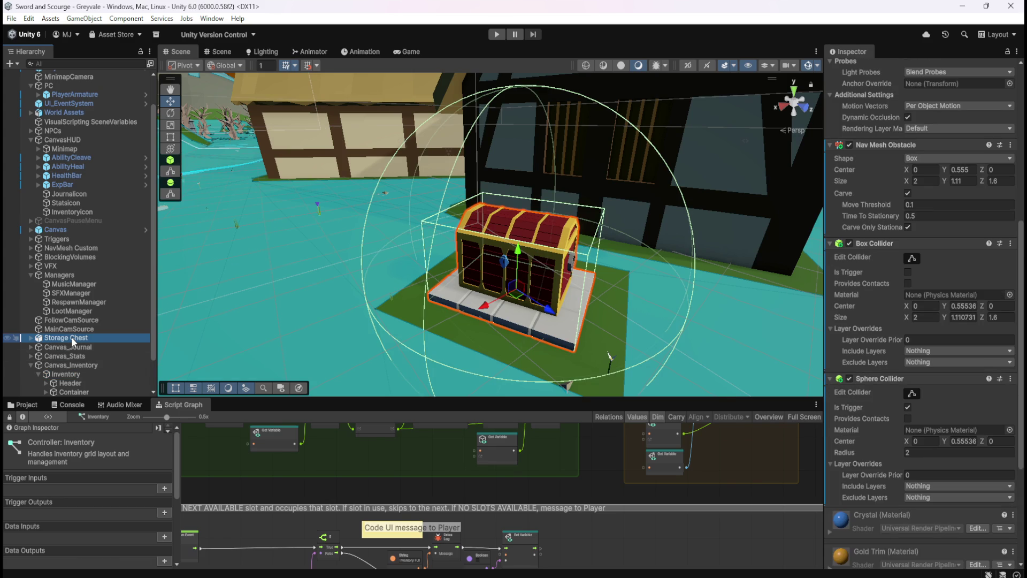
scroll(897, 428, "down", 2)
scroll(897, 428, "down", 3)
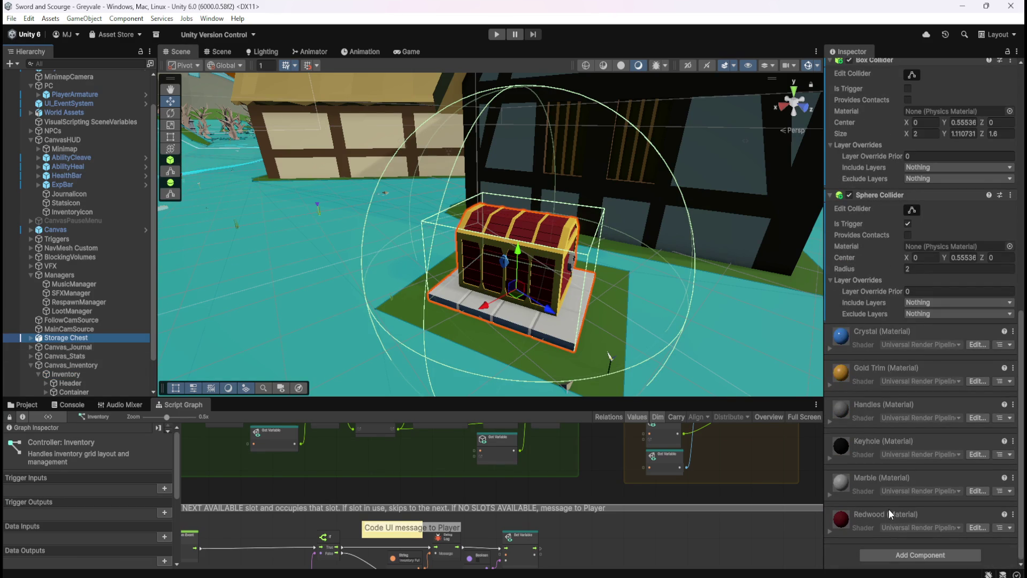
left_click(909, 555)
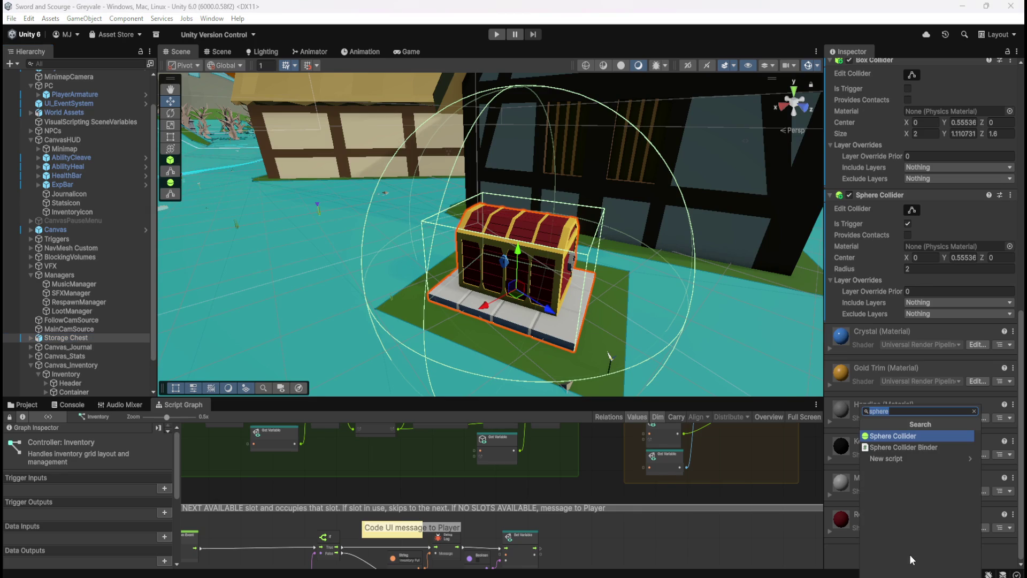
type("script")
key("Return")
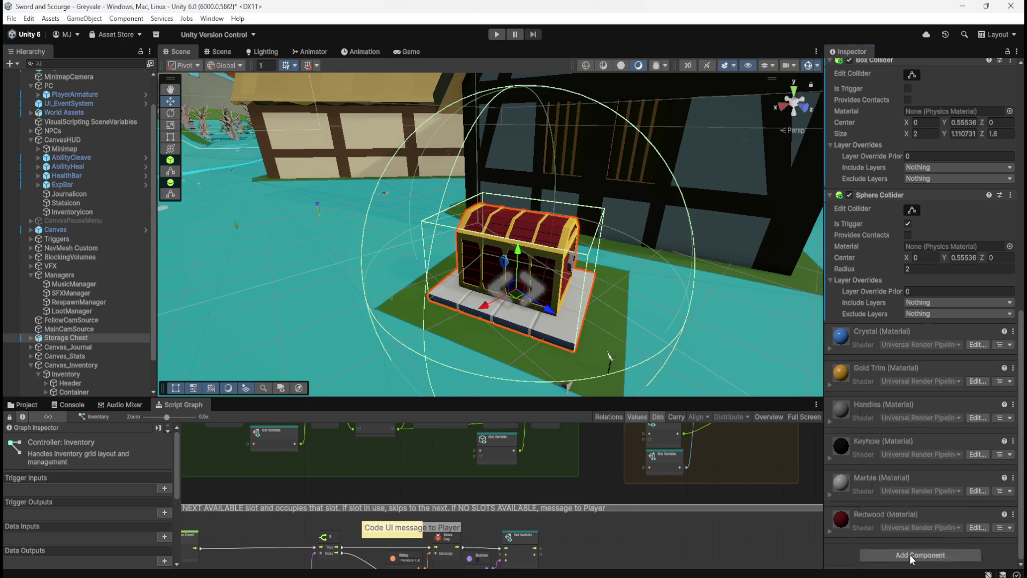
- Create a new ControllerStash graph in Assets/Scripts and delete its default On Start/On Update nodes
scroll(904, 458, "down", 2)
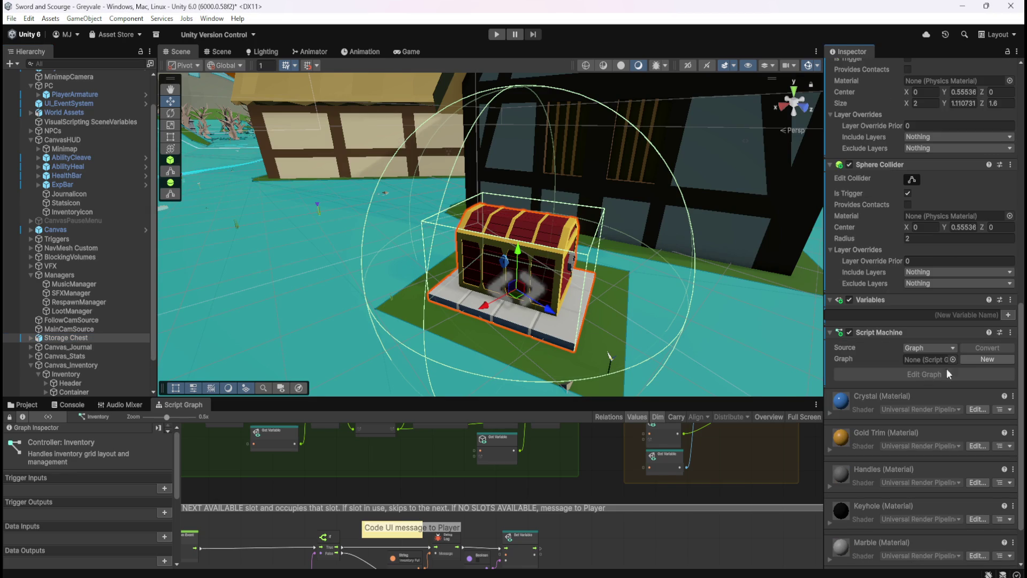
left_click(980, 362)
double_click(607, 361)
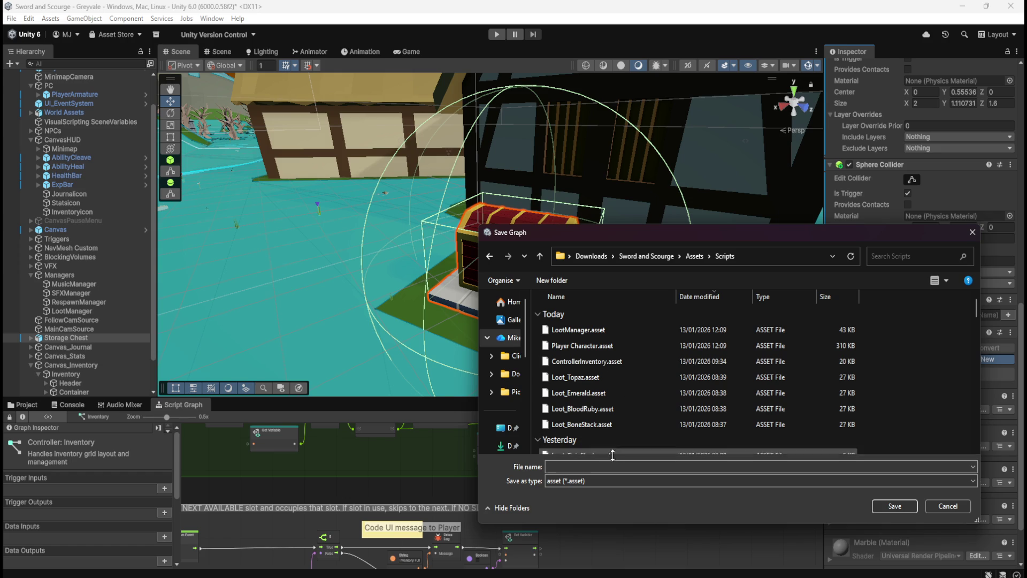
left_click(603, 467)
type("Controller")
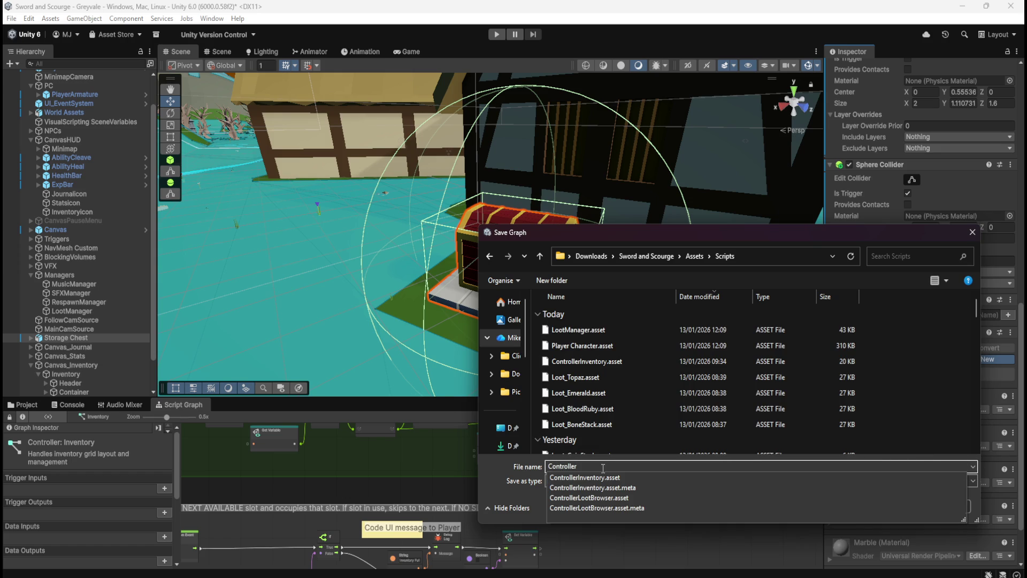
type("Stash")
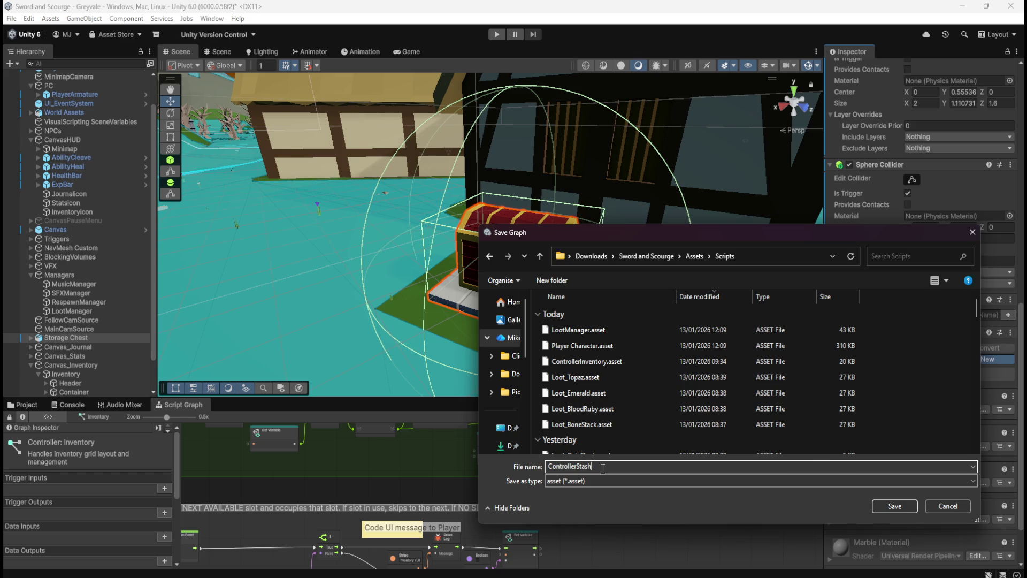
key("Return")
left_click_drag(450, 498, 512, 549)
key("Delete")
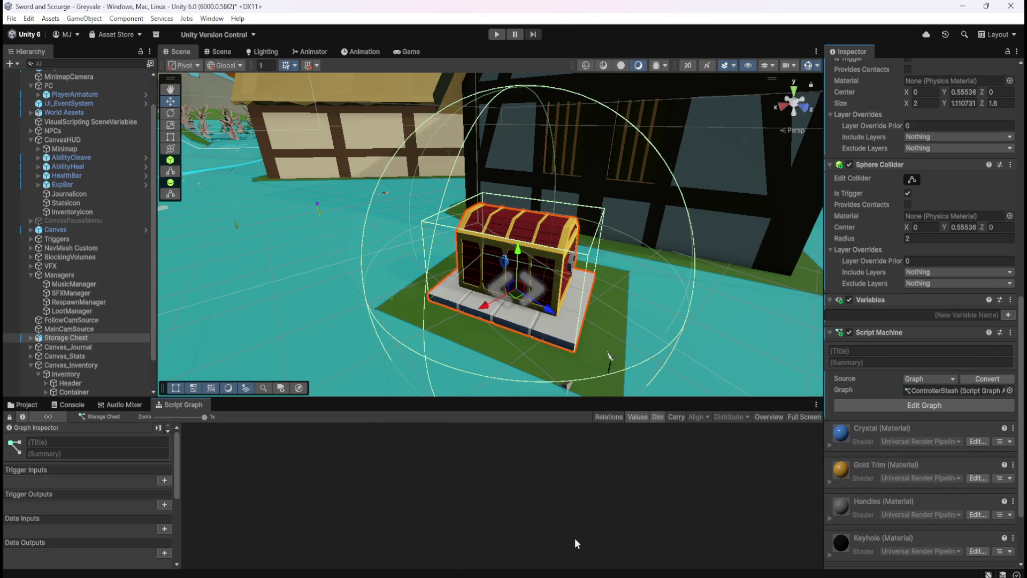
- Title the stash graph 'Controller: Stash' by adapting the Inventory graph's title
scroll(103, 329, "down", 2)
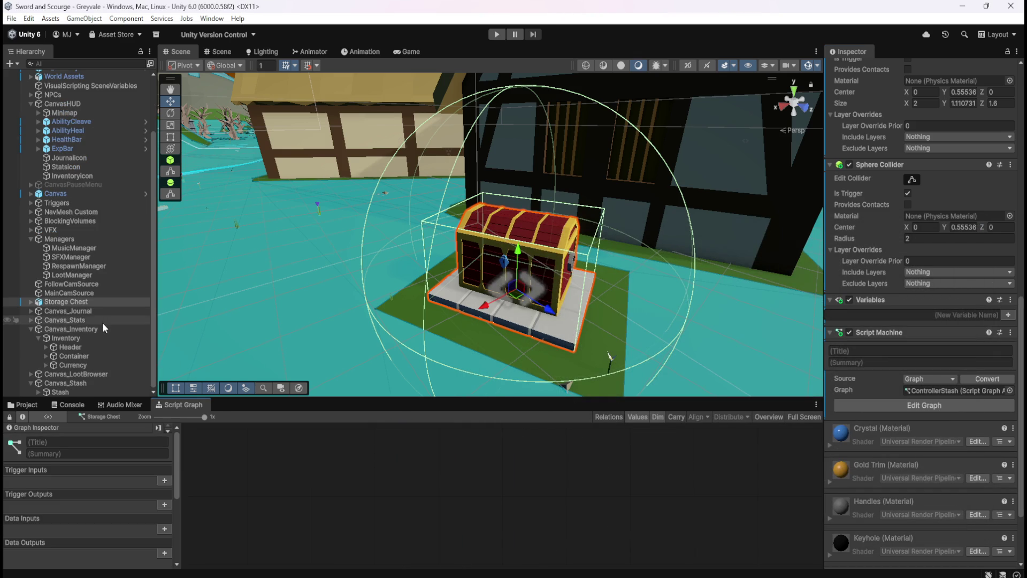
left_click(95, 339)
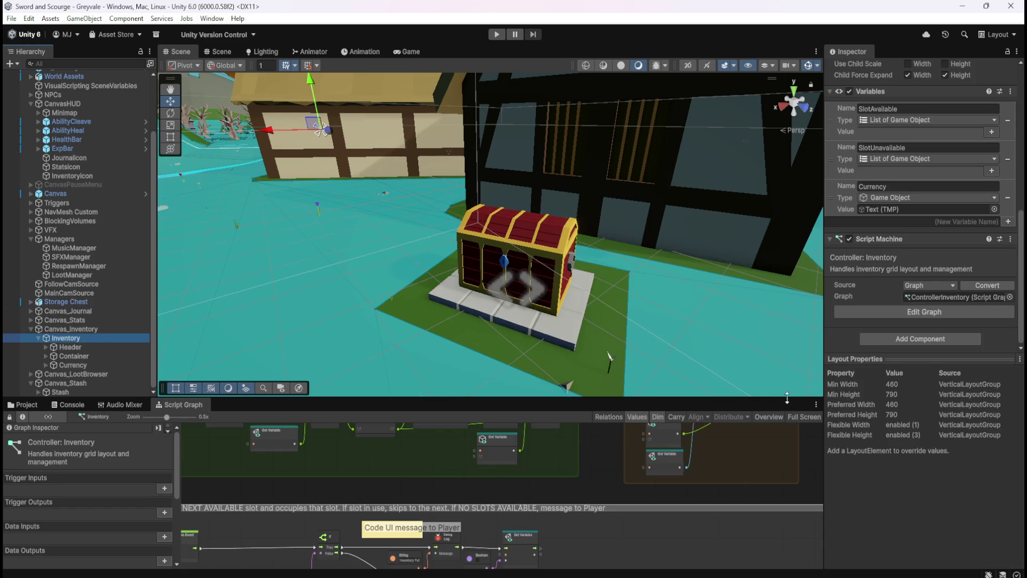
left_click(873, 259)
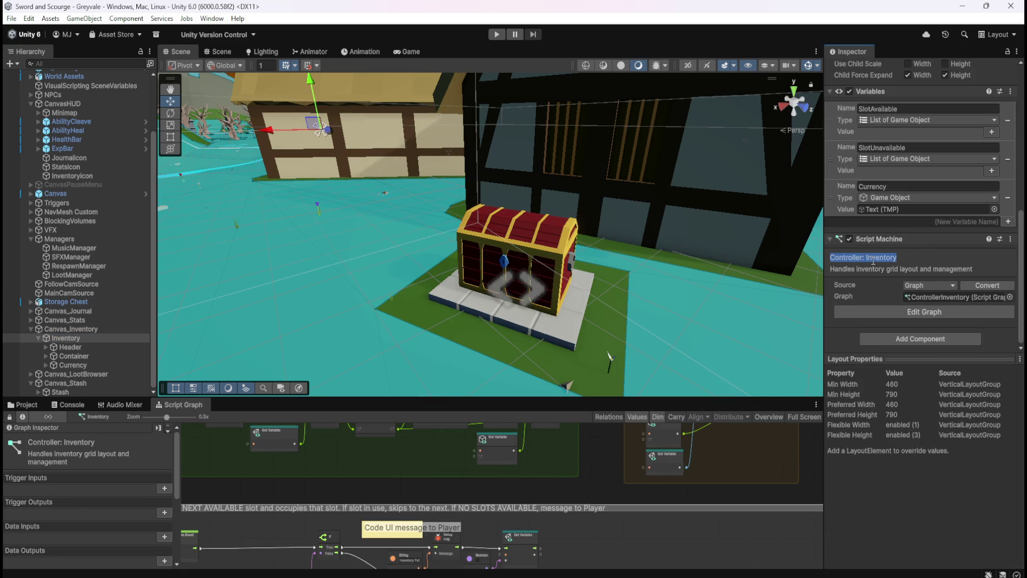
left_click(92, 302)
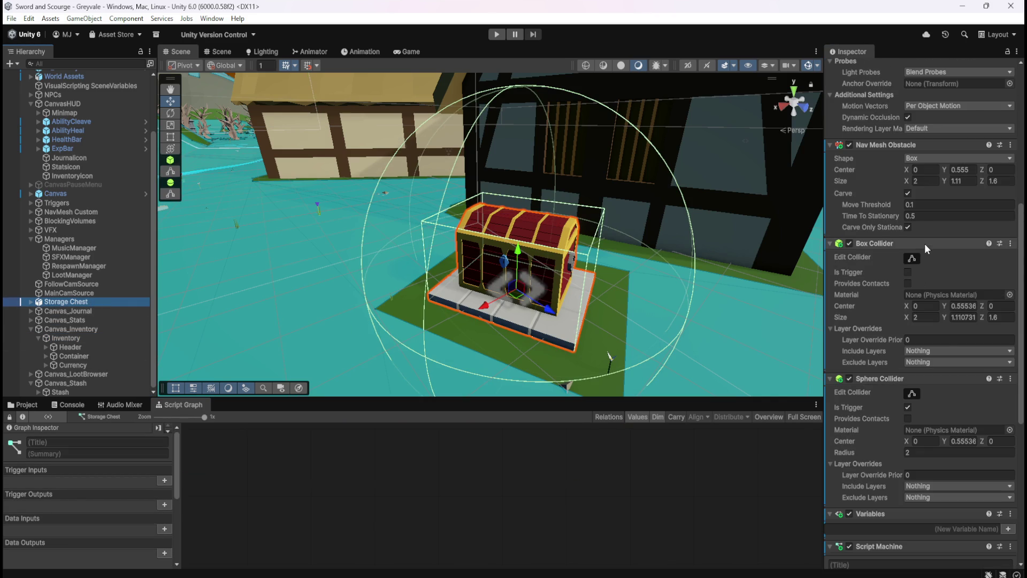
scroll(901, 447, "down", 5)
left_click(881, 322)
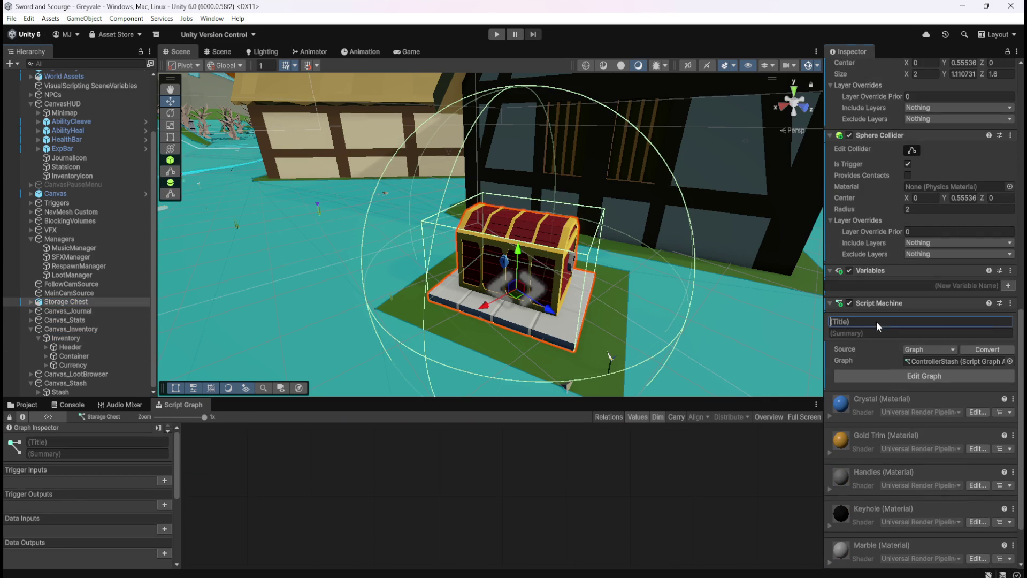
type("Controller: Inventory")
key("ctrl+shift+Left")
type("Stash")
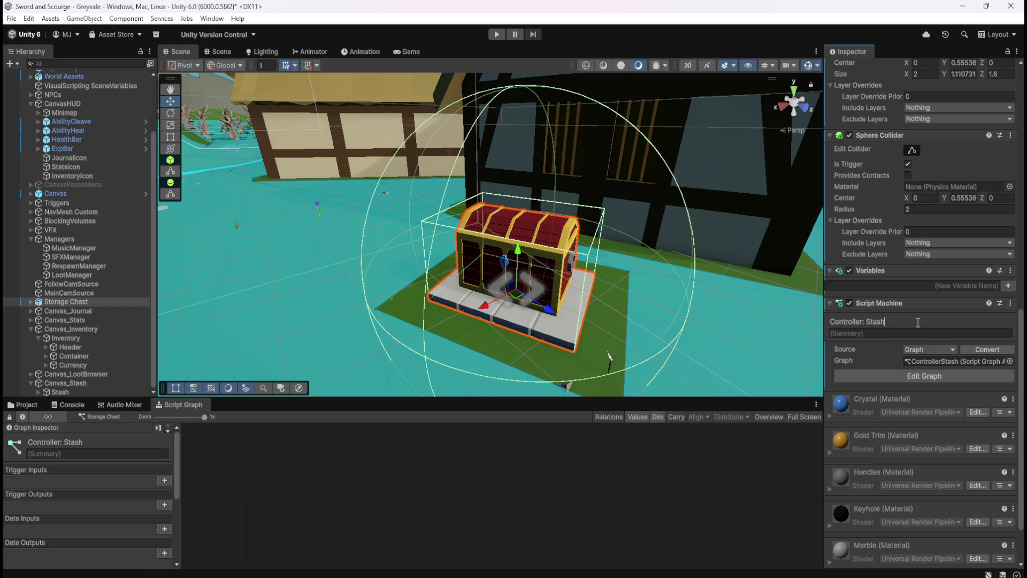
- Set the stash graph summary to 'Handles stash grid layout and management'
left_click(85, 329)
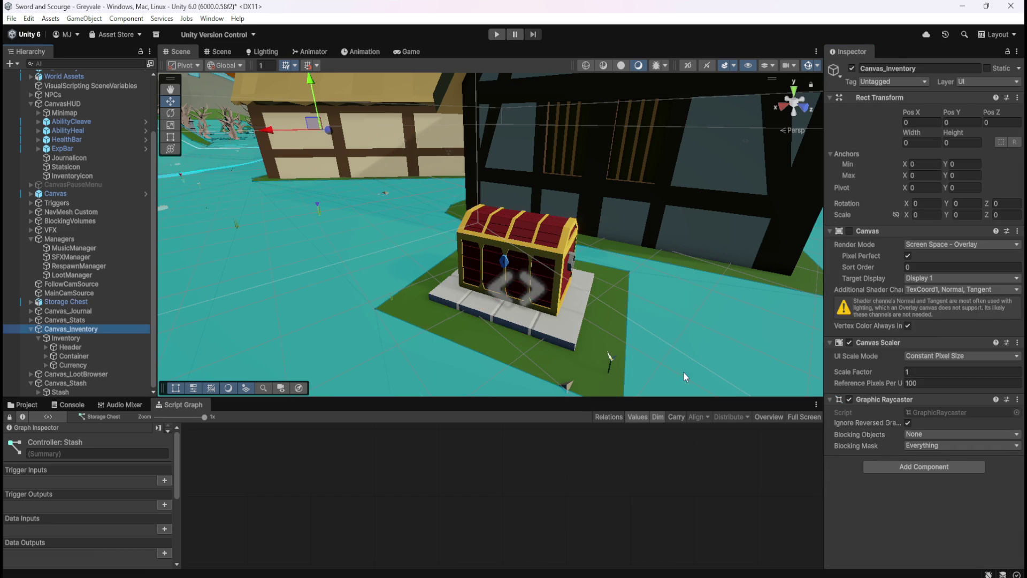
left_click(81, 339)
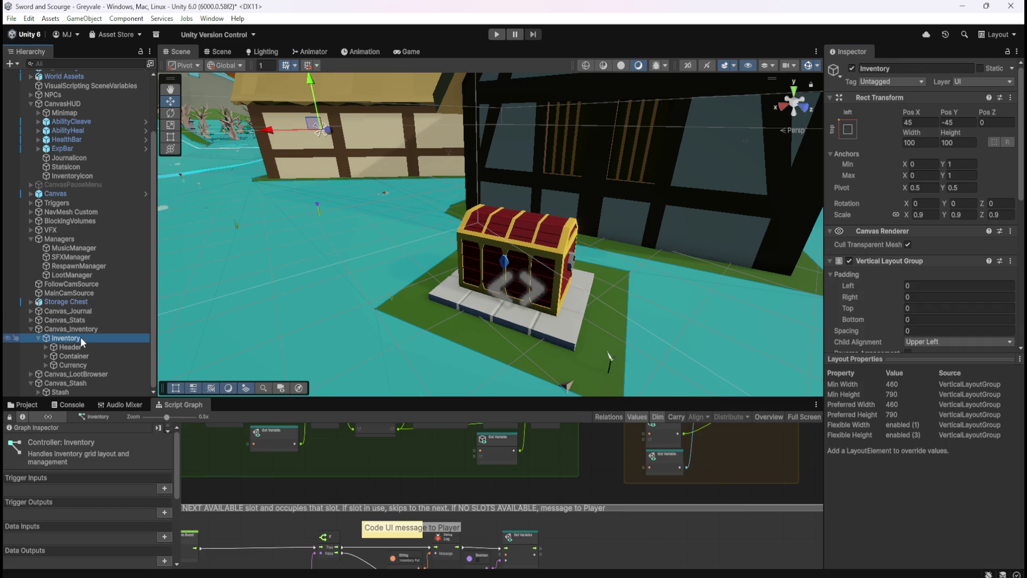
scroll(896, 290, "down", 5)
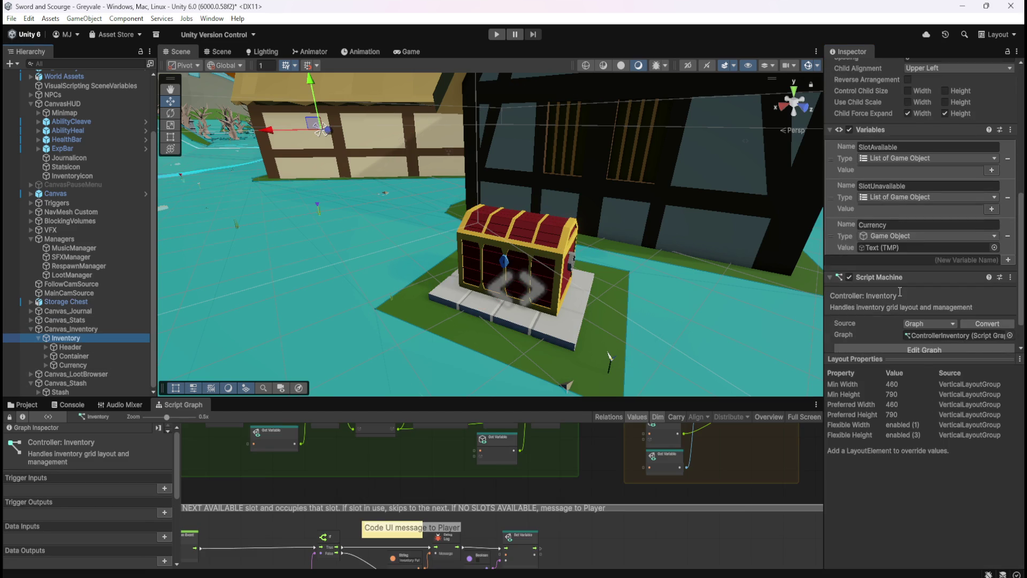
scroll(900, 291, "down", 3)
left_click(909, 269)
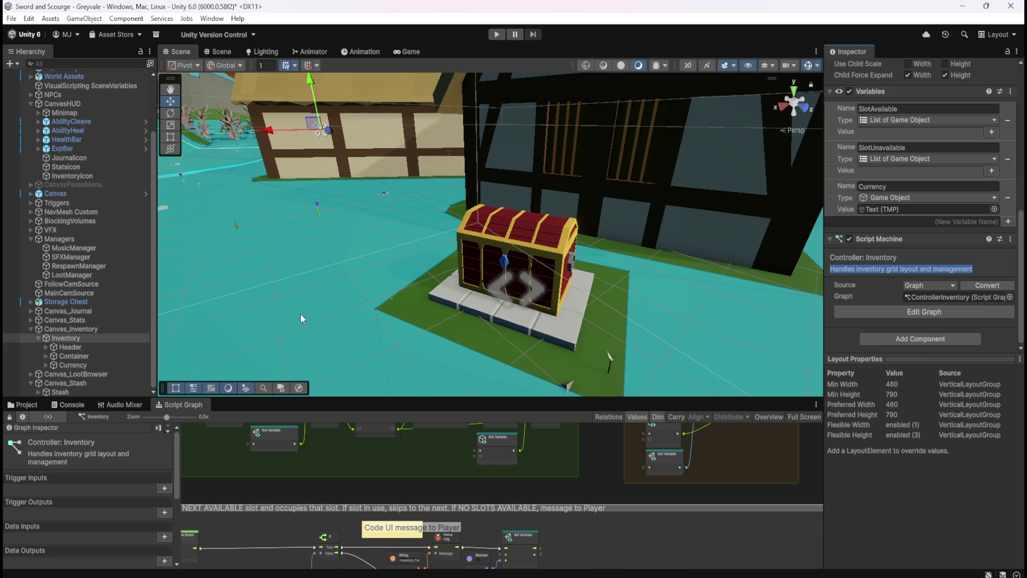
left_click(75, 303)
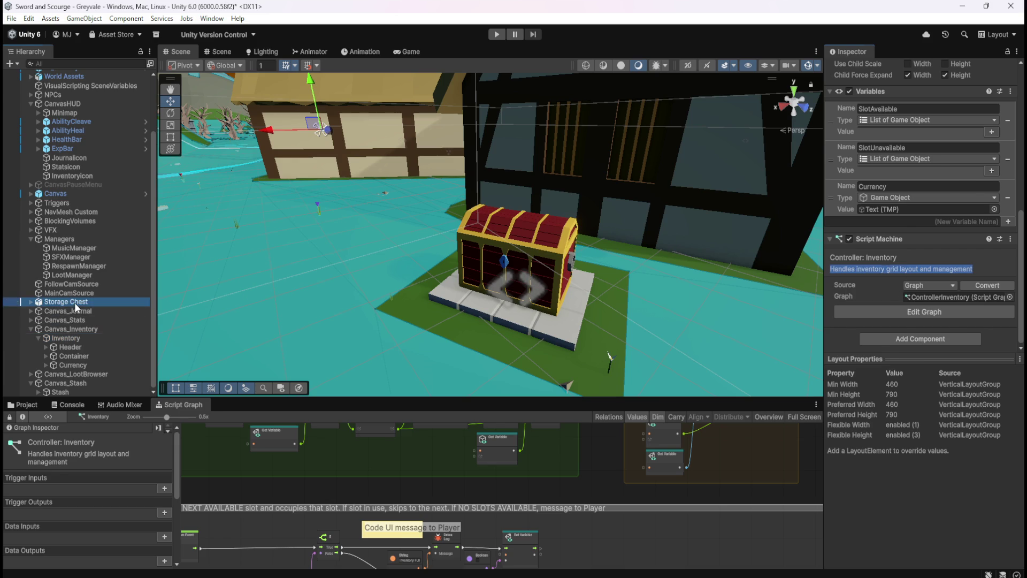
scroll(906, 341, "down", 5)
left_click(881, 273)
type("Handles inventory grid layout and management")
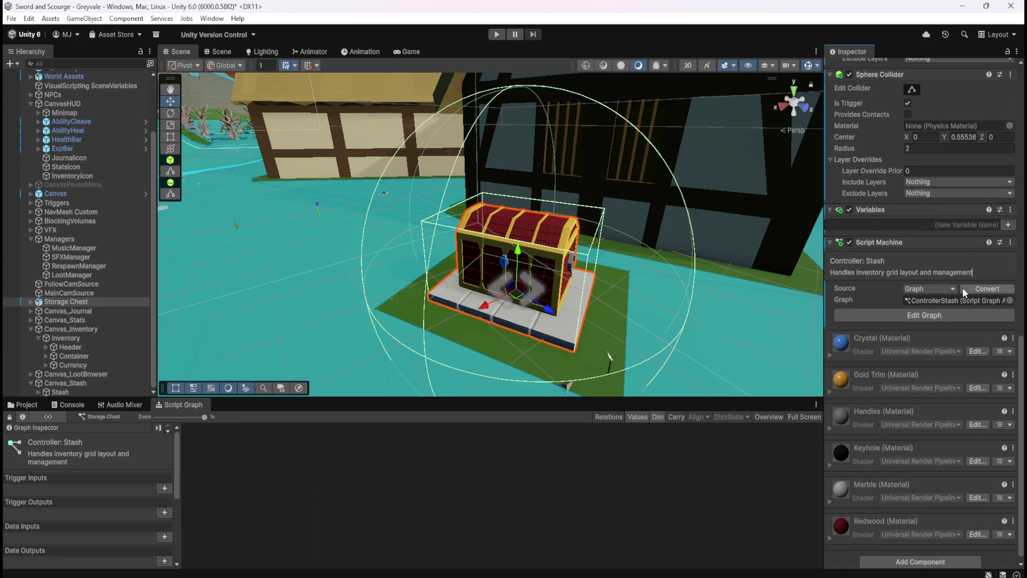
key("ctrl+shift+Left")
type("stash")
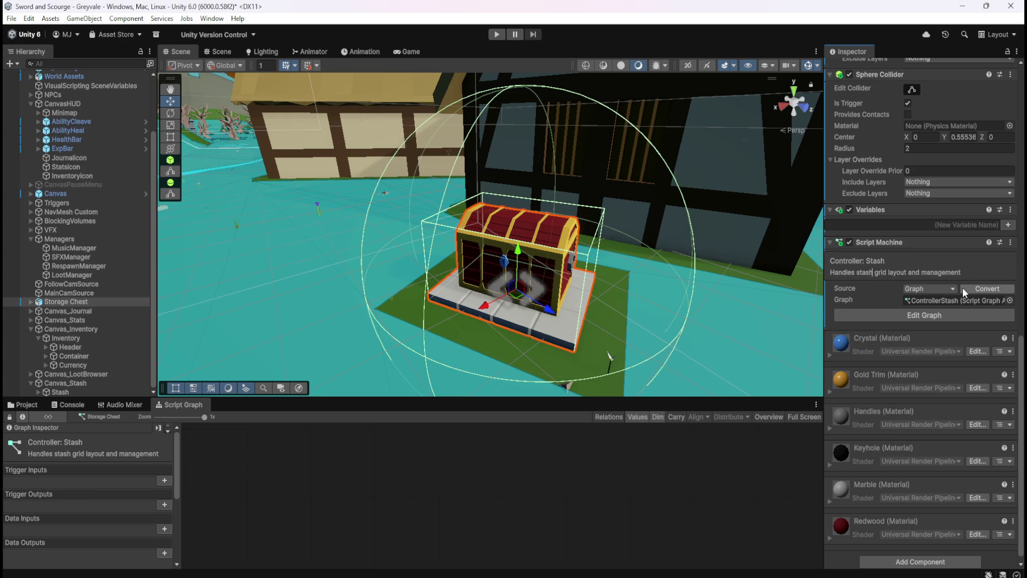
- Save the project and reselect the Storage Chest
key("ctrl+s")
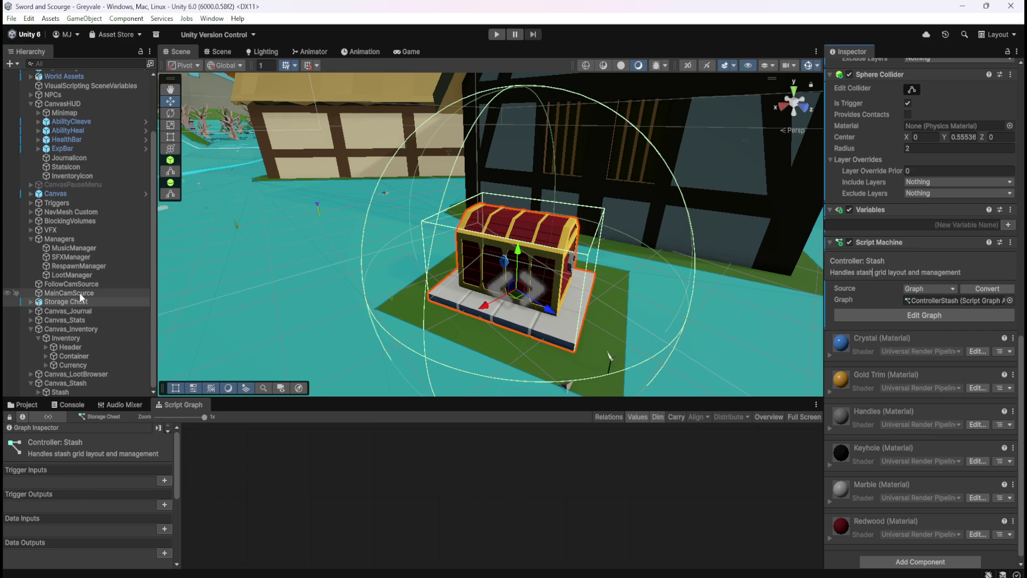
left_click(79, 292)
left_click(69, 303)
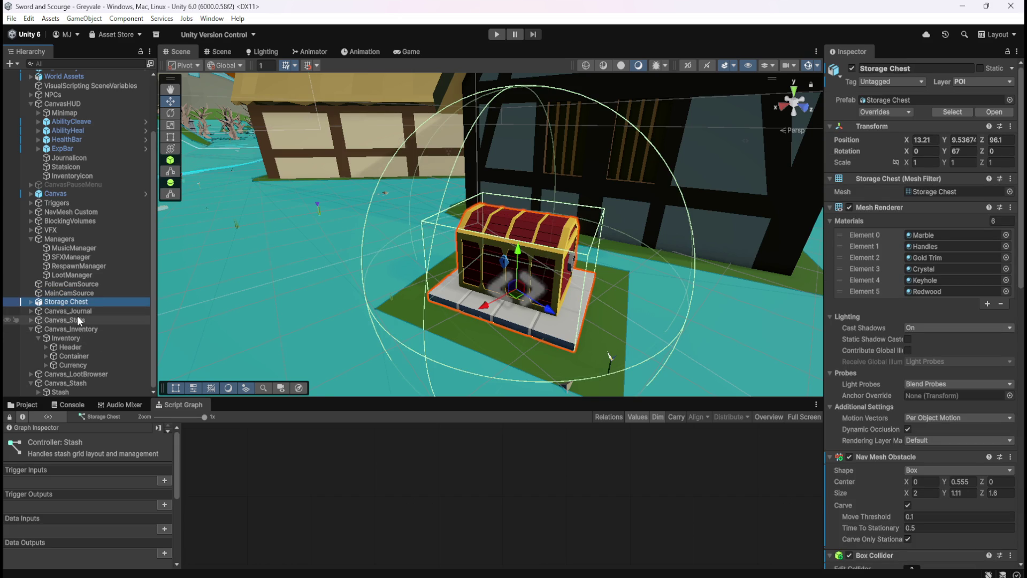
- Browse the Prefabs subfolders Enemies, Loot, Projectiles and UI in the Project window, ending in UI
left_click(39, 404)
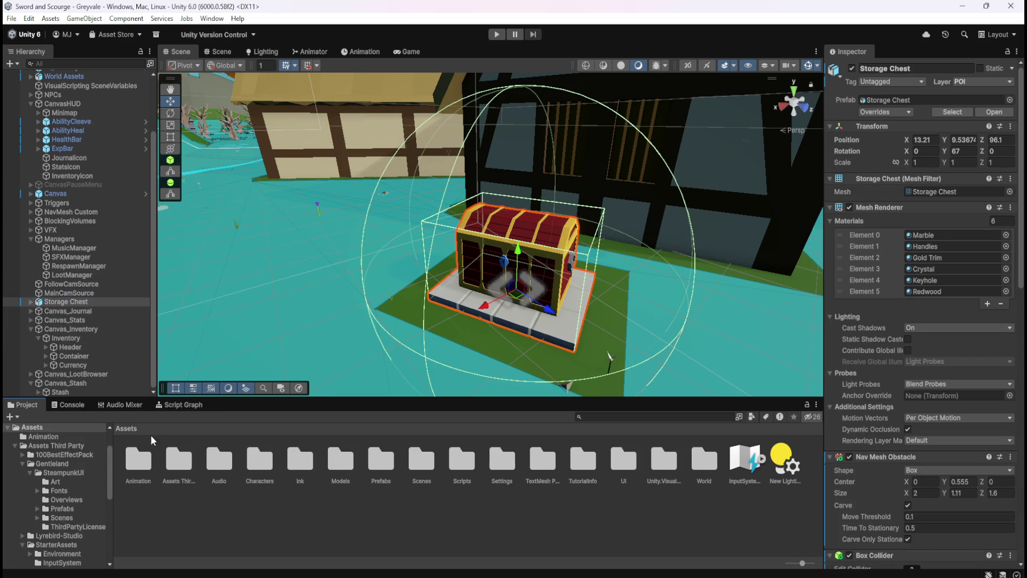
double_click(382, 467)
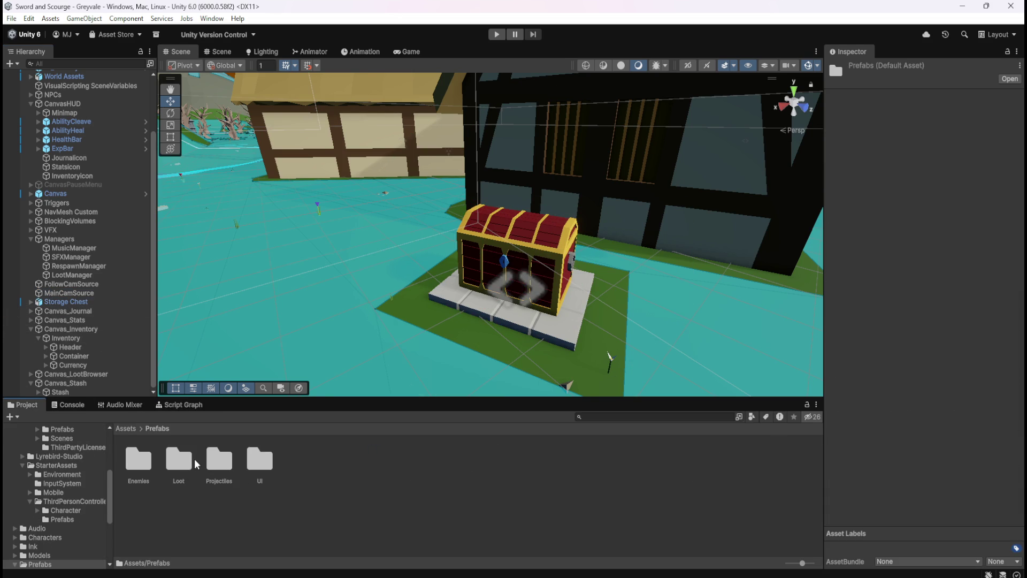
double_click(253, 464)
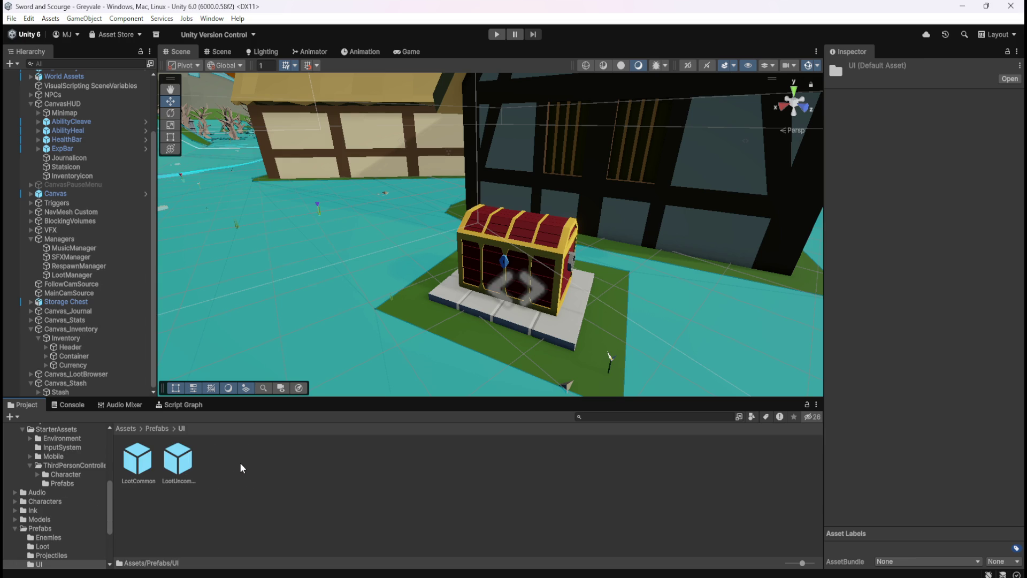
left_click(159, 429)
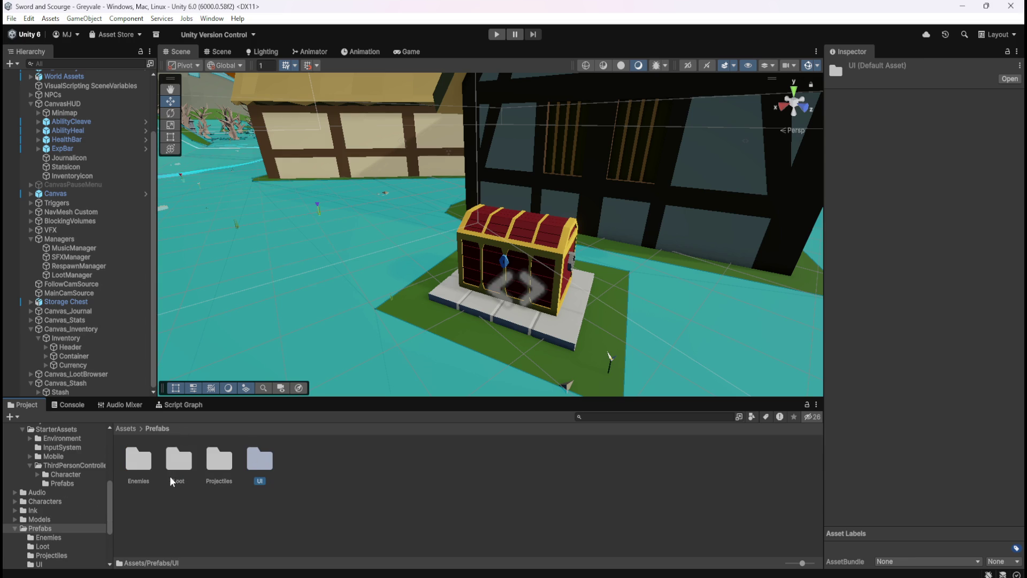
double_click(139, 459)
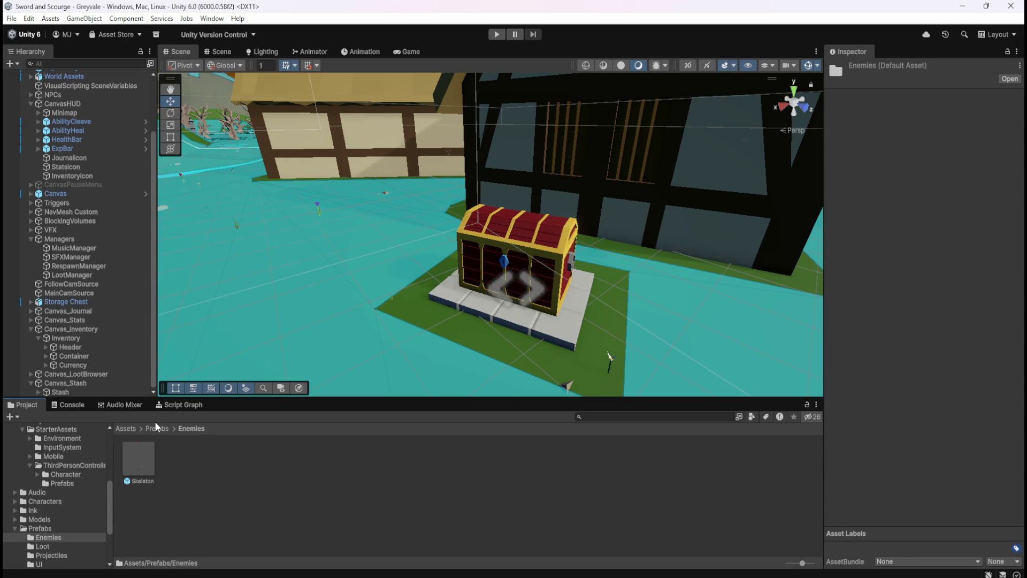
left_click(155, 428)
double_click(191, 460)
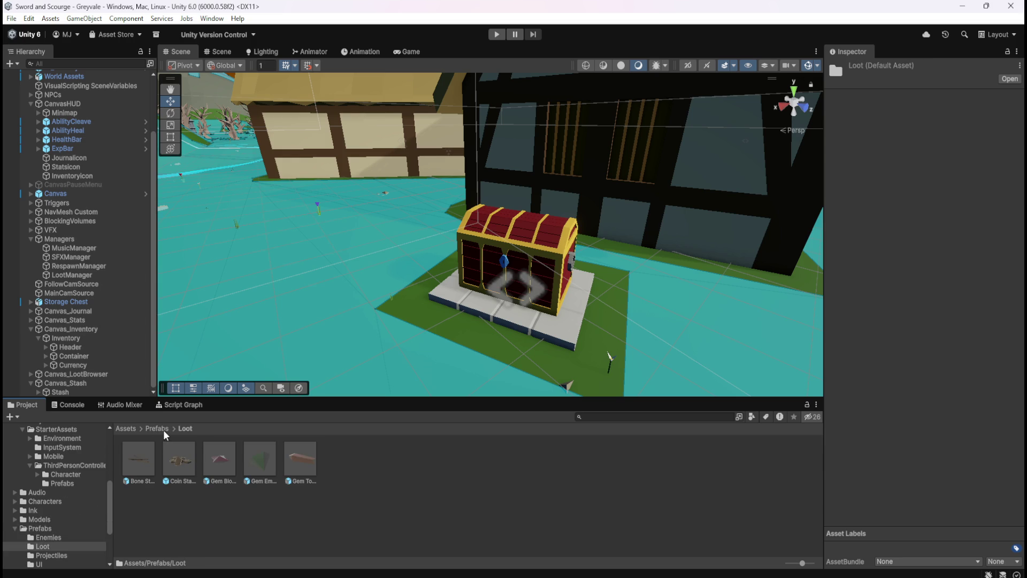
left_click(162, 429)
double_click(219, 459)
left_click(158, 430)
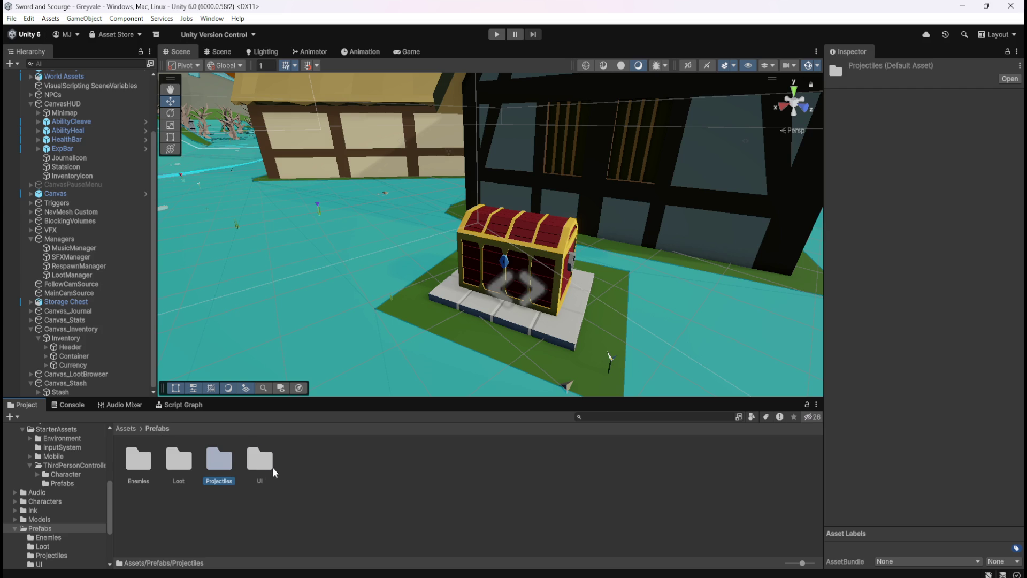
double_click(272, 467)
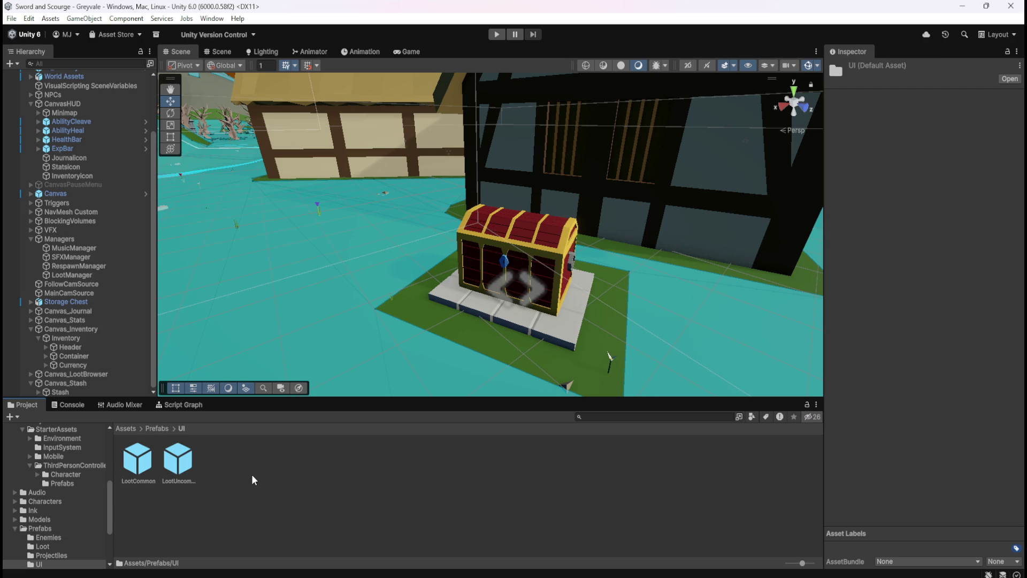
- Create a new folder named Interactive inside Assets/Prefabs
left_click(160, 428)
right_click(340, 475)
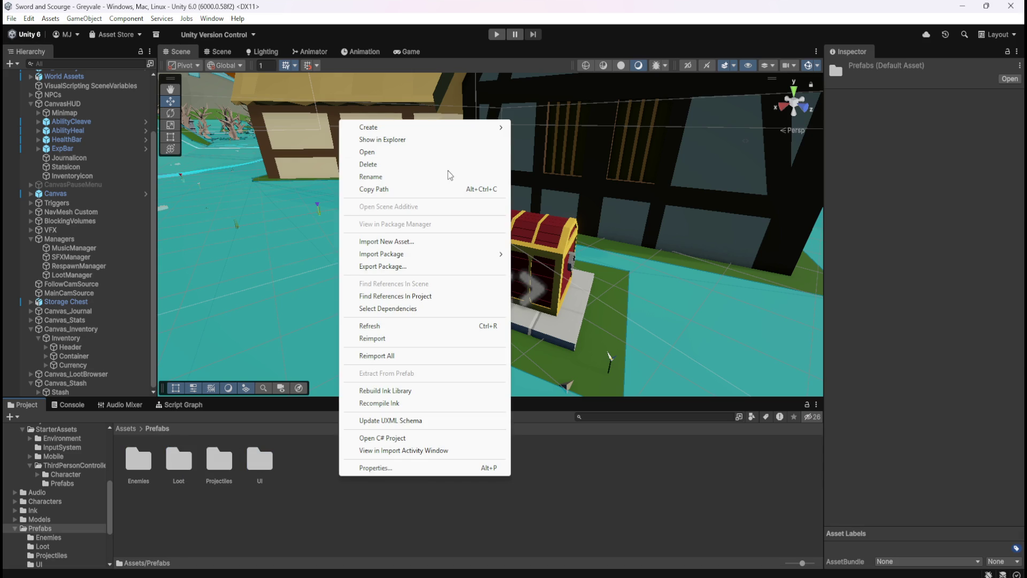
mouse_move(456, 130)
left_click(525, 127)
type("Interactive")
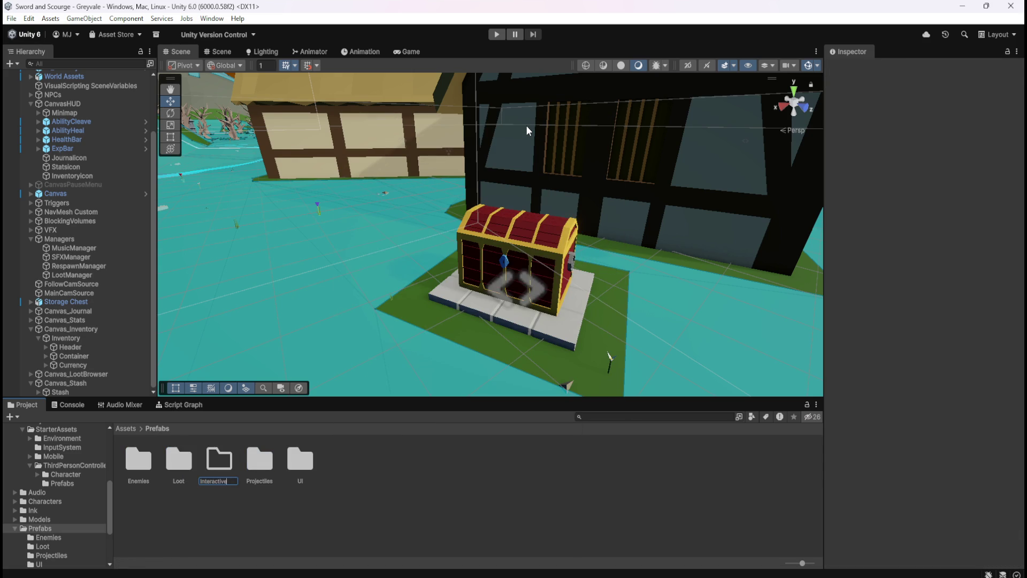
key("Return")
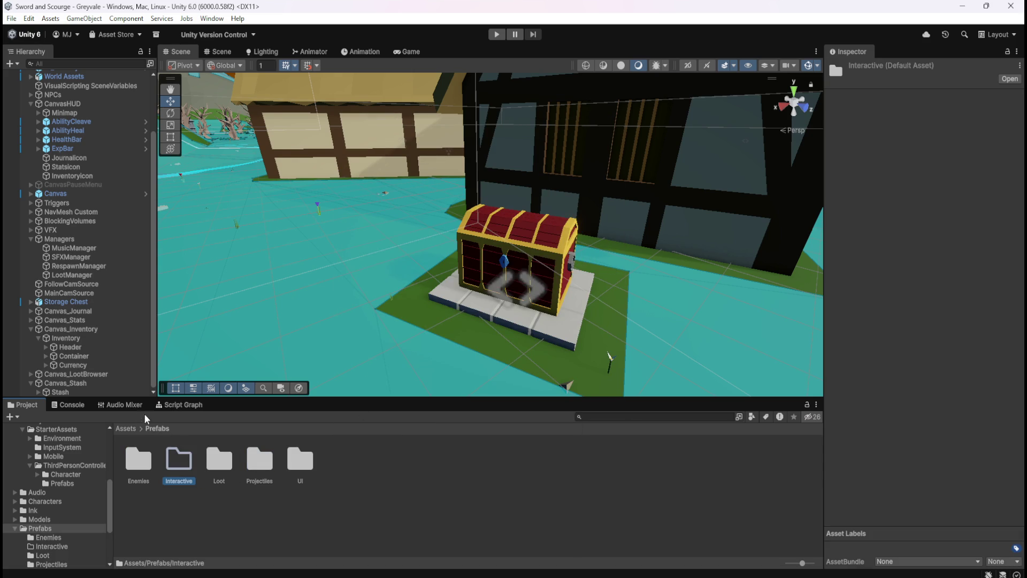
- Save the scene's Storage Chest as a prefab in Prefabs/Interactive, after glancing at Models/Interactive
left_click(125, 427)
double_click(347, 457)
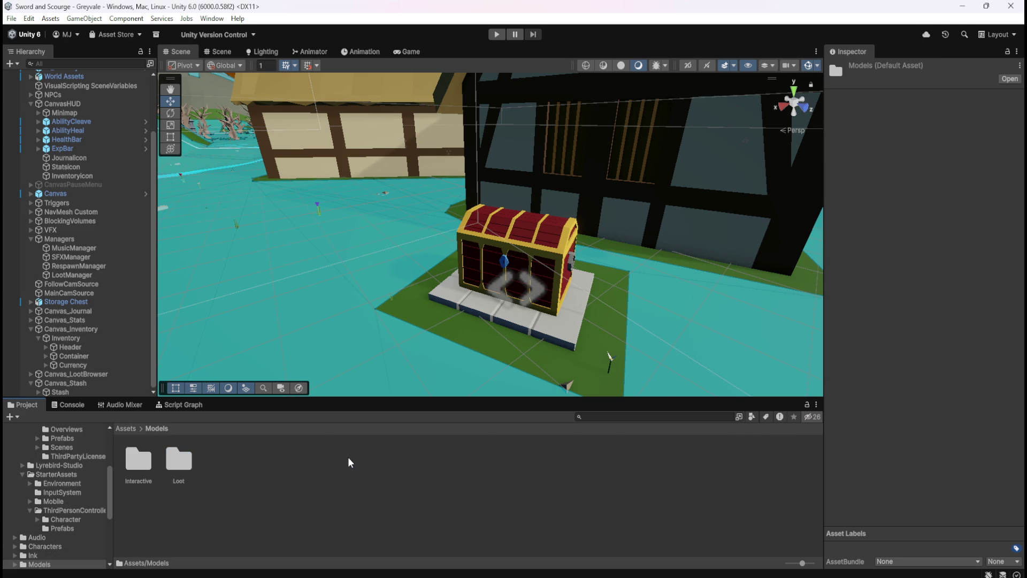
double_click(139, 459)
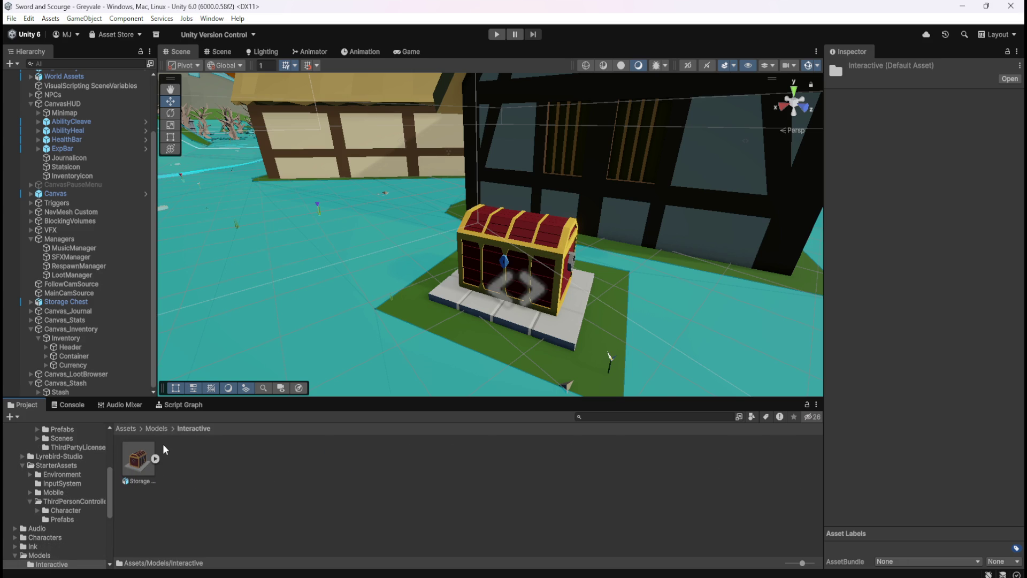
left_click(138, 429)
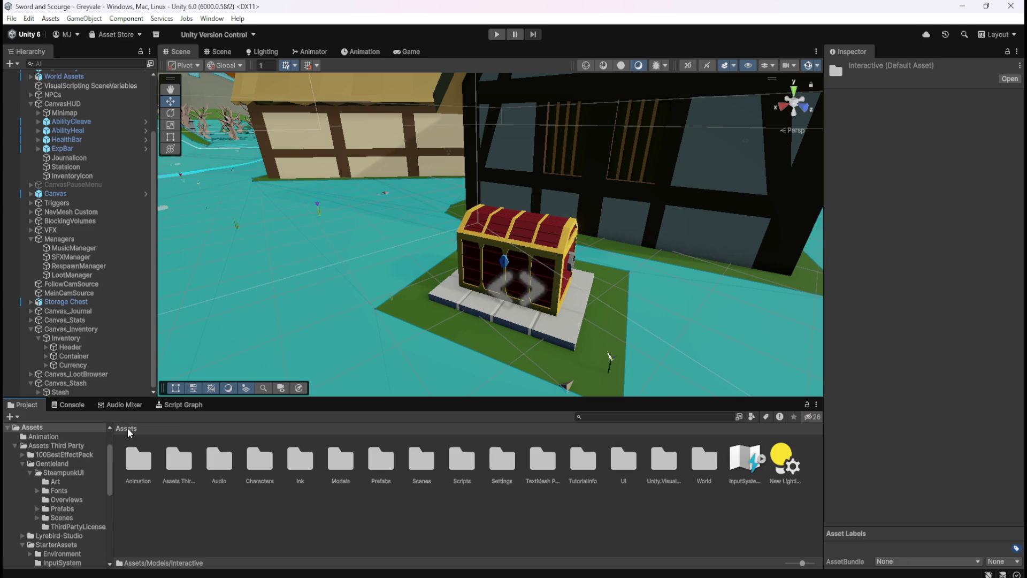
double_click(367, 460)
double_click(177, 461)
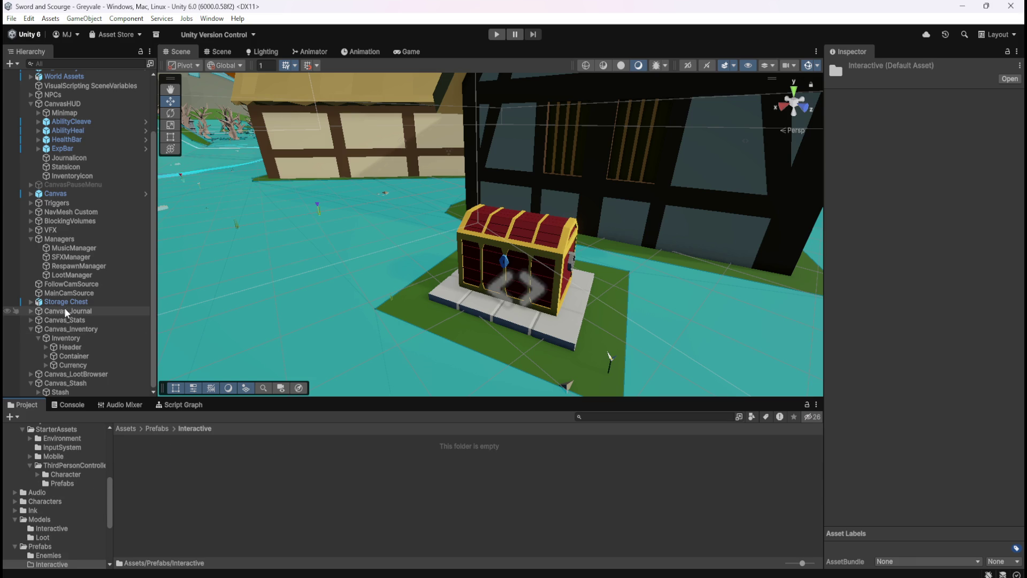
left_click_drag(72, 303, 265, 484)
- Review the Storage Chest prefab's trigger Sphere Collider (radius 2) and Controller: Stash Script Machine
scroll(911, 267, "down", 10)
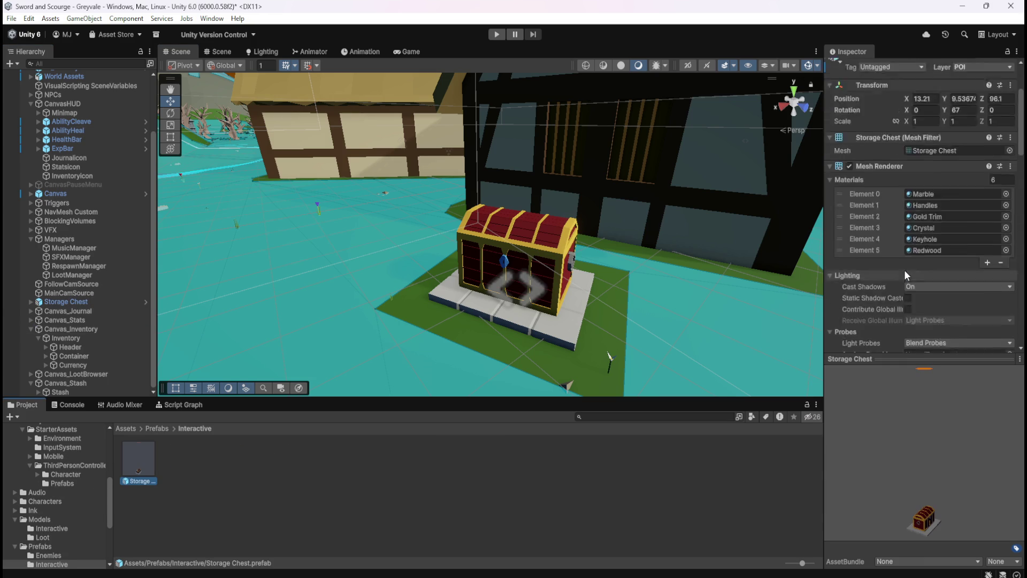
scroll(900, 272, "down", 10)
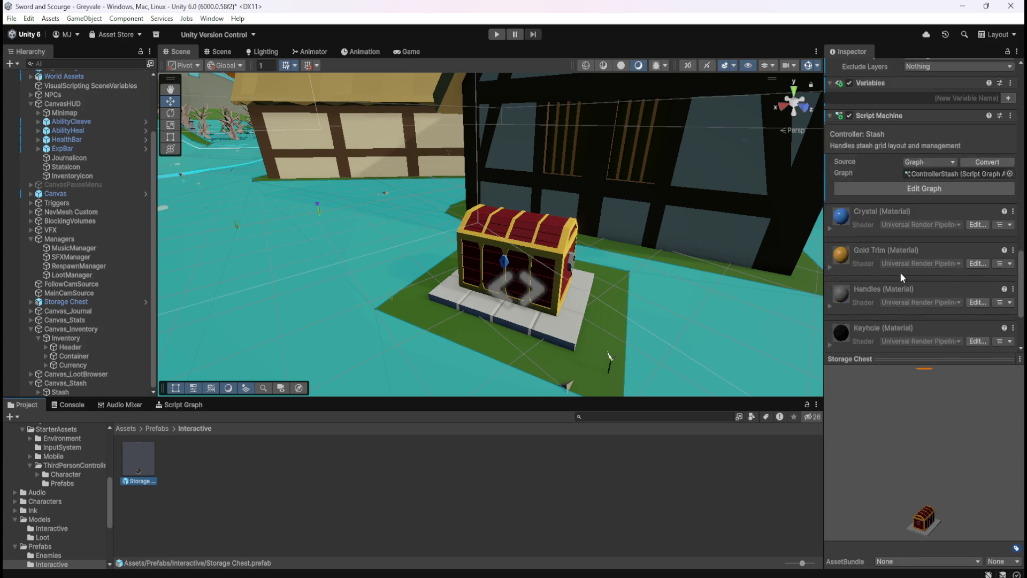
scroll(900, 272, "up", 5)
scroll(900, 272, "up", 2)
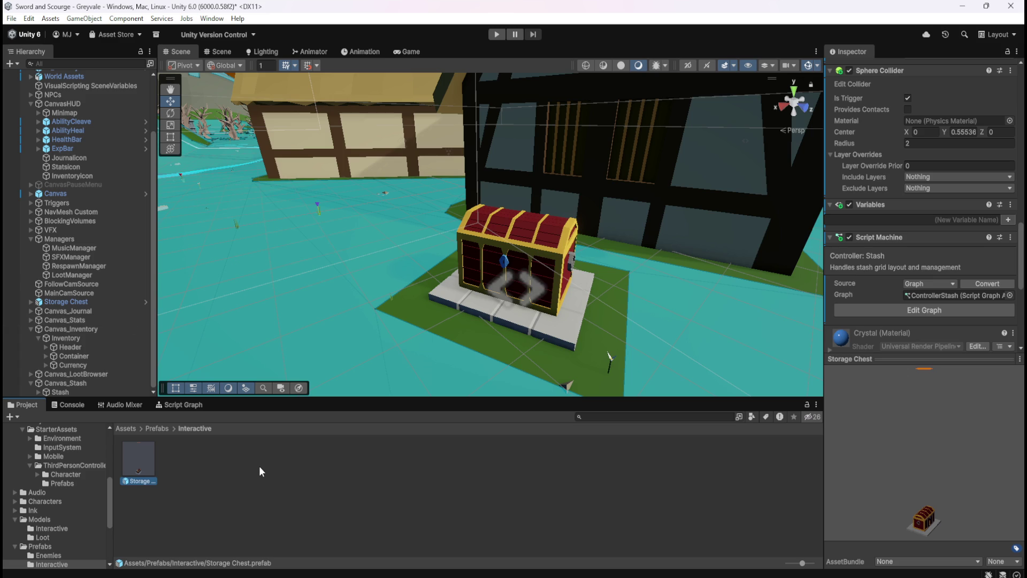
left_click(147, 451)
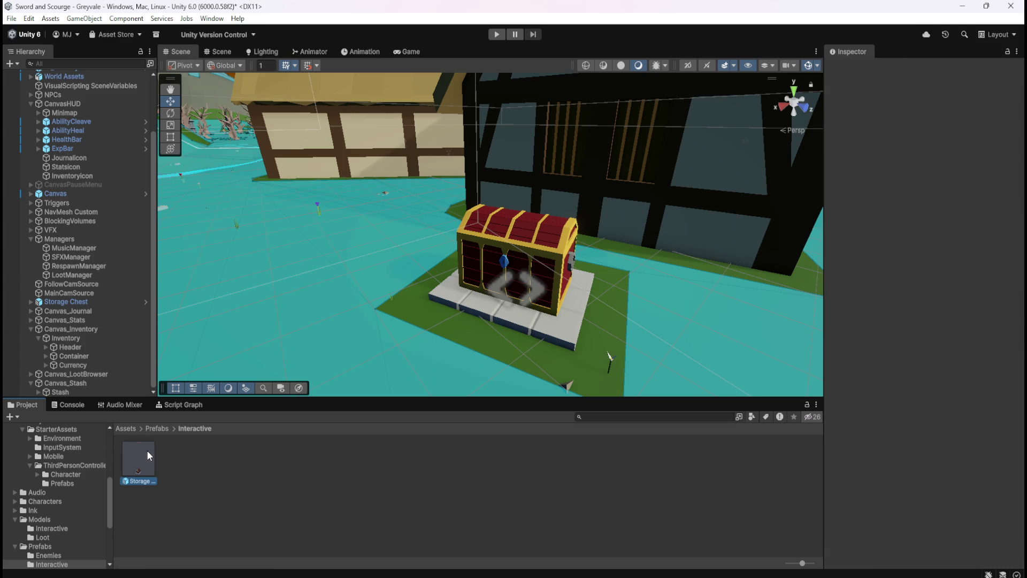
left_click(75, 302)
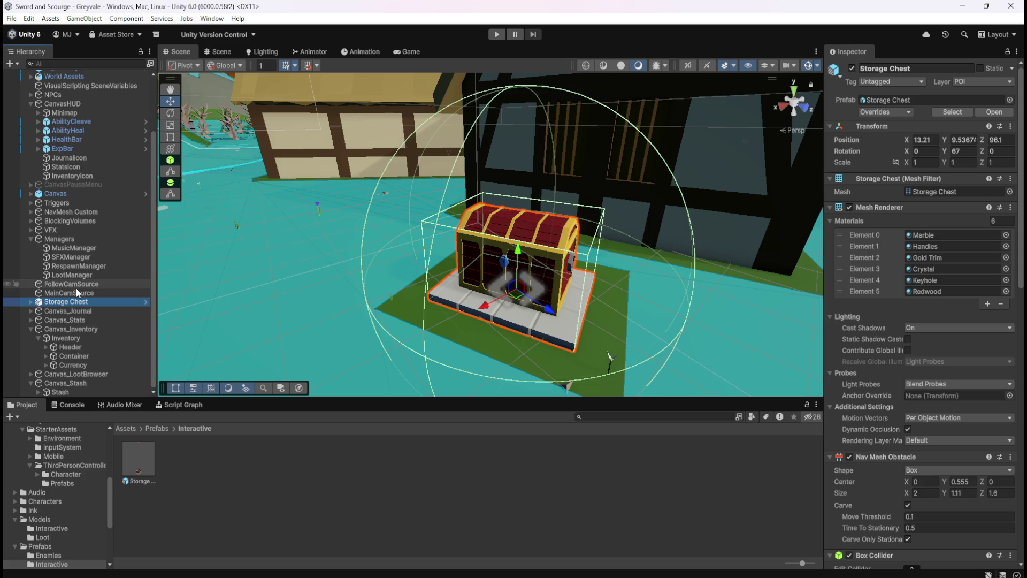
right_click(71, 304)
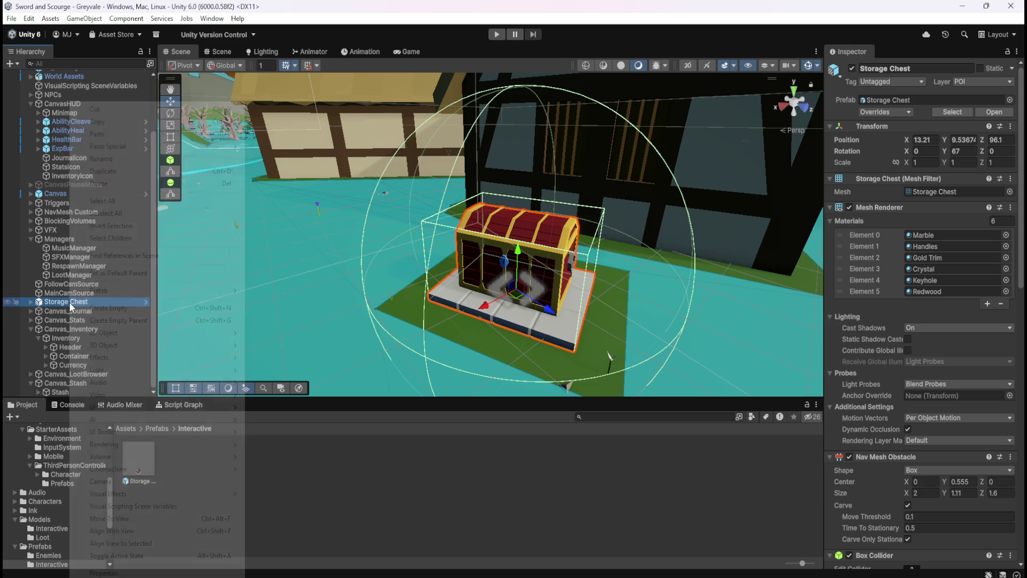
- Unpack the Storage Chest prefab instance completely and reselect it
mouse_move(123, 290)
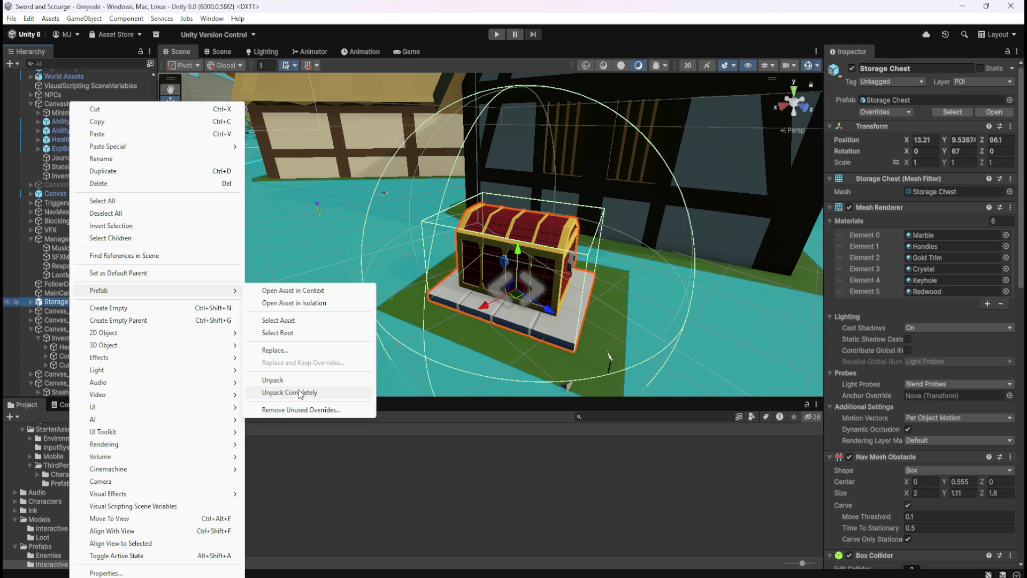
left_click(300, 393)
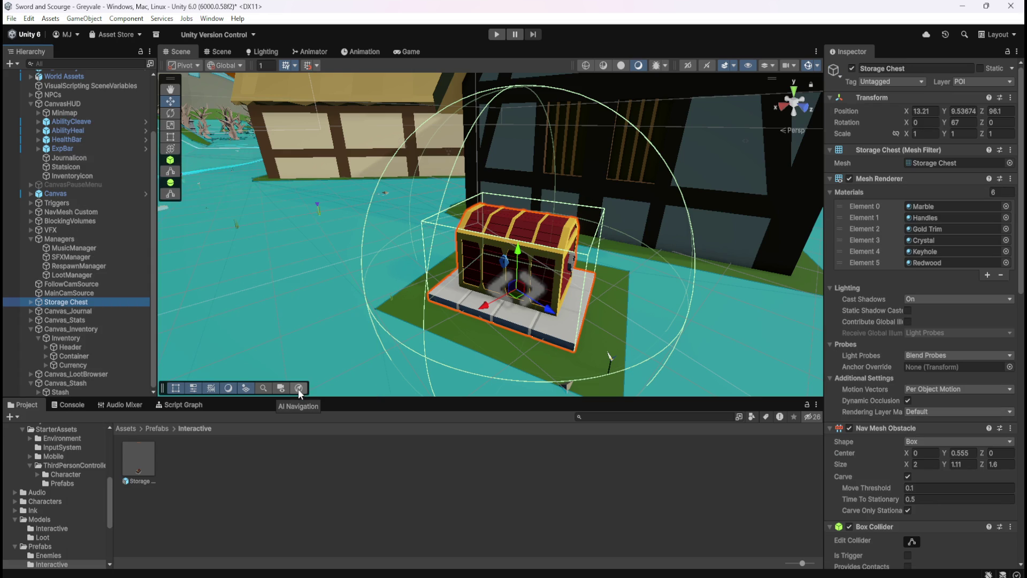
left_click(274, 448)
left_click(100, 301)
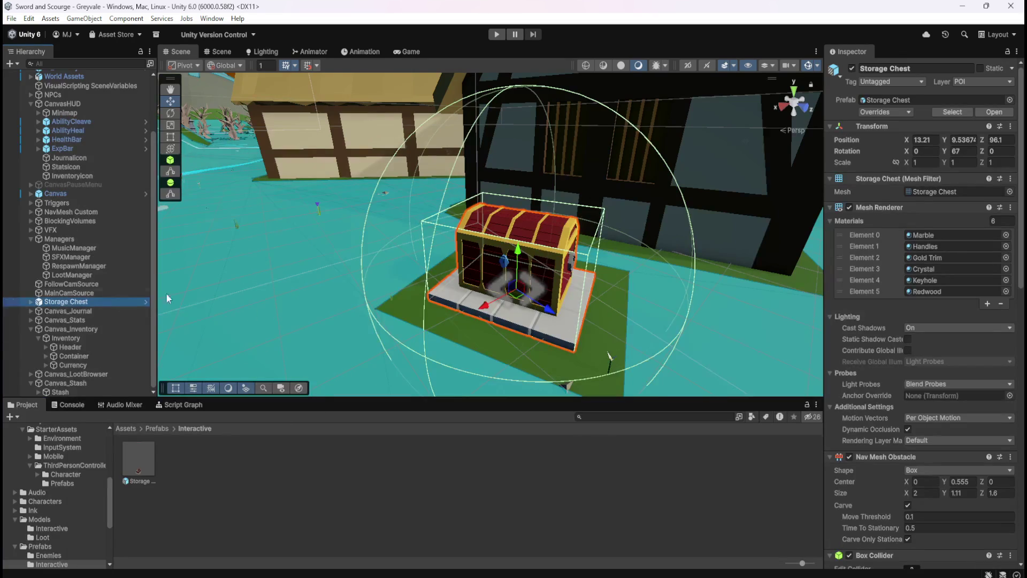
- Show the Storage Chest's Controller: Stash script graph maximized to fill the editor
left_click(149, 454)
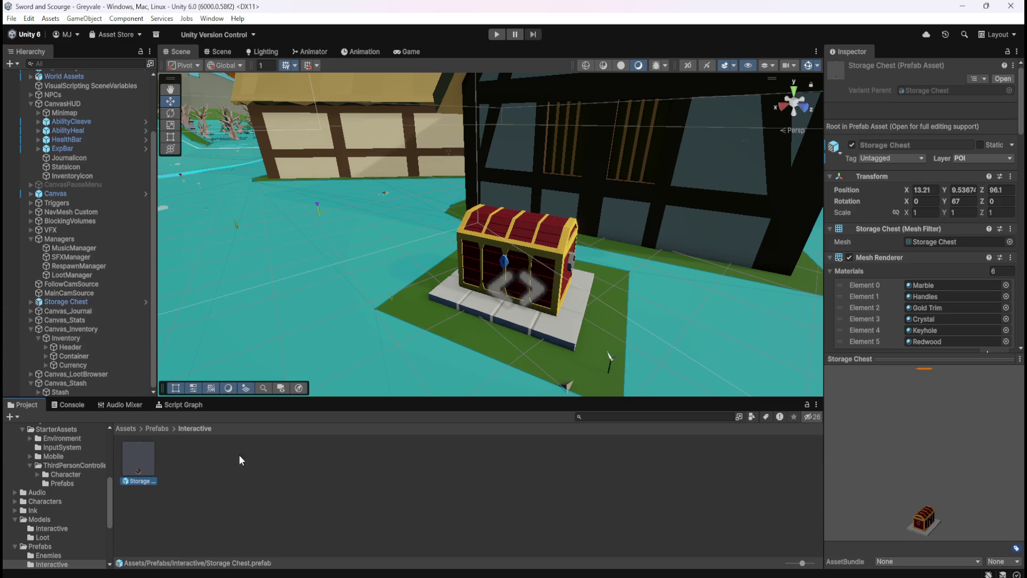
scroll(884, 296, "down", 15)
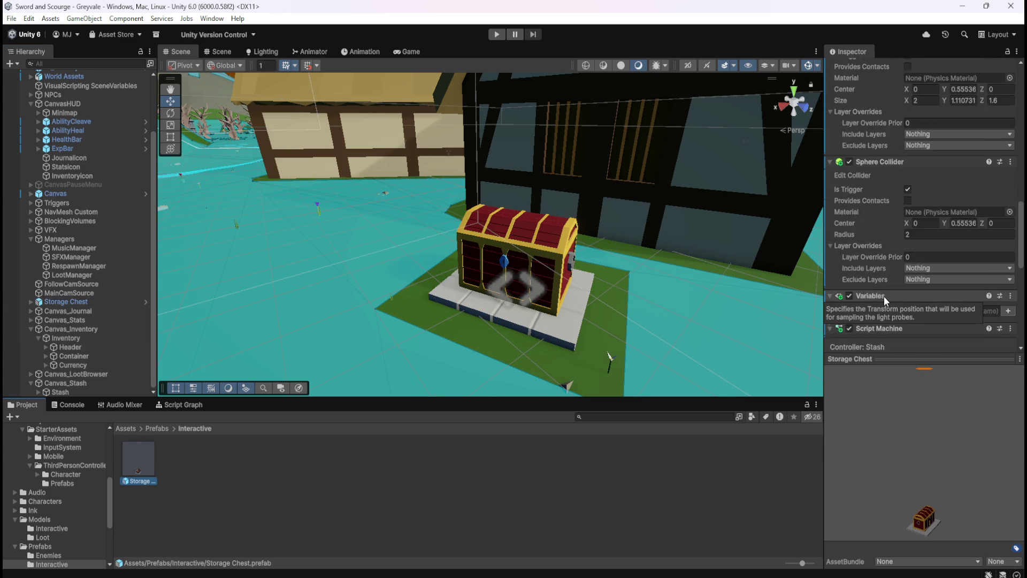
scroll(884, 297, "down", 3)
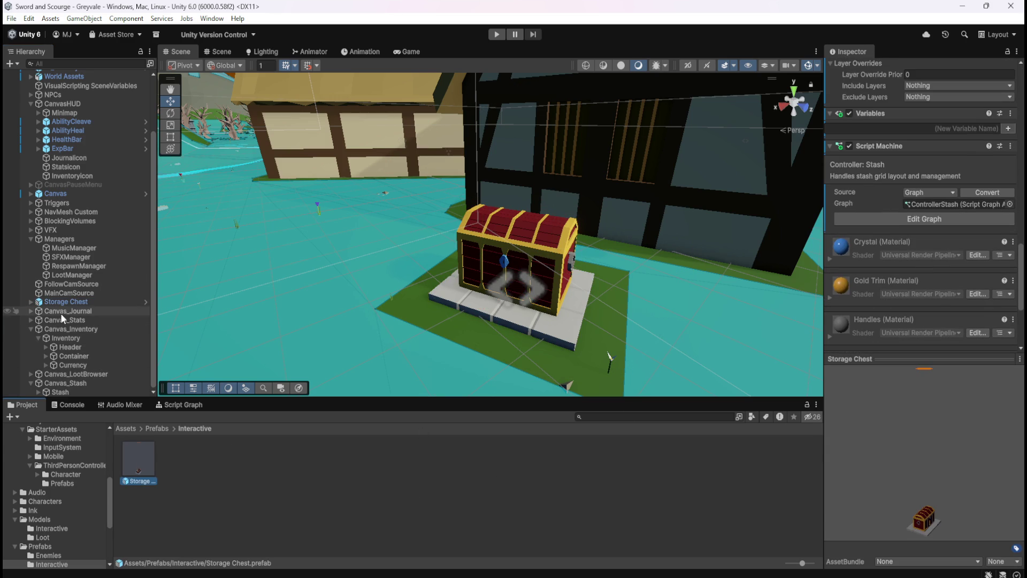
left_click(74, 303)
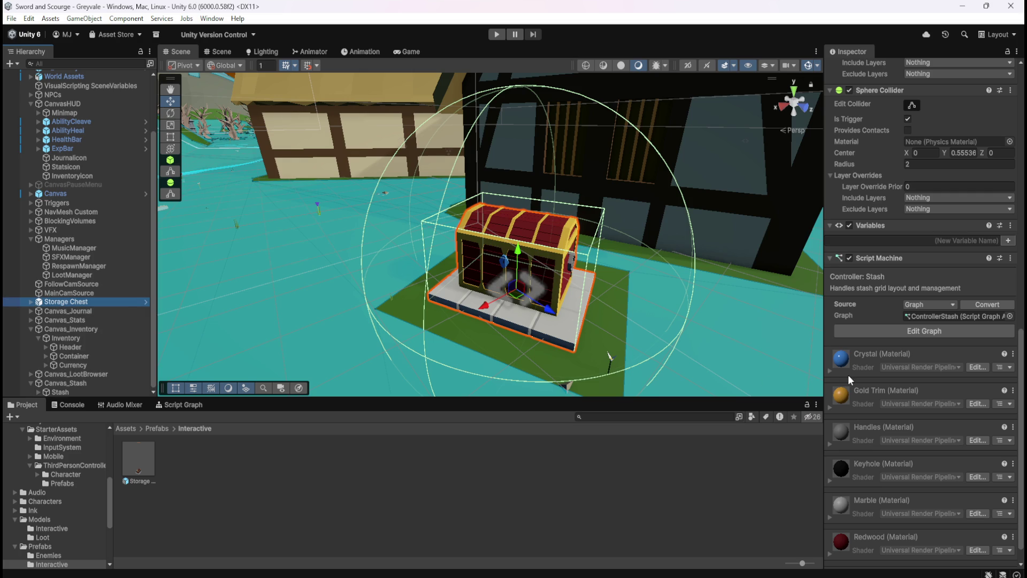
left_click(177, 405)
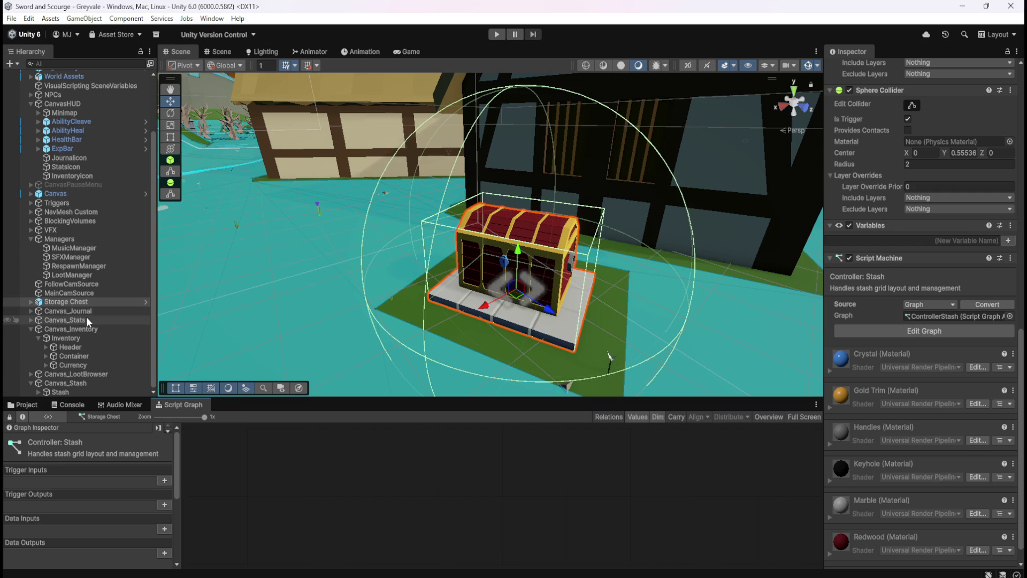
key("shift+space")
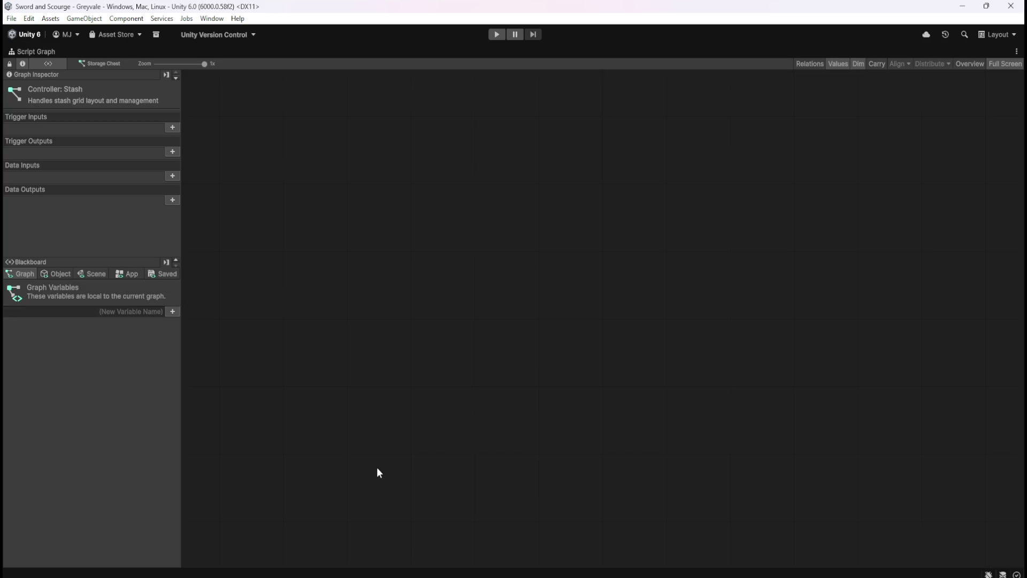
- Compare the graph's Object variables under Prefab Instance and Prefab Definition
left_click(63, 273)
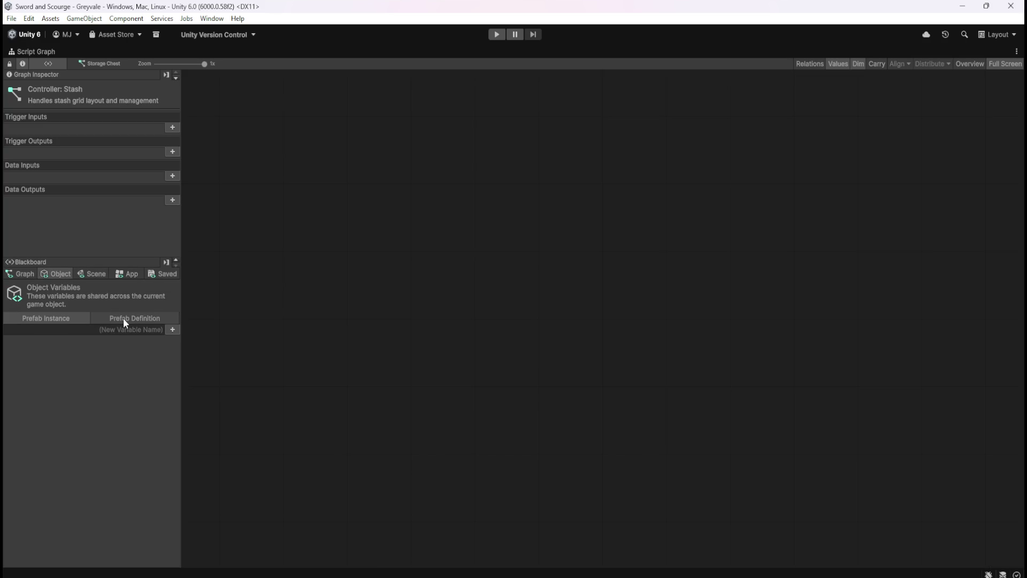
left_click(123, 317)
left_click(75, 318)
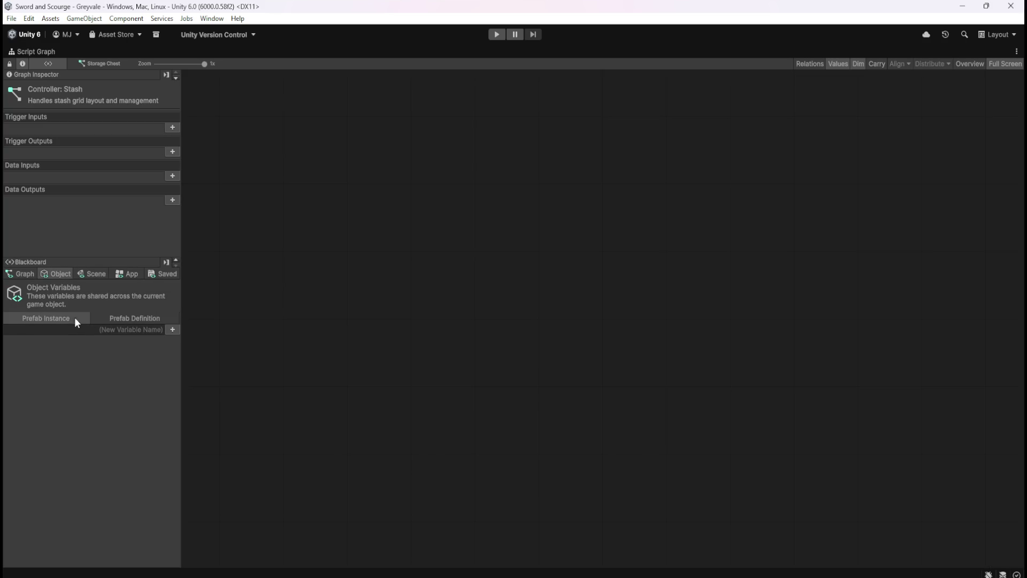
left_click(117, 316)
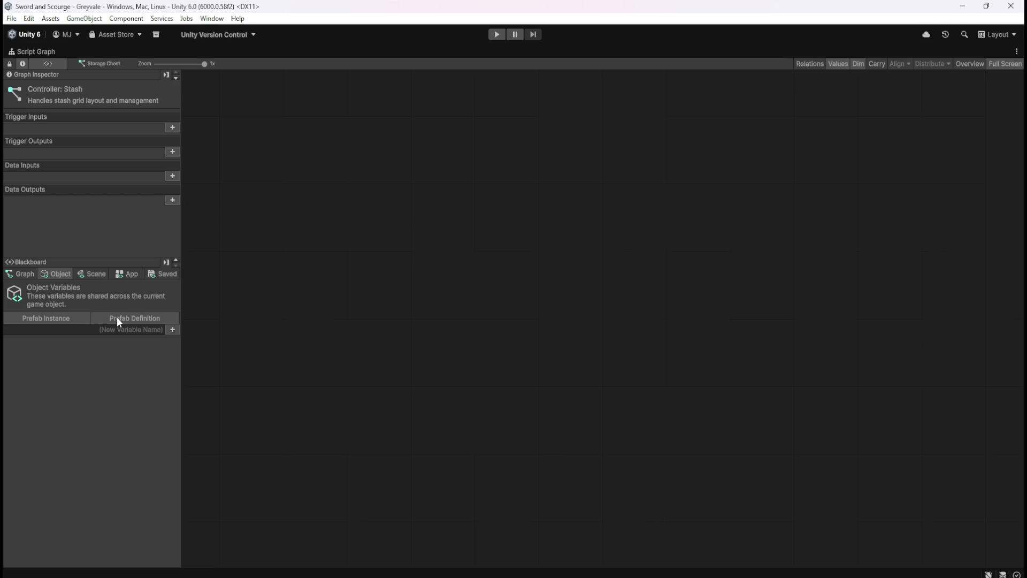
left_click(72, 316)
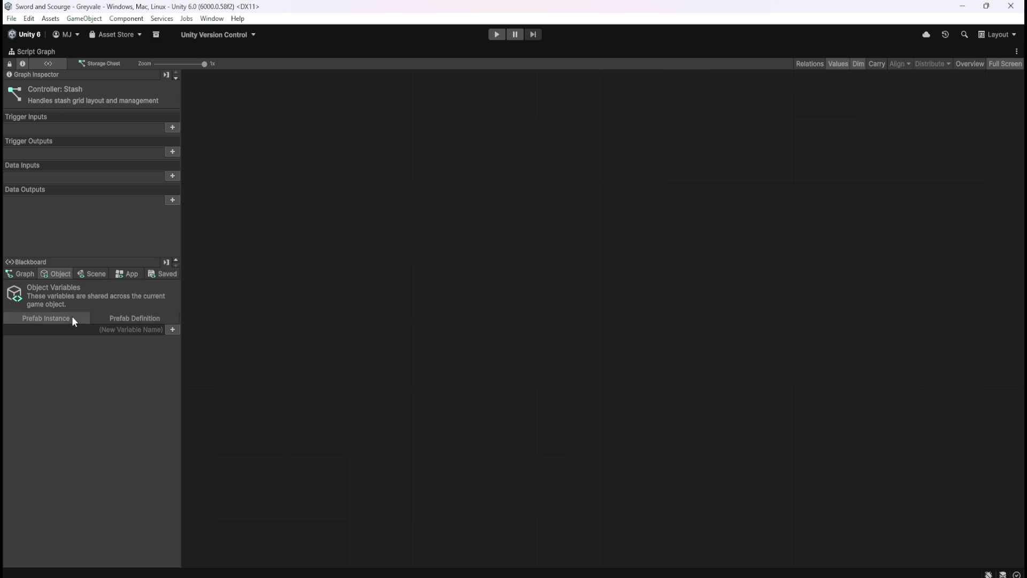
left_click(101, 313)
- Restore the normal editor layout and load the LootManager script graph for reference
key("shift+space")
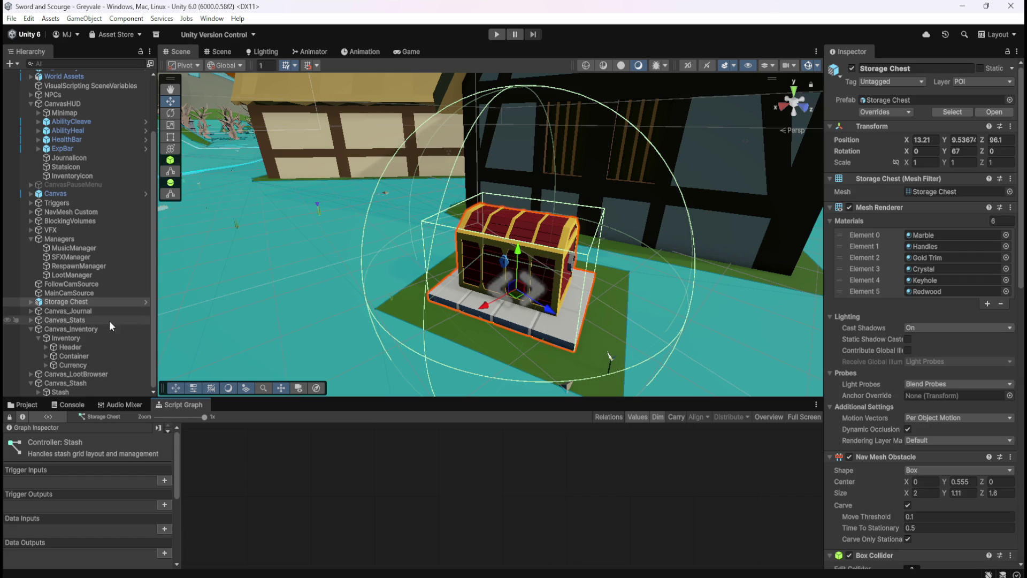
left_click(98, 294)
key("shift+space")
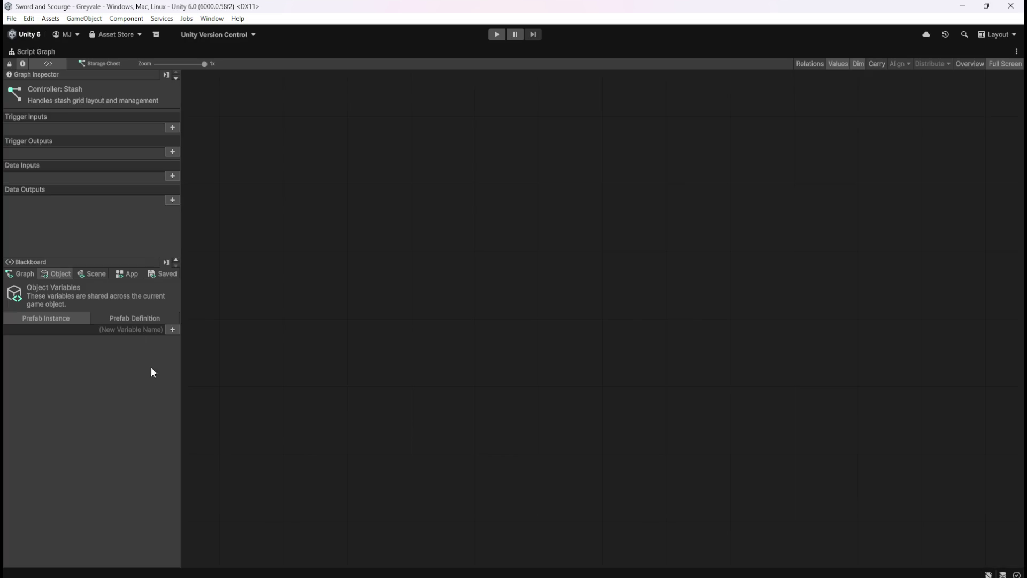
key("shift+space")
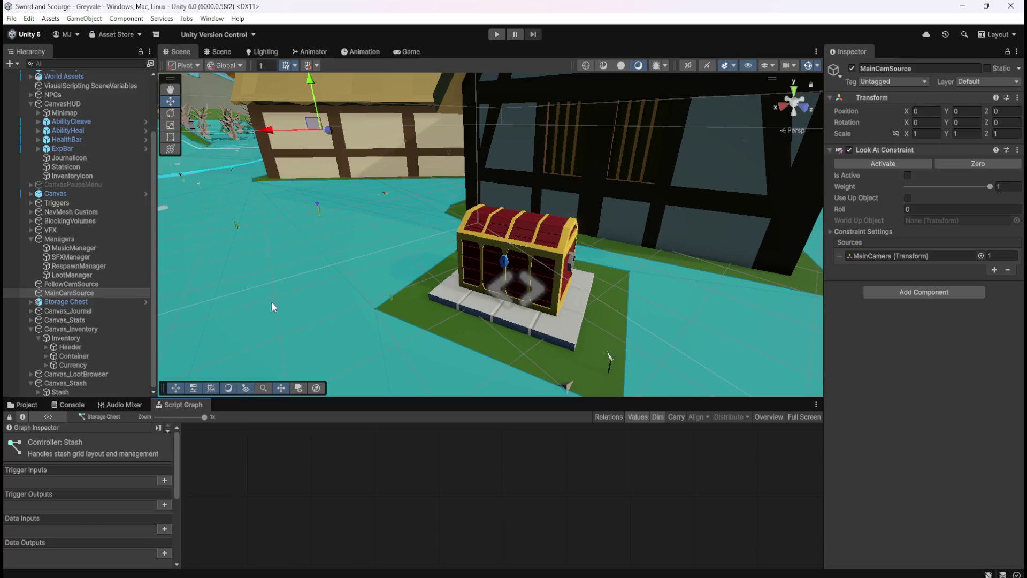
key("shift+space")
key("shift+space")
left_click(93, 275)
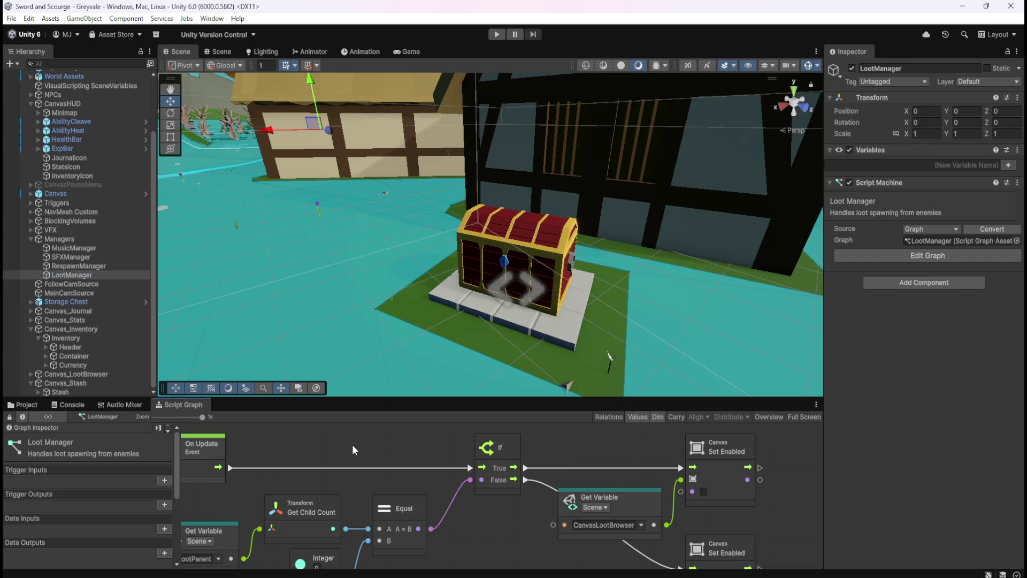
- Enlarge the LootManager graph and compare its Object and Scene blackboard variables
key("shift+space")
left_click(57, 274)
left_click(84, 273)
left_click(58, 273)
key("shift+space")
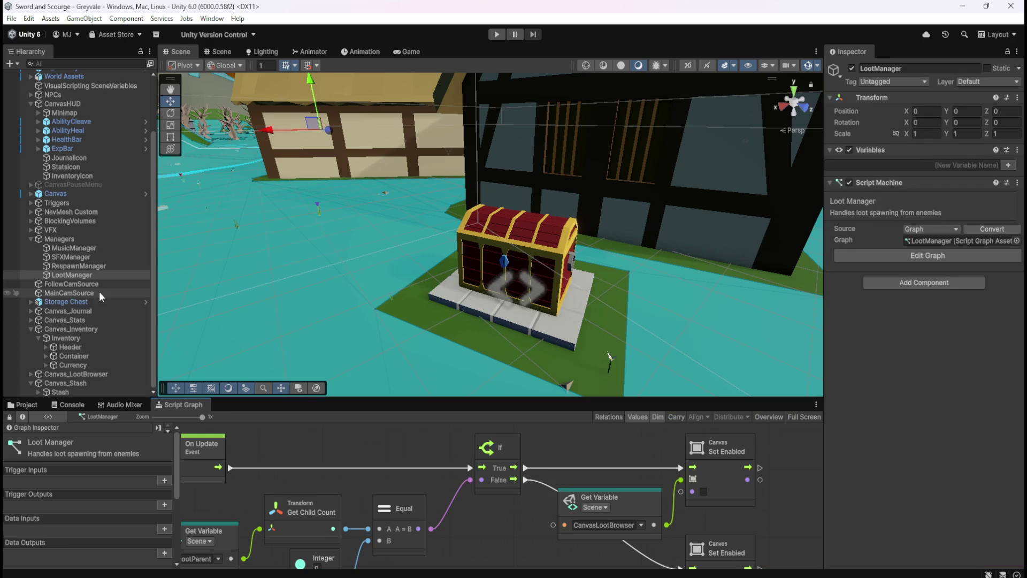
- Select the Storage Chest, then browse the Project assets up to the Prefabs folder
left_click(85, 301)
left_click(24, 405)
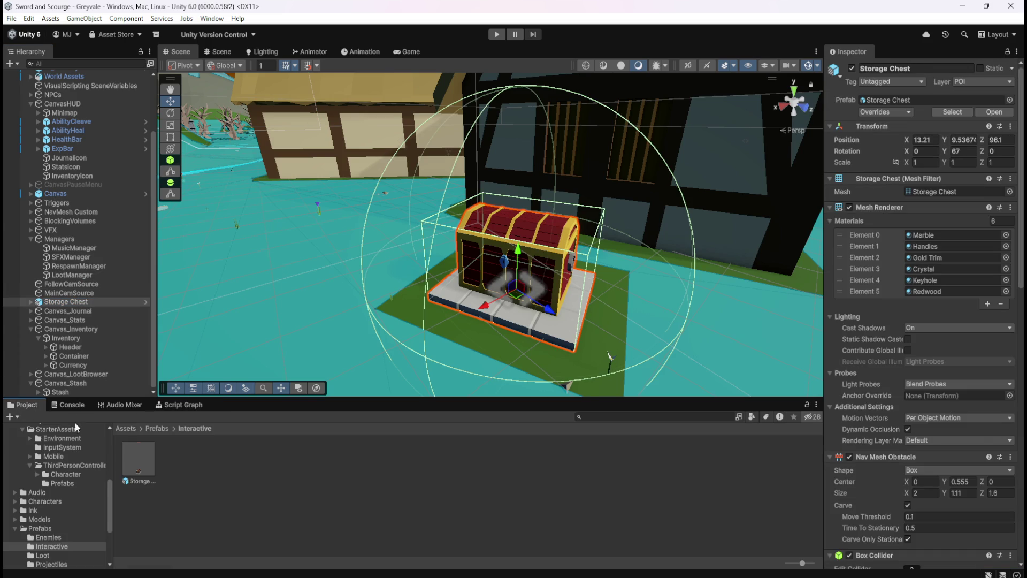
left_click(217, 469)
left_click(166, 432)
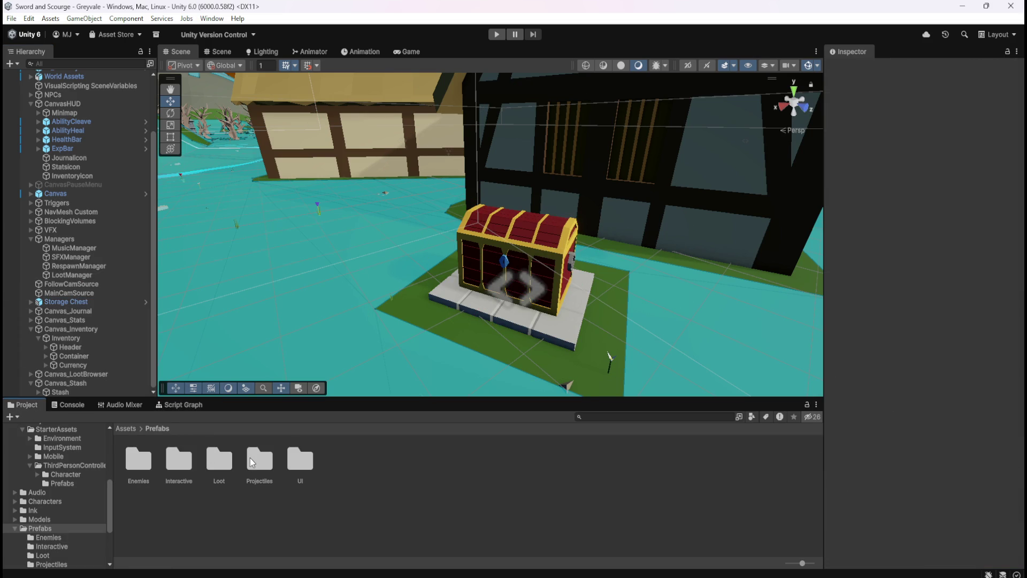
- Delete Storage Chest.prefab from the Interactive prefabs folder
double_click(182, 458)
left_click(147, 455)
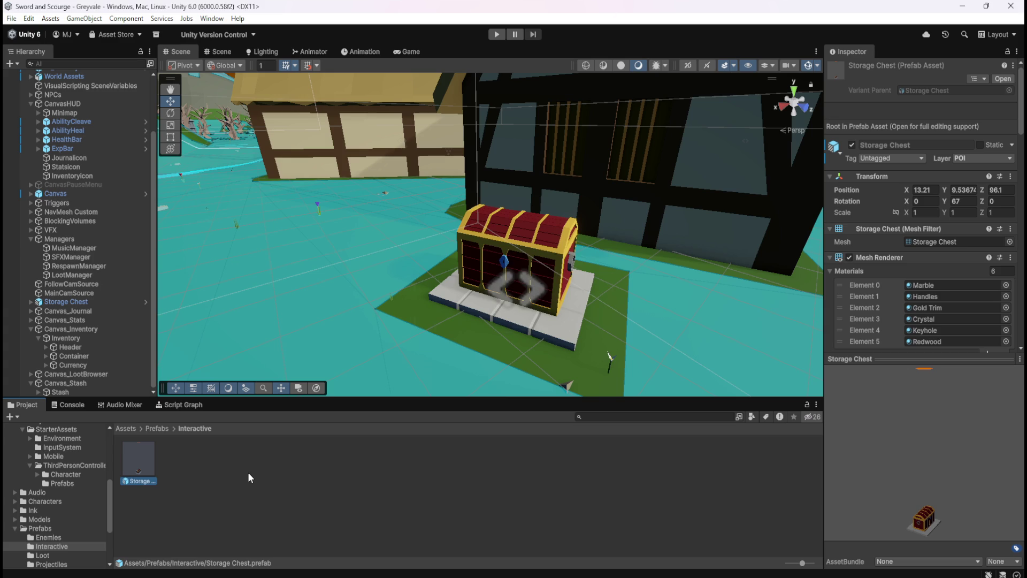
key("Delete")
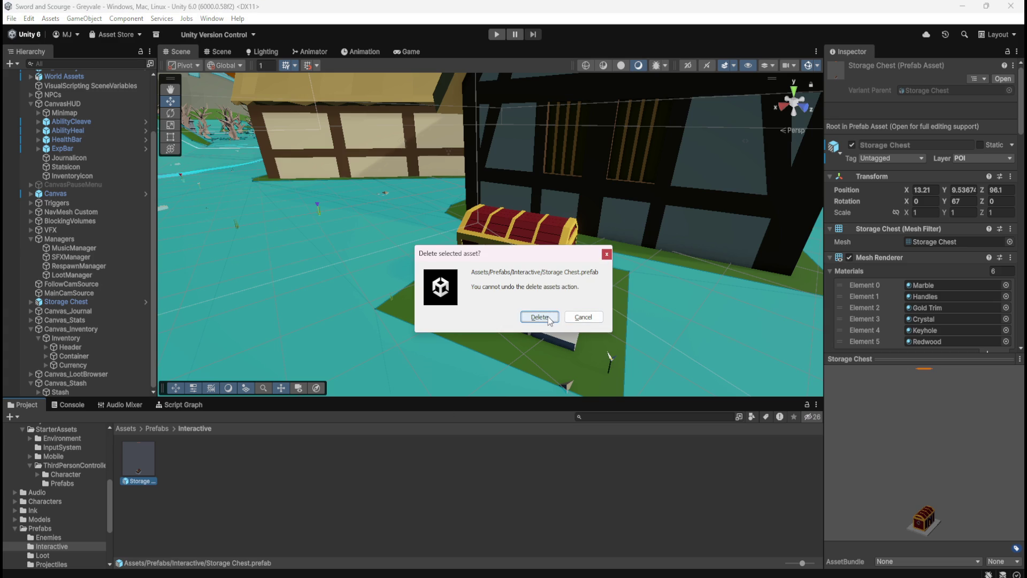
left_click(539, 317)
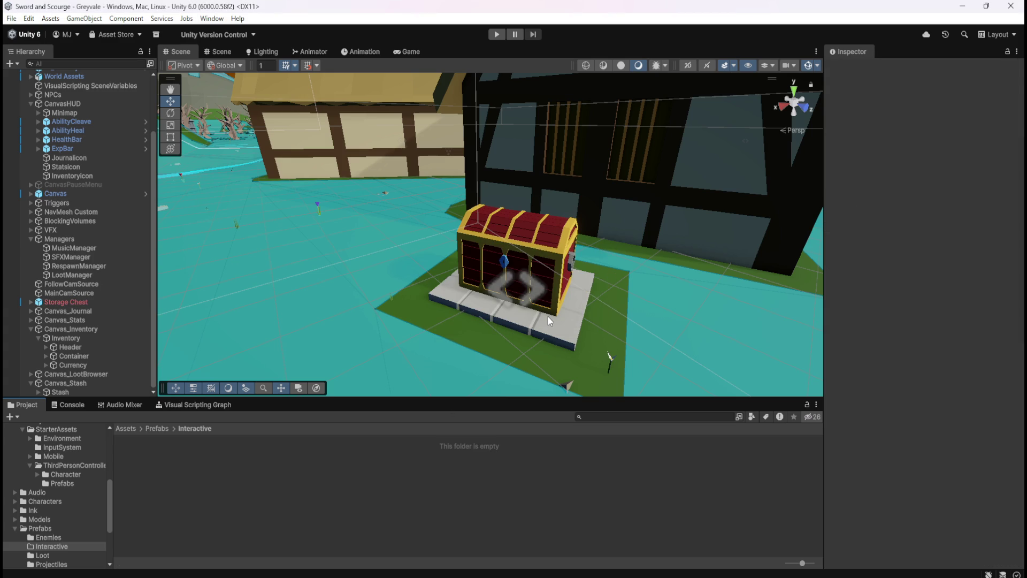
- Unpack the scene's Storage Chest from its missing prefab and scroll to its Script Machine
left_click(69, 303)
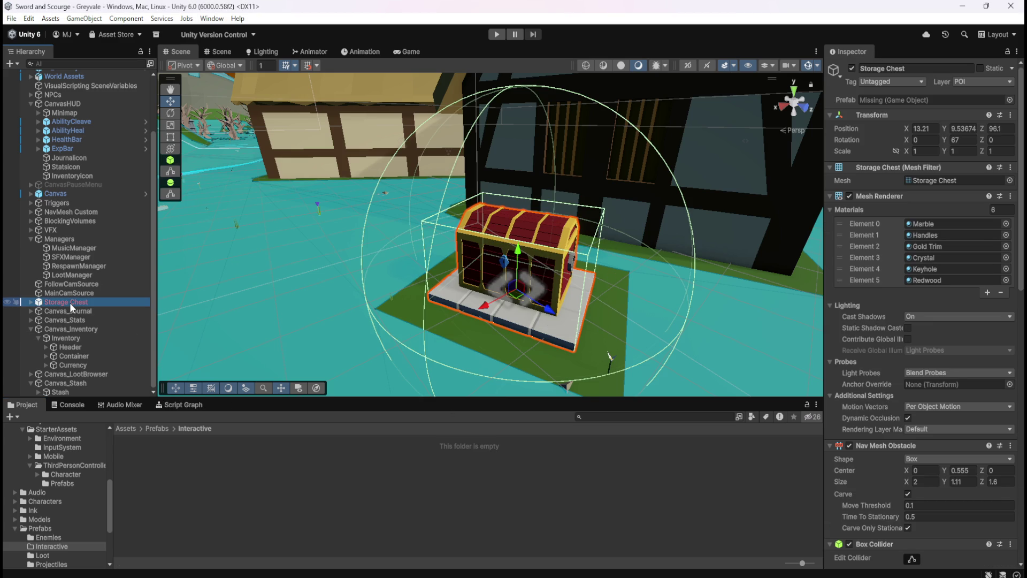
right_click(70, 303)
mouse_move(214, 291)
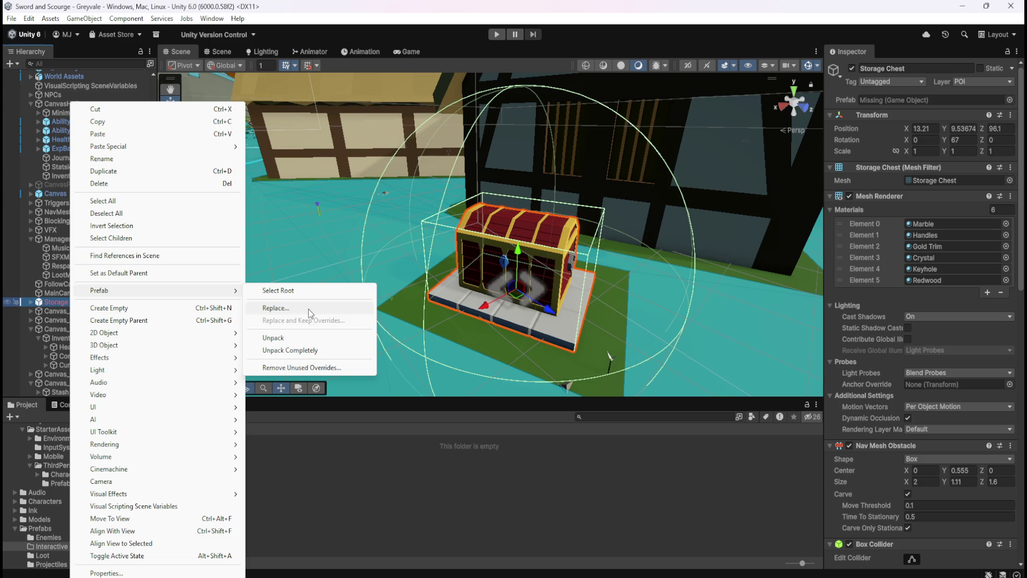
left_click(293, 351)
left_click(99, 293)
left_click(95, 300)
scroll(890, 381, "down", 8)
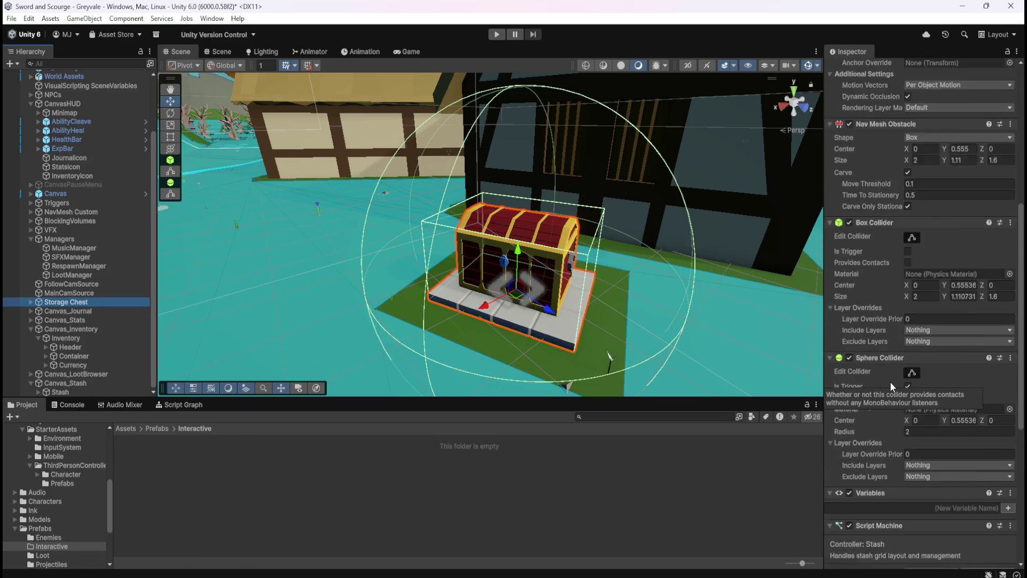
scroll(890, 381, "down", 5)
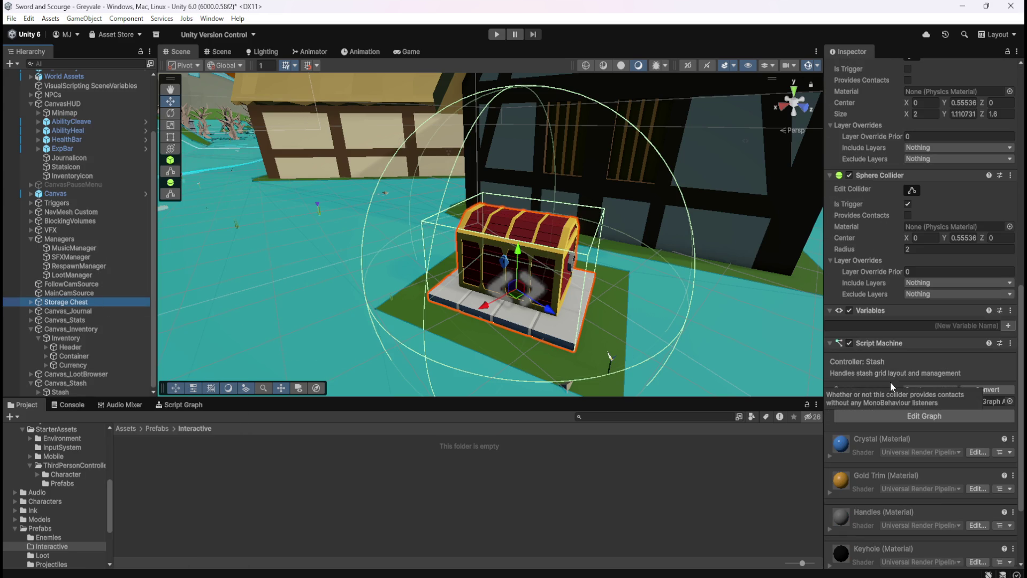
- Add a Game Object object variable named CanvasStash to the Stash graph's Blackboard
left_click(197, 406)
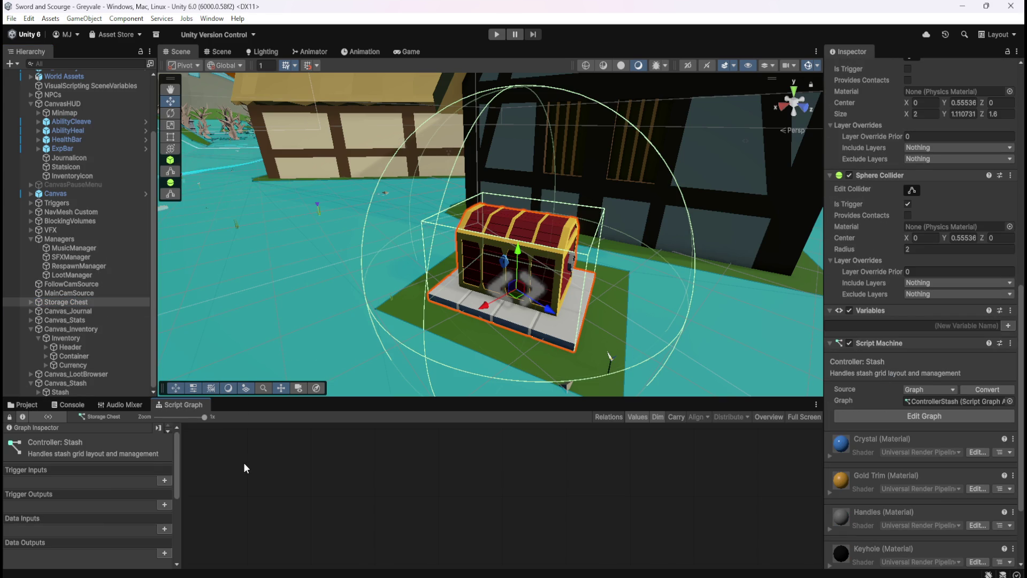
key("shift+space")
key("shift+space")
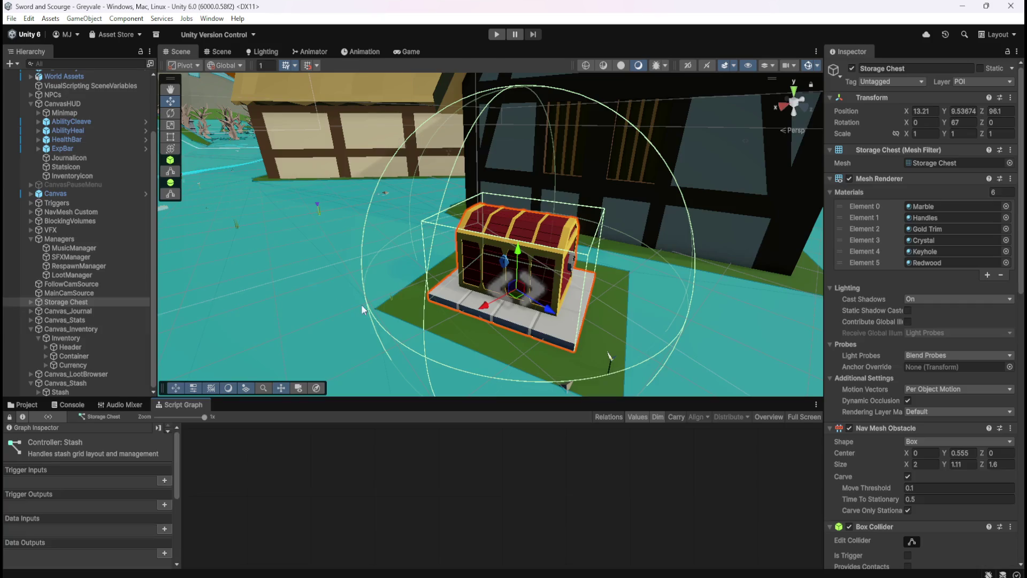
left_click(80, 303)
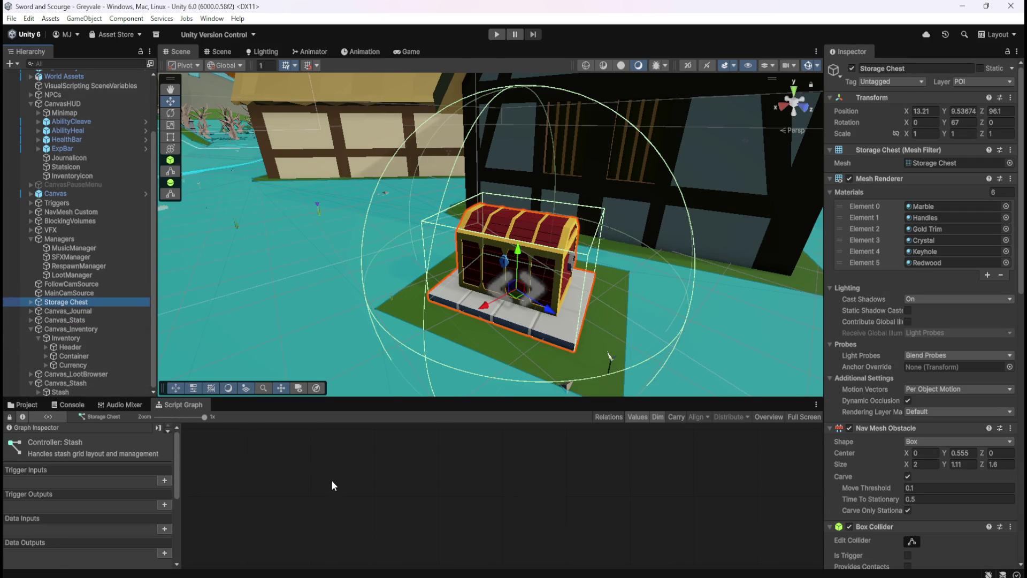
key("shift+space")
left_click(72, 317)
type("CanvasStash")
key("Return")
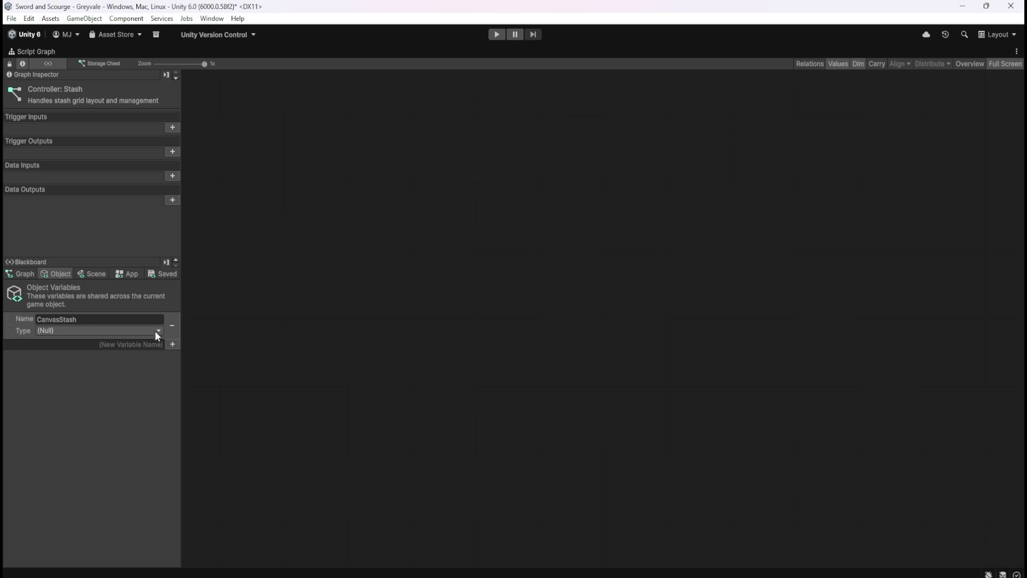
left_click(158, 333)
left_click(72, 426)
key("shift+space")
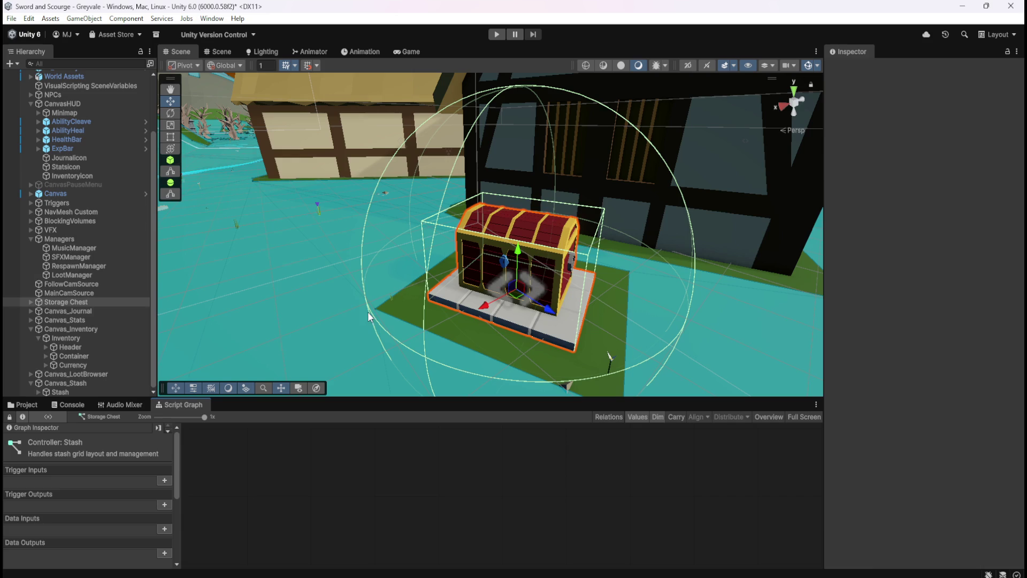
- Assign Canvas_Stash as the CanvasStash variable's value and save the scene
scroll(912, 409, "down", 15)
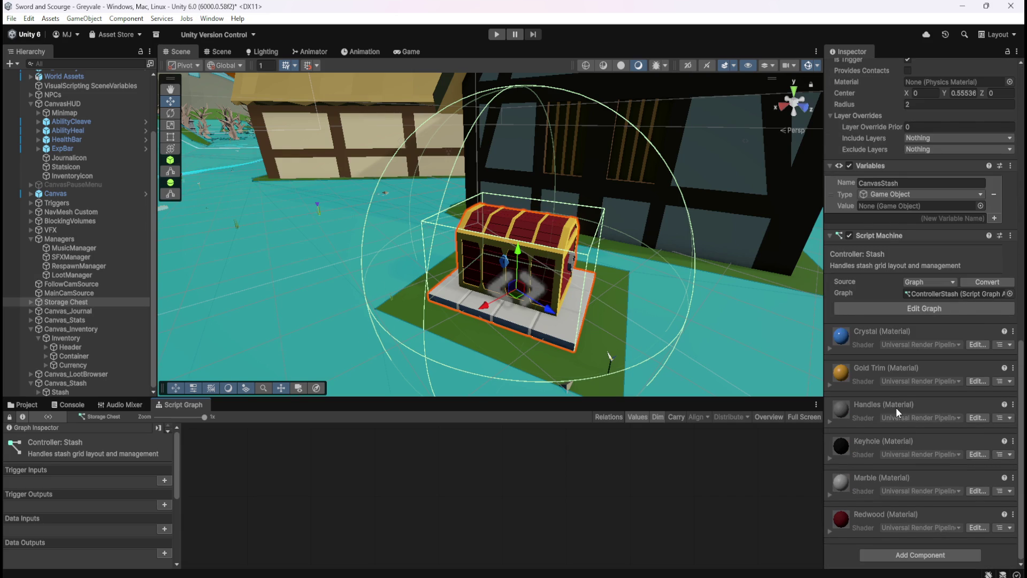
scroll(896, 407, "up", 1)
mouse_move(57, 380)
left_mouse_down()
mouse_move(407, 393)
mouse_move(895, 240)
left_mouse_up()
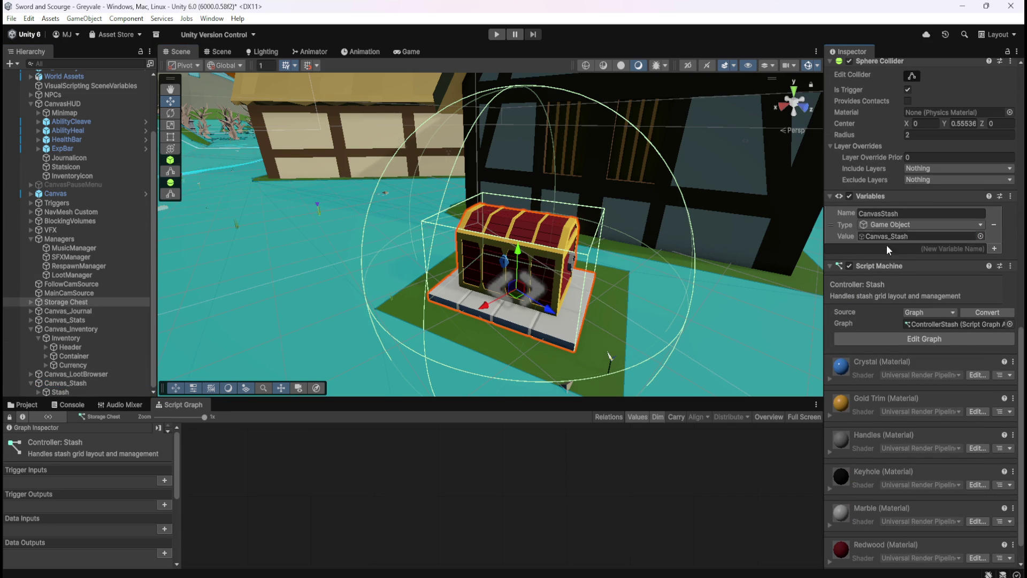
left_click(65, 383)
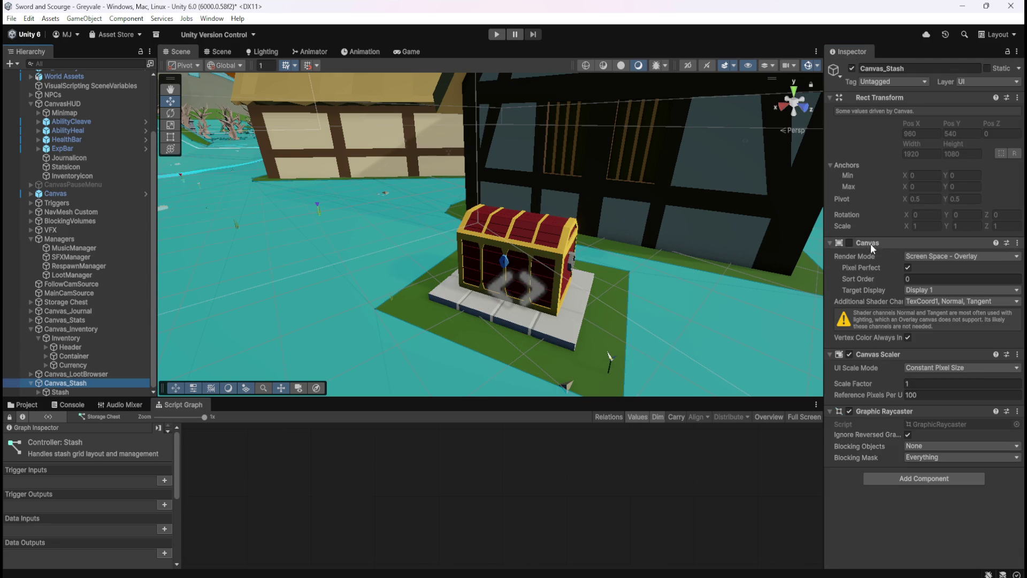
key("ctrl+s")
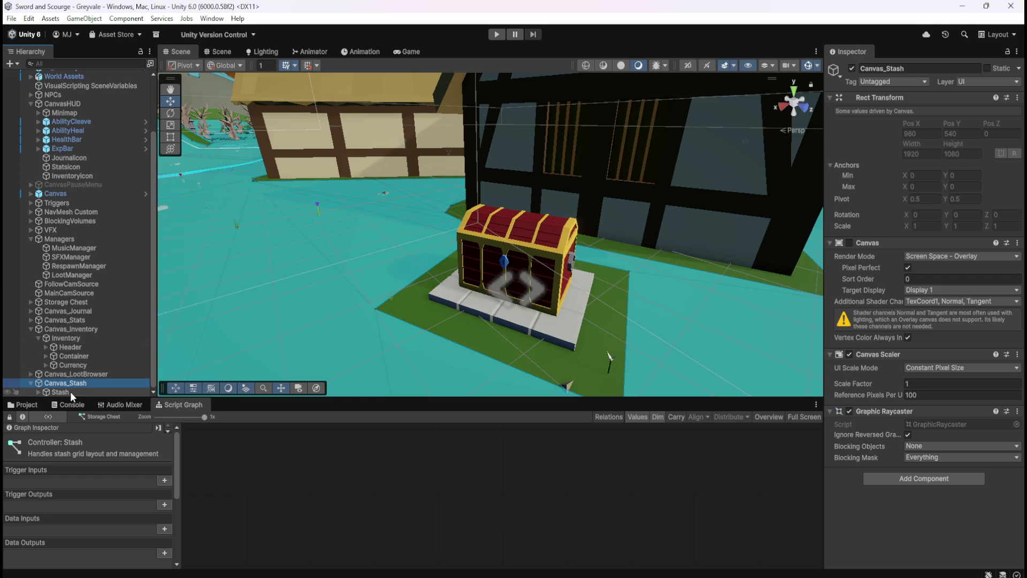
- Inspect the Canvas object, then reselect the Storage Chest
left_click(70, 194)
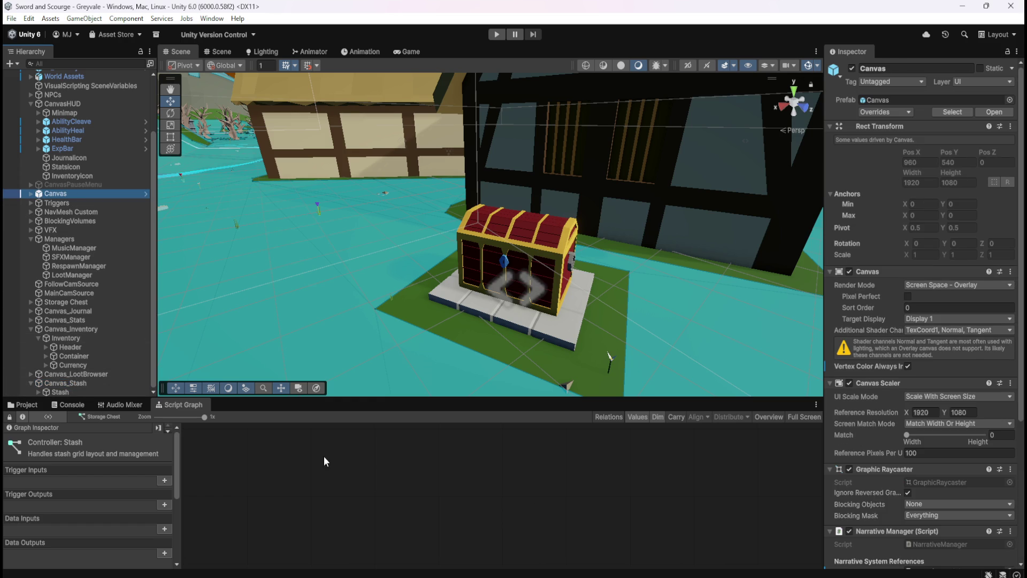
scroll(858, 403, "down", 5)
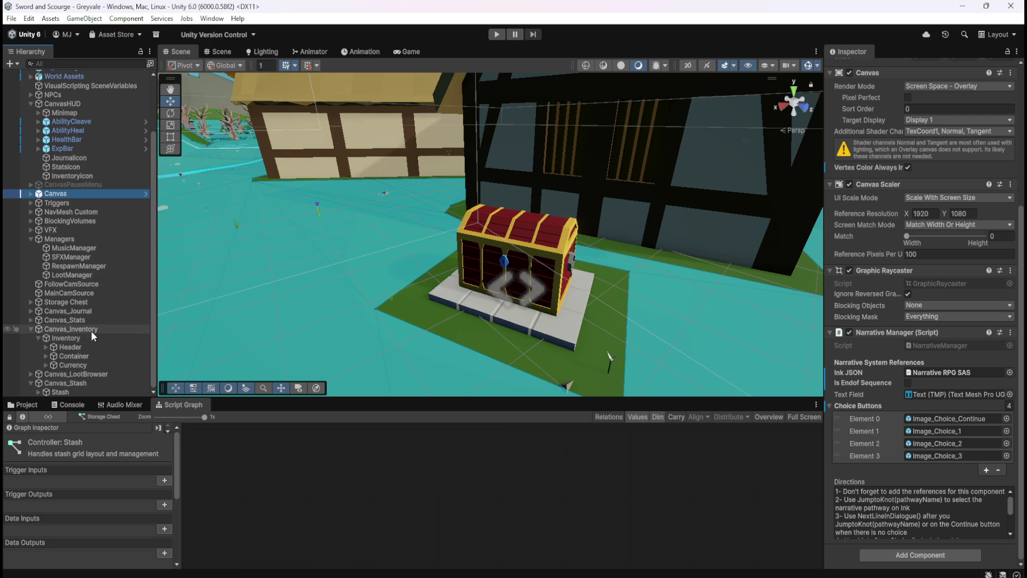
left_click(88, 301)
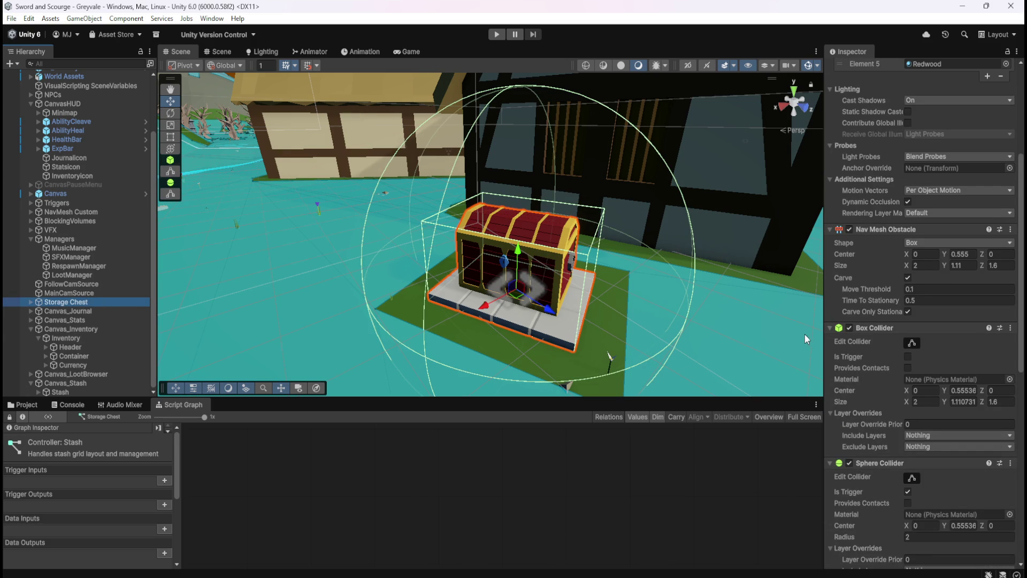
- Focus the Storage Chest's script graph and enlarge it to fill the window
scroll(885, 383, "down", 10)
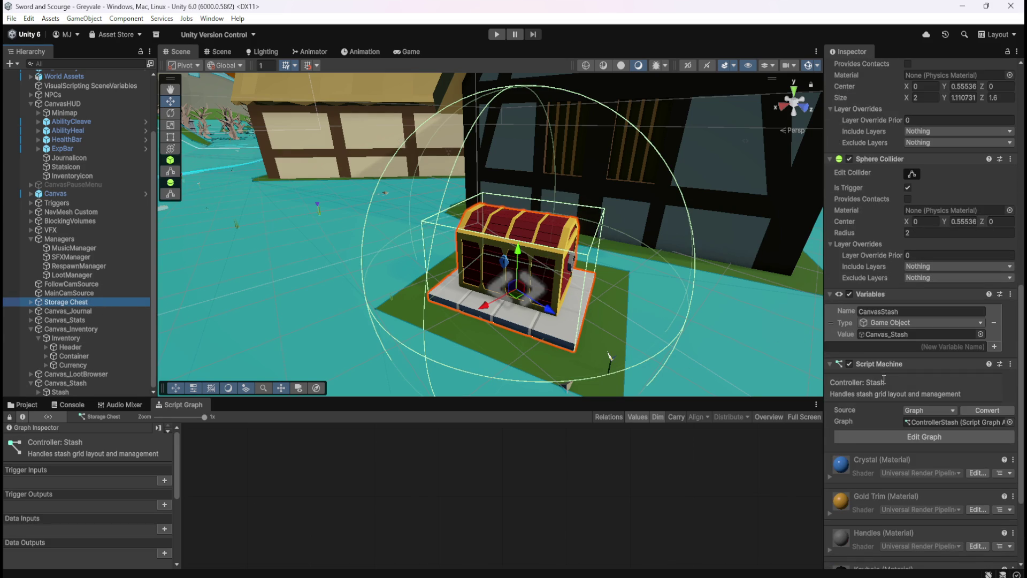
scroll(881, 408, "down", 1)
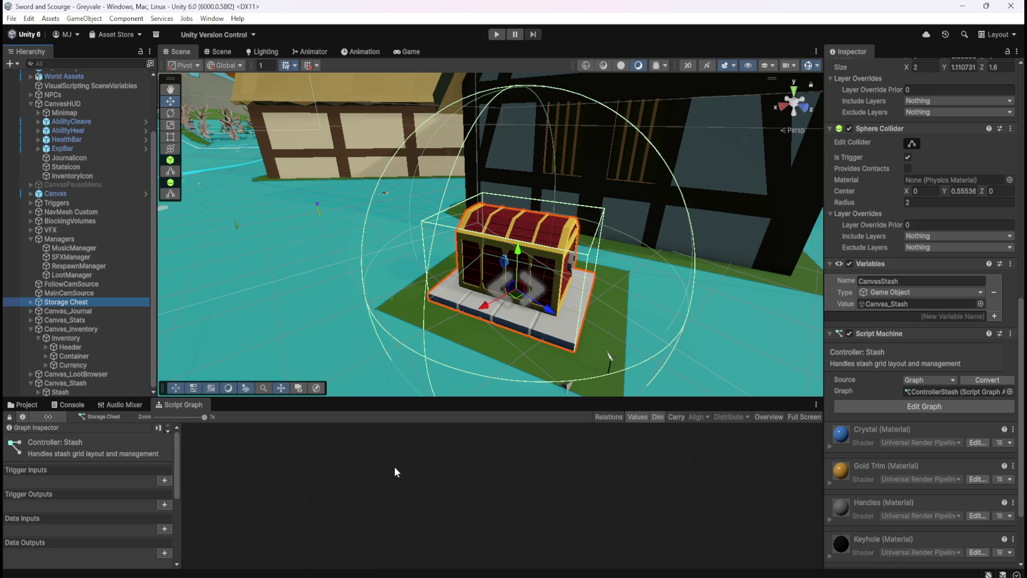
left_click(336, 462)
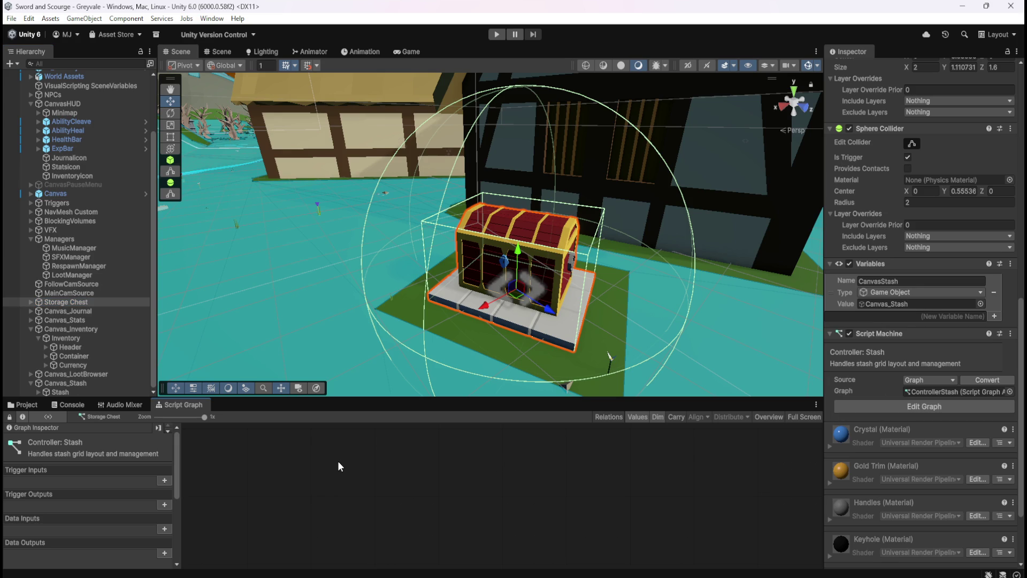
key("shift+space")
- Add an On Trigger Stay node via a 'trigger' search and move it up-left
right_click(358, 434)
key("Escape")
right_click(499, 295)
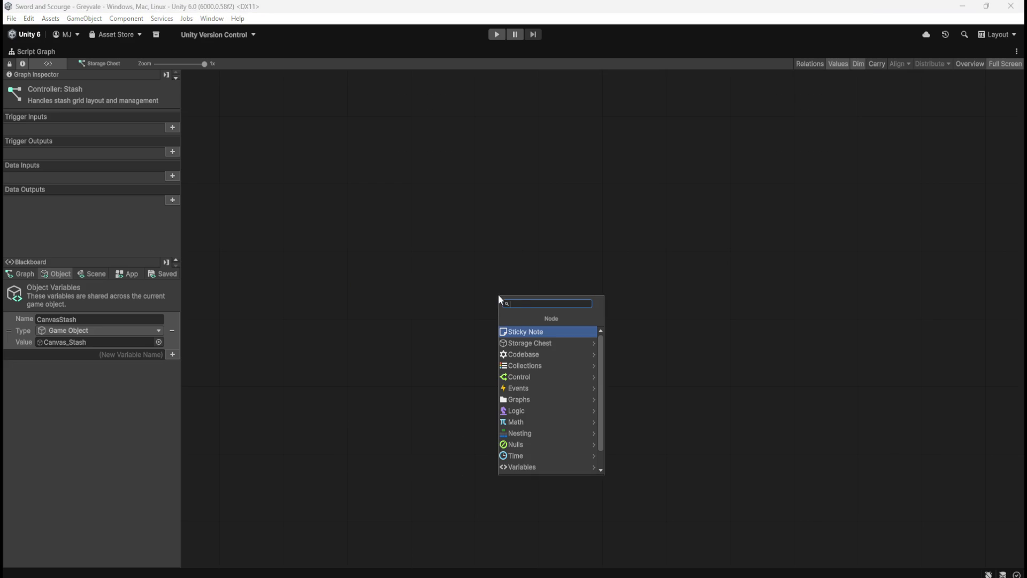
type("trigger")
key("Down")
key("Down")
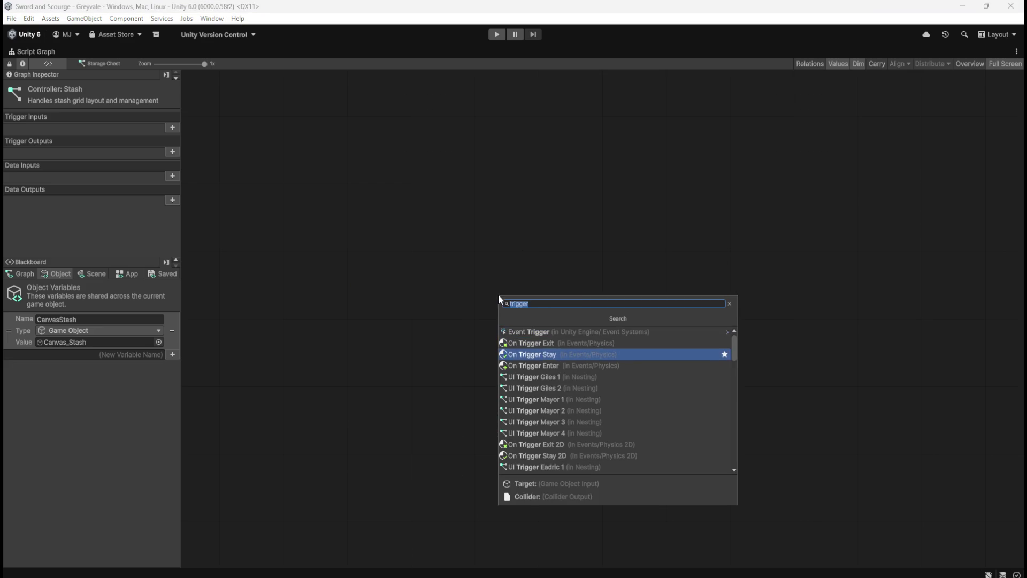
key("Return")
left_click(583, 243)
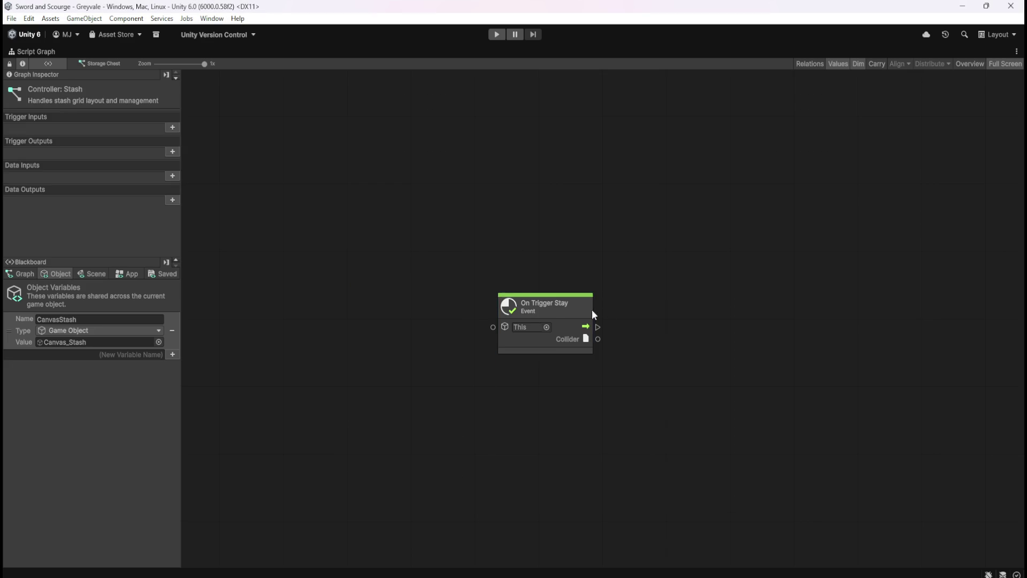
left_click_drag(591, 310, 523, 269)
left_click(570, 226)
key("shift+space")
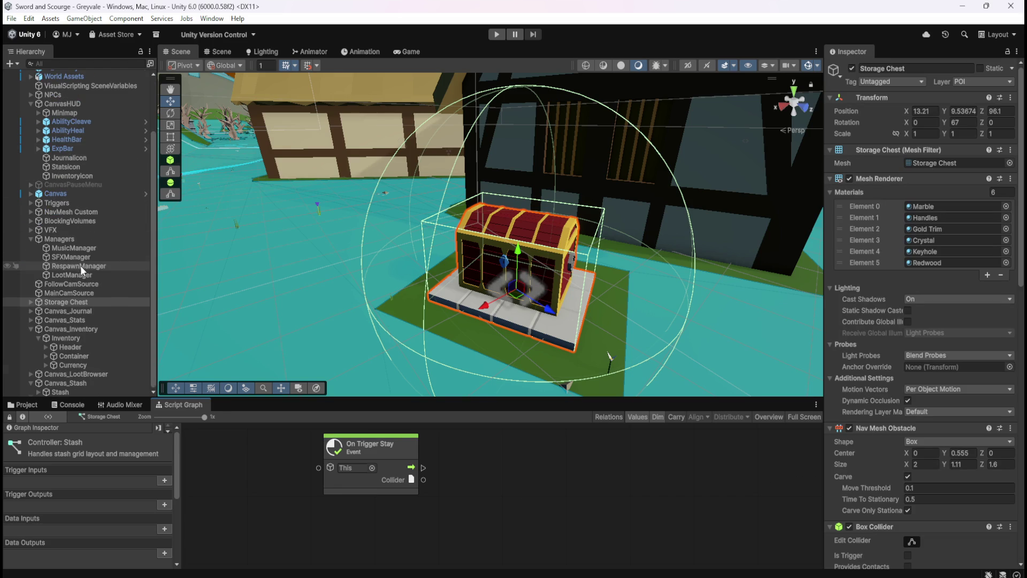
- Expand the NPCs group and load a Skeleton's script graph, enlarged and zoomed
left_click(31, 239)
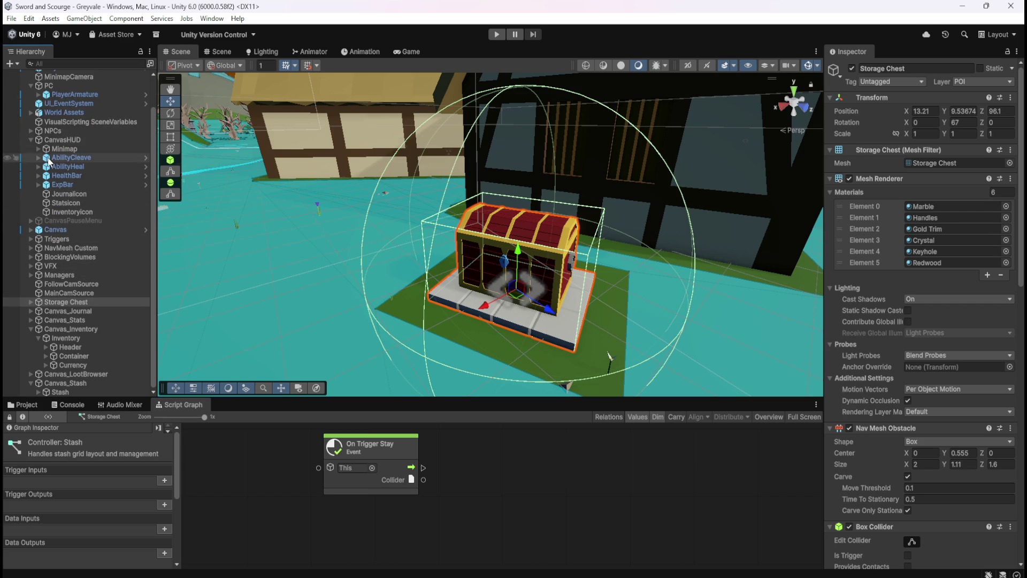
left_click(30, 130)
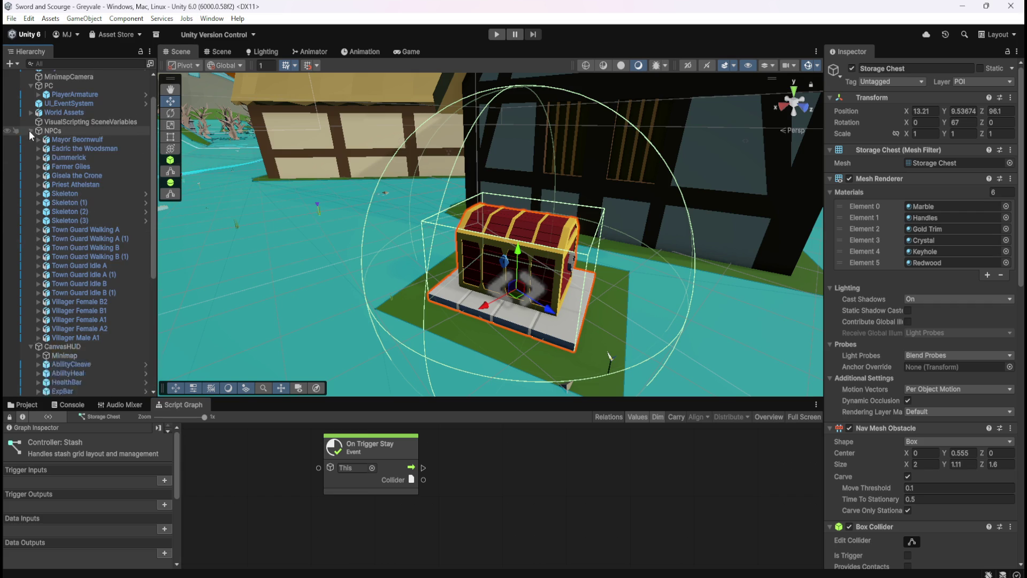
left_click(75, 194)
key("shift+space")
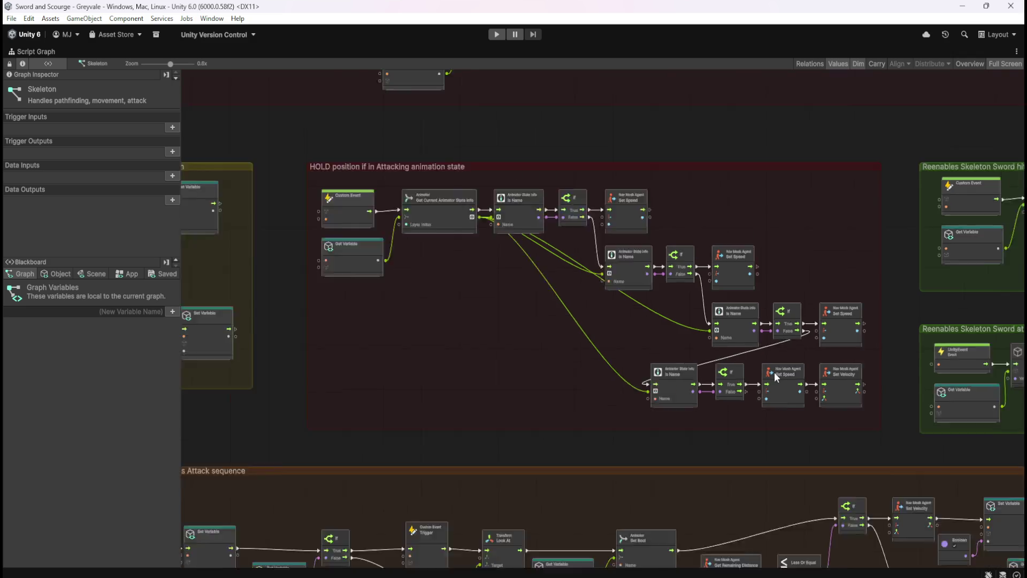
scroll(774, 372, "down", 5)
scroll(772, 255, "up", 2)
scroll(772, 310, "down", 2)
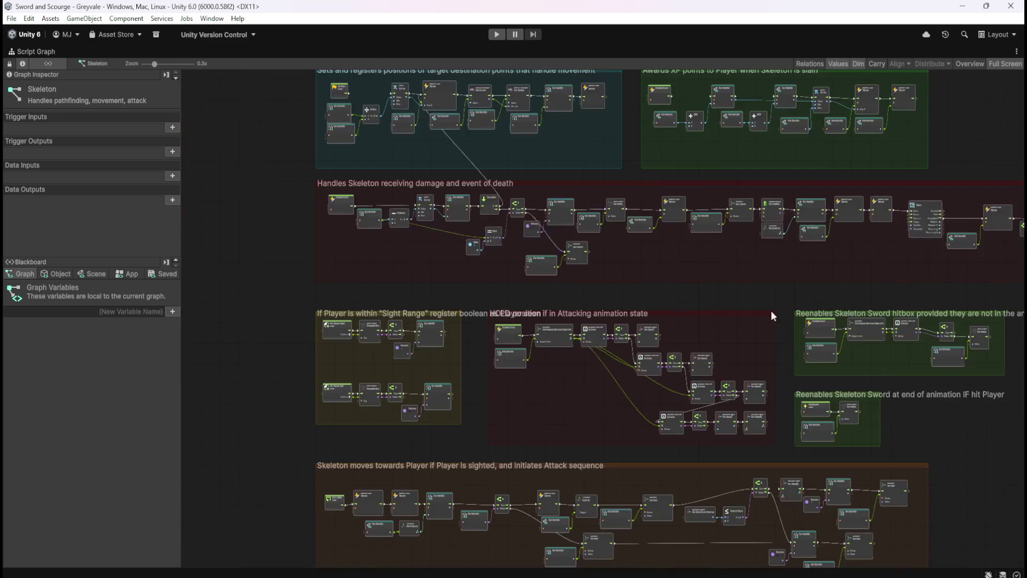
scroll(390, 203, "up", 5)
scroll(528, 461, "down", 3)
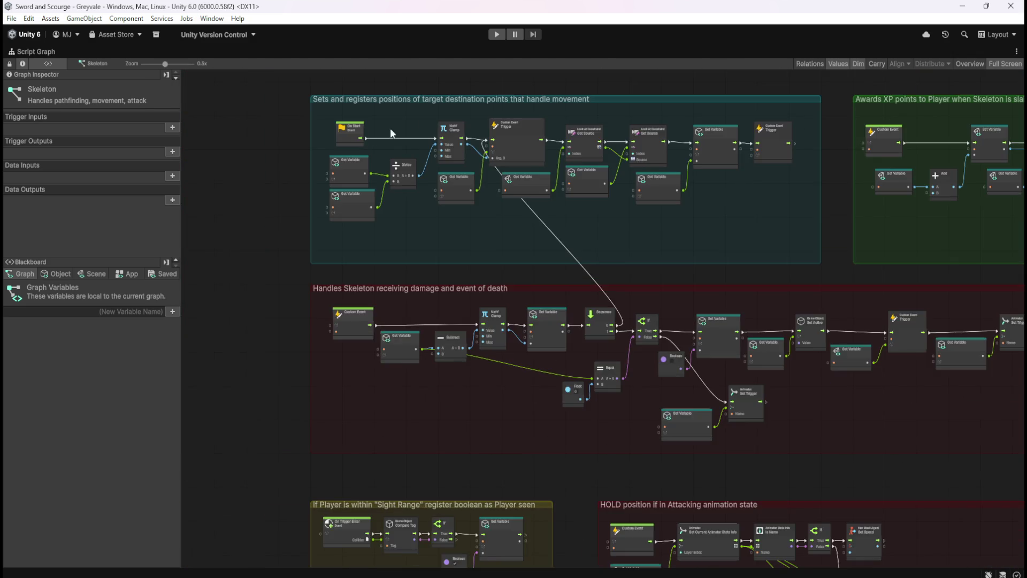
scroll(390, 127, "up", 3)
scroll(671, 296, "down", 5)
scroll(725, 294, "up", 4)
scroll(519, 162, "down", 3)
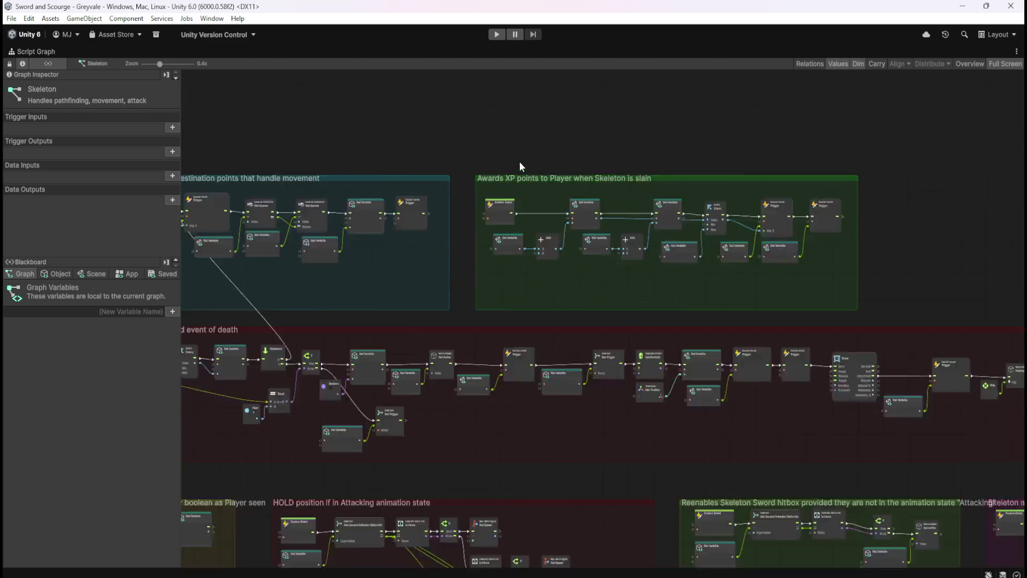
scroll(624, 232, "down", 2)
scroll(527, 492, "down", 3)
scroll(513, 302, "up", 4)
scroll(466, 143, "down", 3)
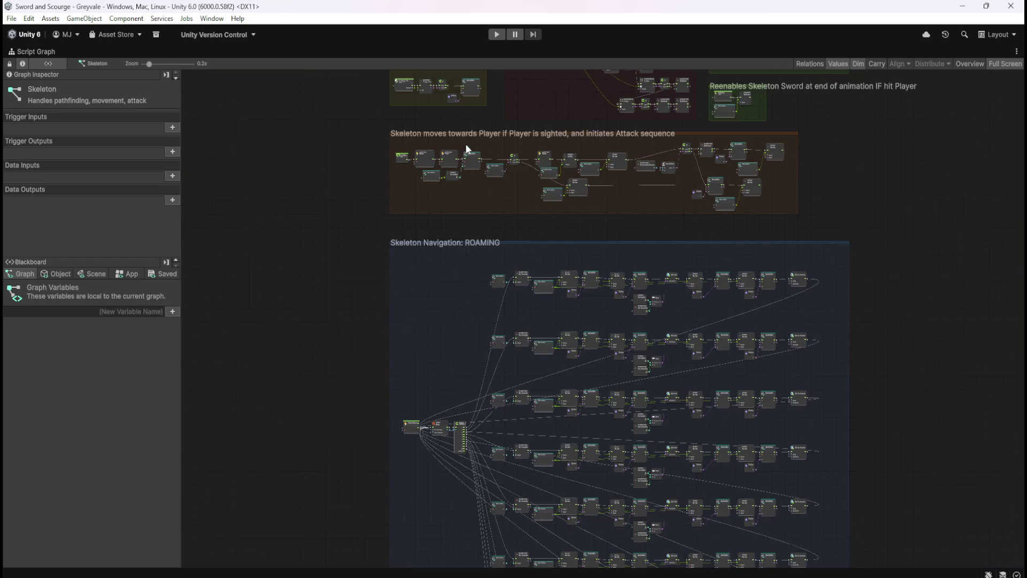
scroll(443, 138, "up", 5)
scroll(373, 285, "down", 3)
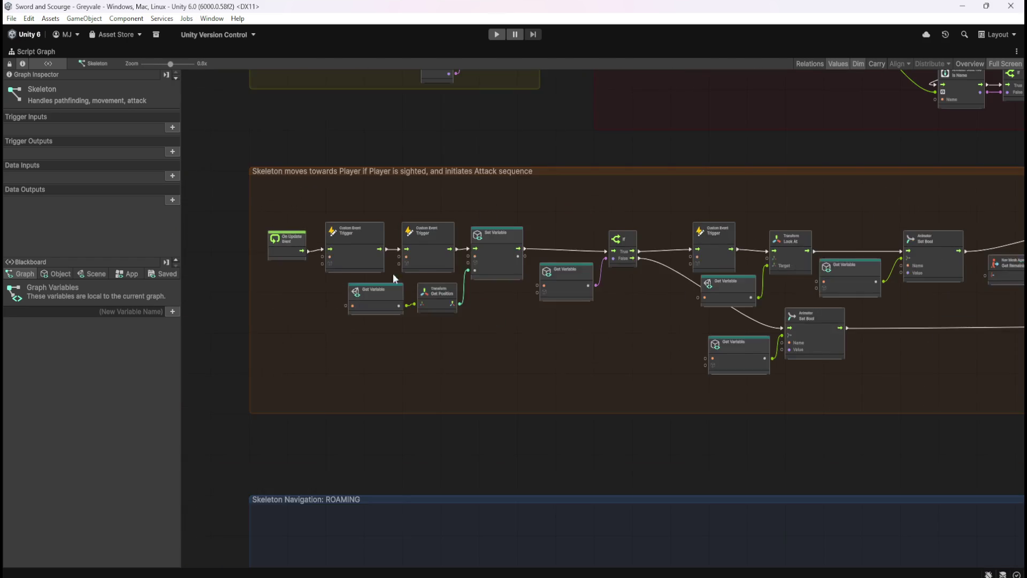
scroll(719, 377, "up", 3)
scroll(559, 288, "down", 3)
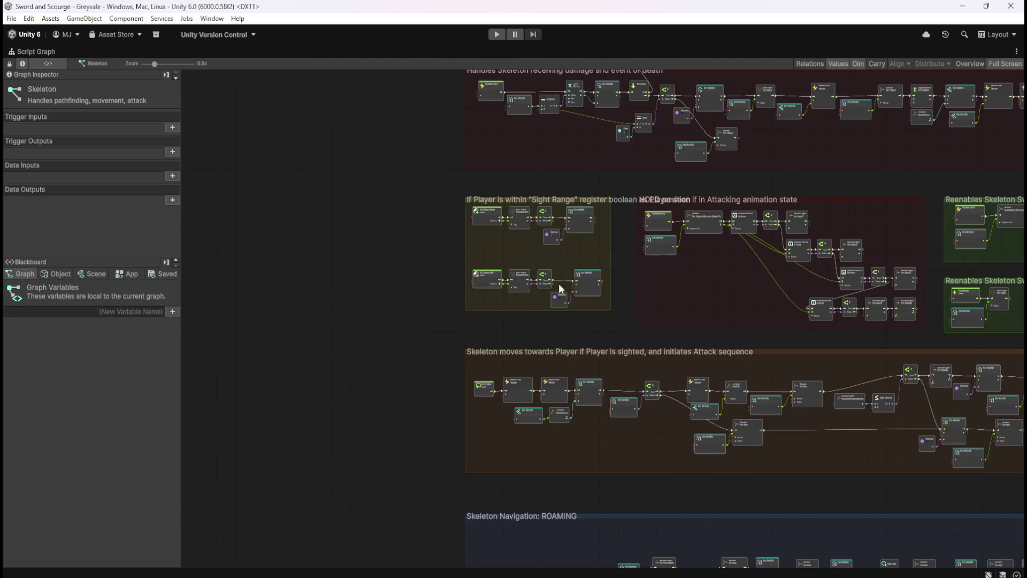
scroll(567, 263, "up", 3)
scroll(526, 93, "up", 3)
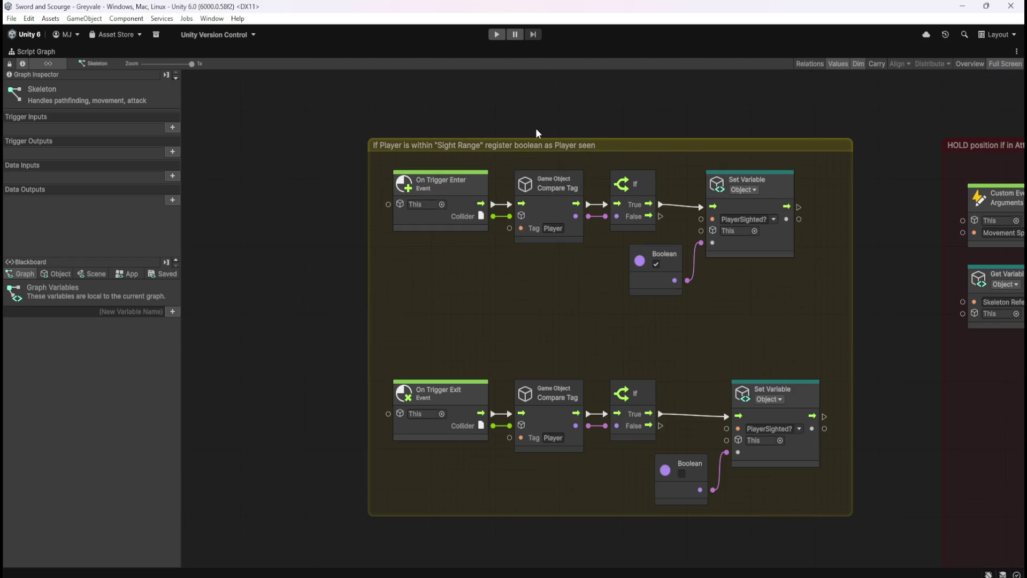
- Box-select the Skeleton's Compare Tag and If nodes, then restore the docked layout
left_click_drag(564, 160, 630, 191)
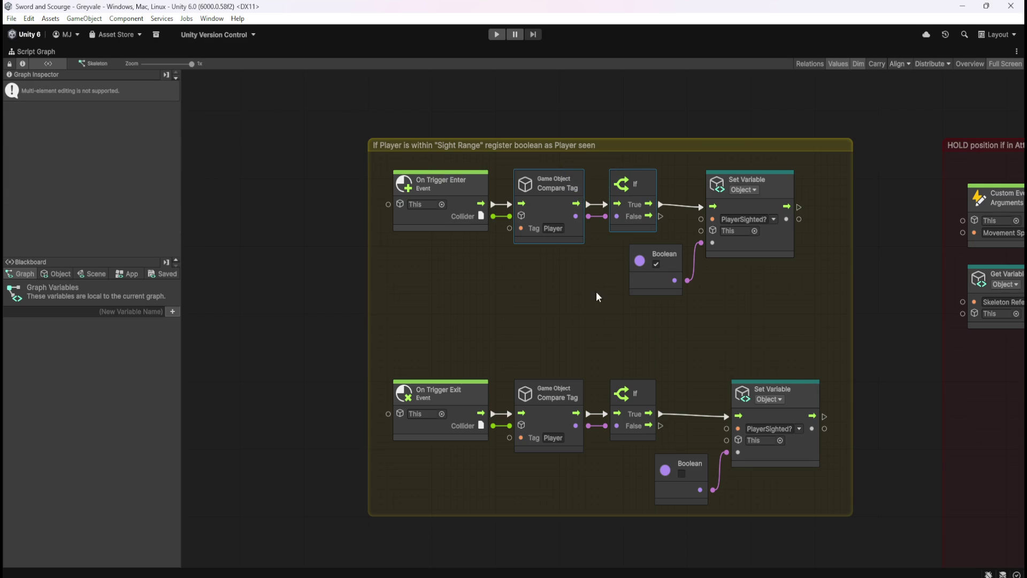
left_click(555, 302)
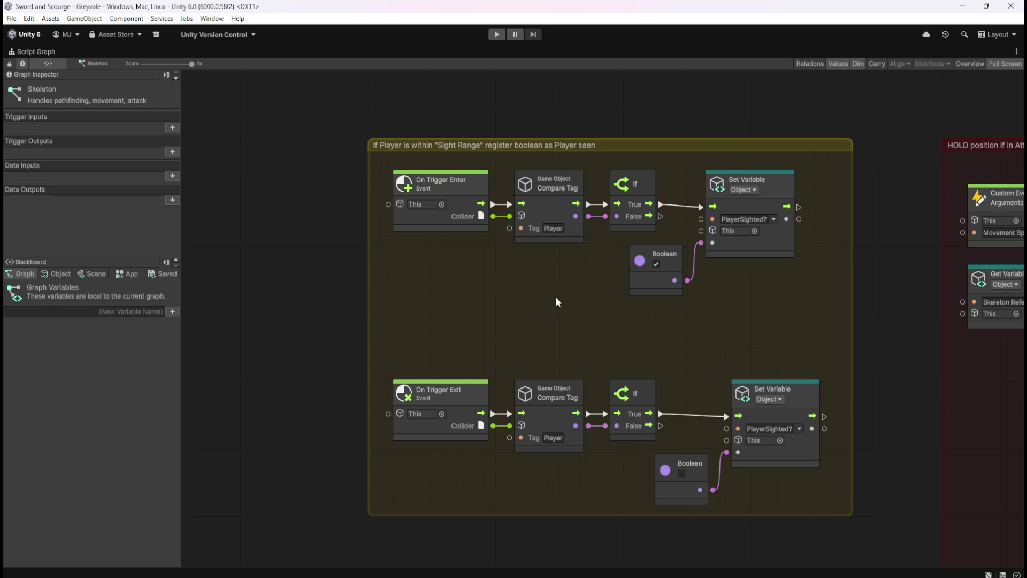
key("shift+space")
scroll(123, 324, "down", 10)
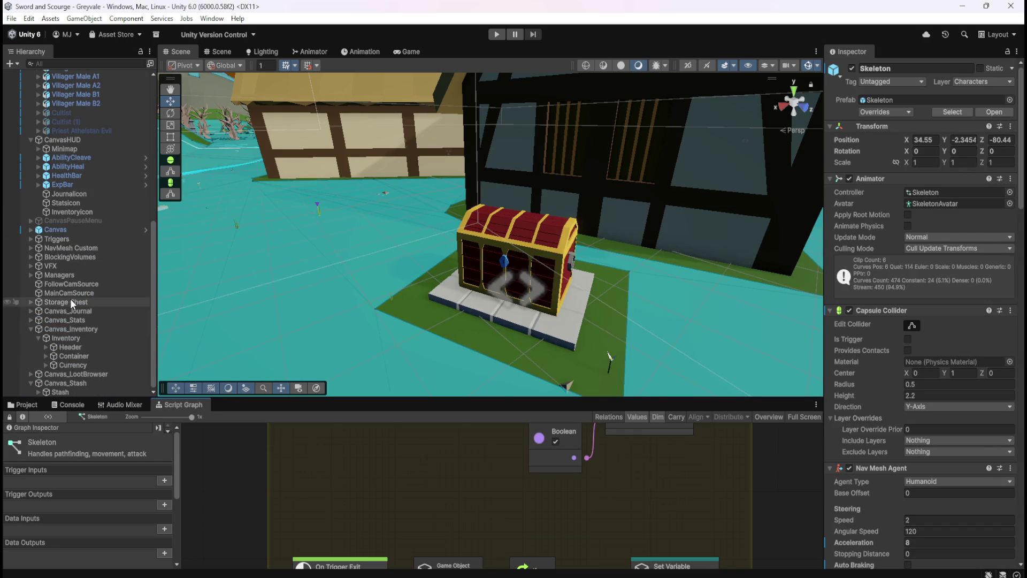
- Paste the Compare Tag and If nodes beside the Storage Chest's On Trigger Stay
left_click(69, 301)
key("shift+space")
key("ctrl+v")
mouse_move(585, 312)
left_mouse_down()
mouse_move(598, 286)
mouse_move(523, 290)
mouse_move(546, 303)
left_mouse_up()
left_click(527, 363)
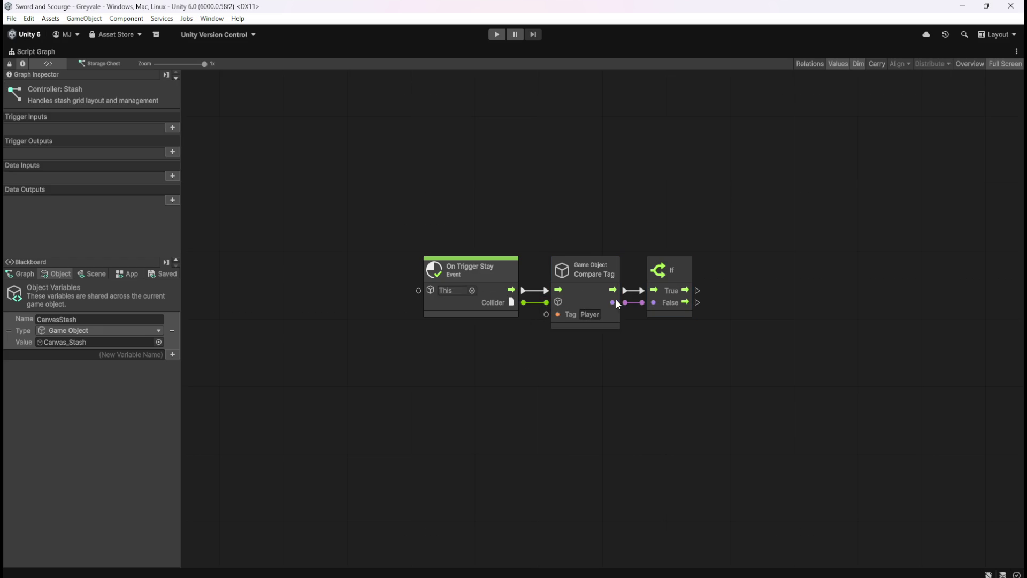
left_click_drag(819, 336, 669, 341)
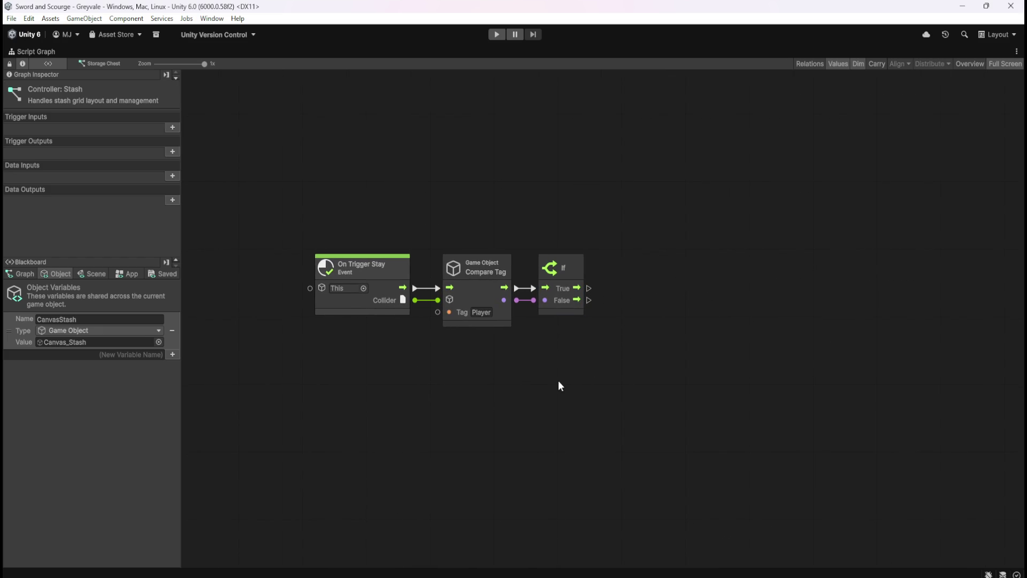
key("shift+space")
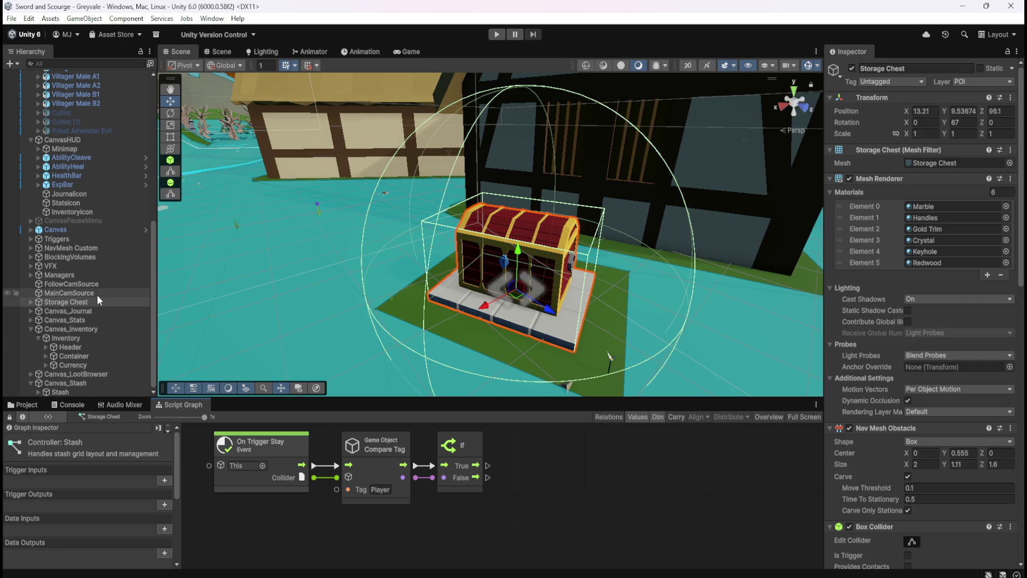
- Browse to Prefabs > Loot and show the Bone Stack's script graph
left_click(27, 405)
left_click(156, 429)
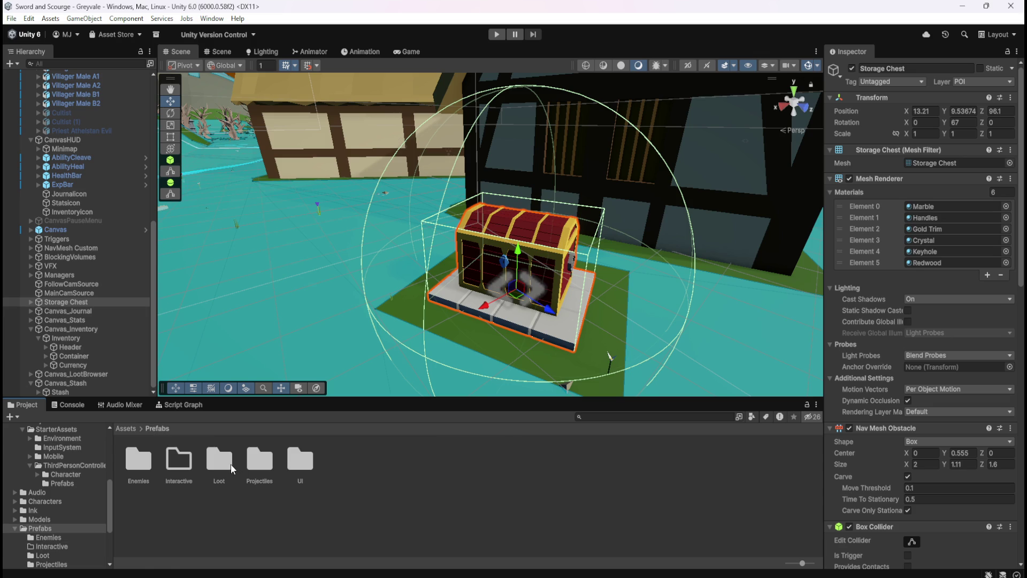
left_click(263, 468)
left_click(232, 463)
double_click(211, 458)
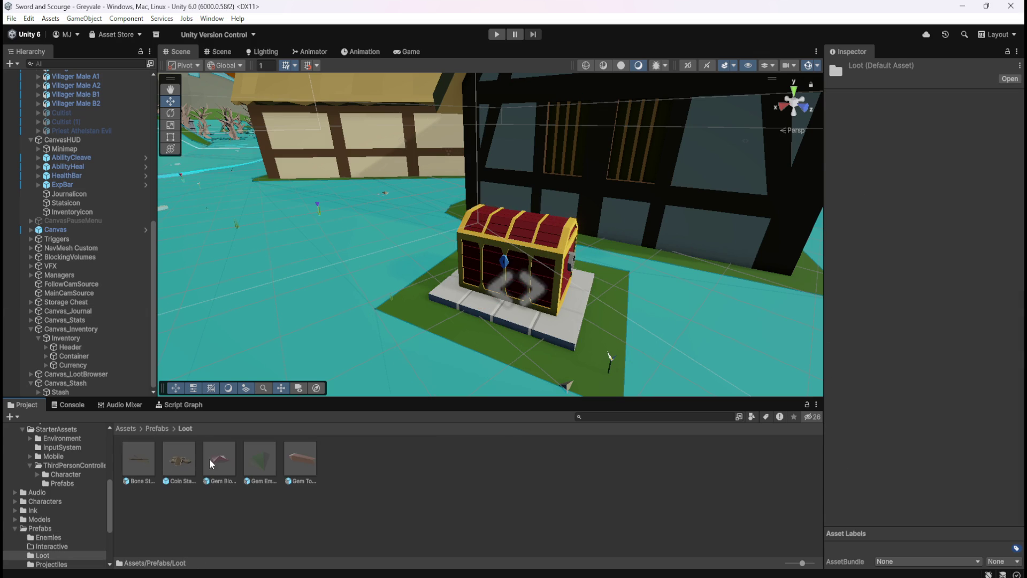
left_click(197, 407)
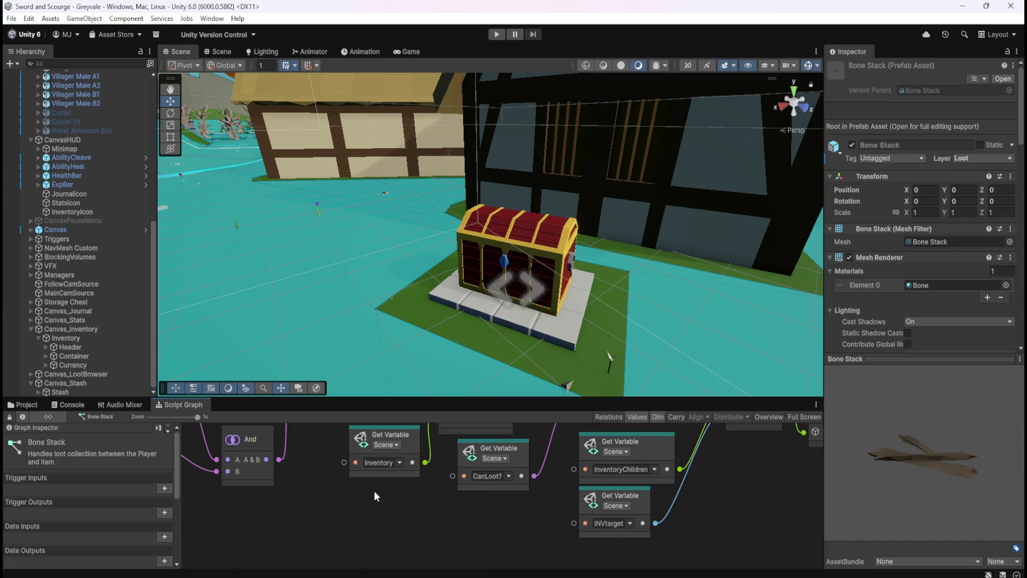
- Select the Bone Stack's Get Key and If nodes in the enlarged graph
key("shift+space")
scroll(764, 387, "down", 10)
scroll(393, 293, "up", 10)
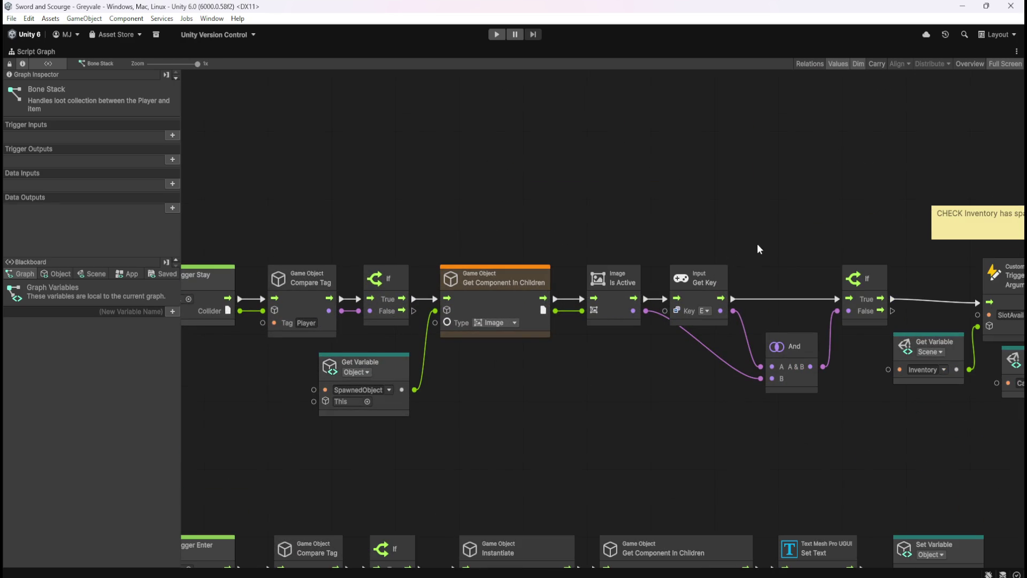
mouse_move(748, 241)
left_mouse_down()
mouse_move(705, 202)
mouse_move(603, 187)
mouse_move(534, 156)
mouse_move(620, 264)
mouse_move(591, 181)
mouse_move(617, 238)
mouse_move(690, 227)
mouse_move(680, 220)
mouse_move(695, 229)
left_mouse_up()
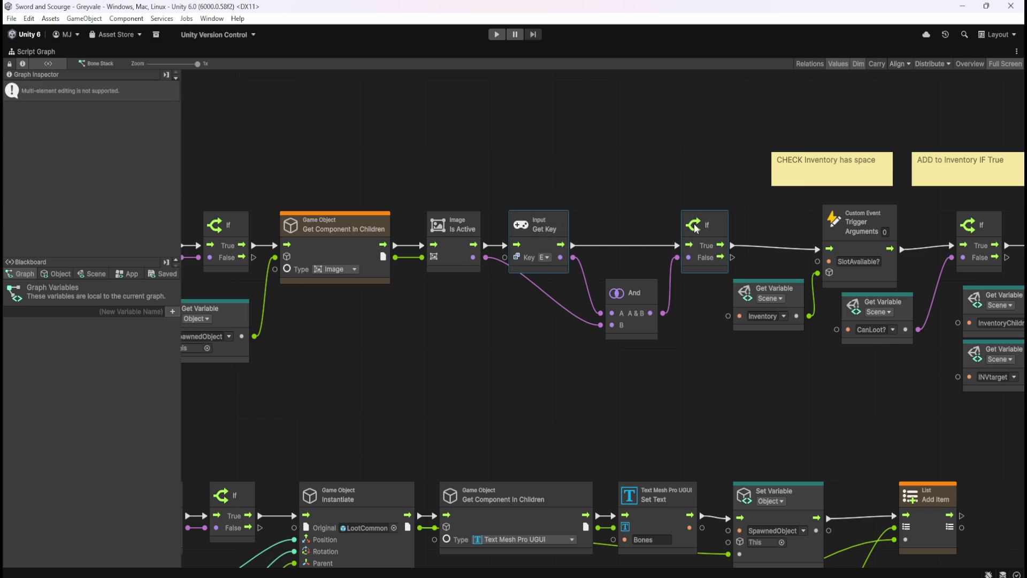
left_click_drag(672, 178, 608, 222)
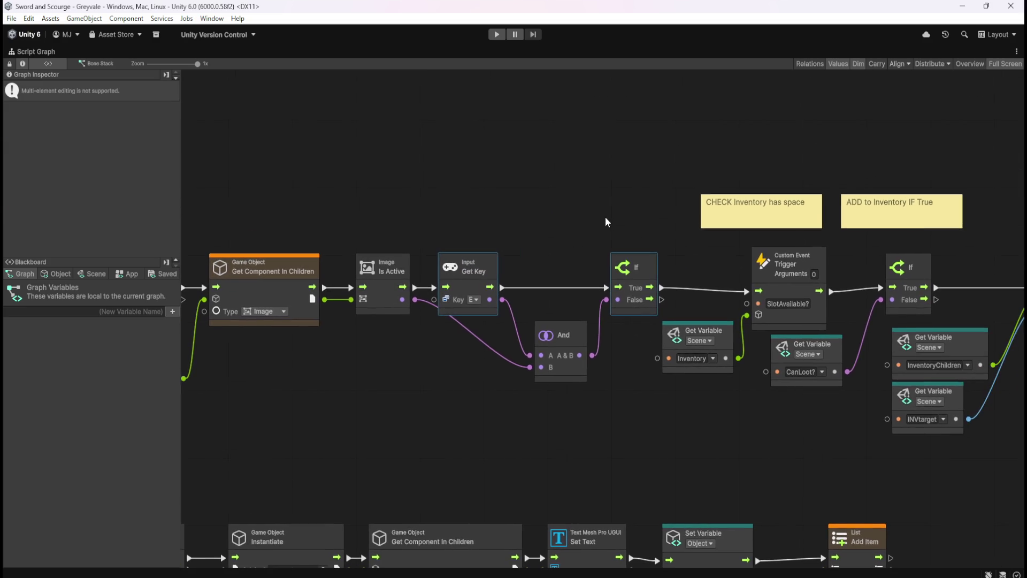
left_click(586, 167)
key("shift+space")
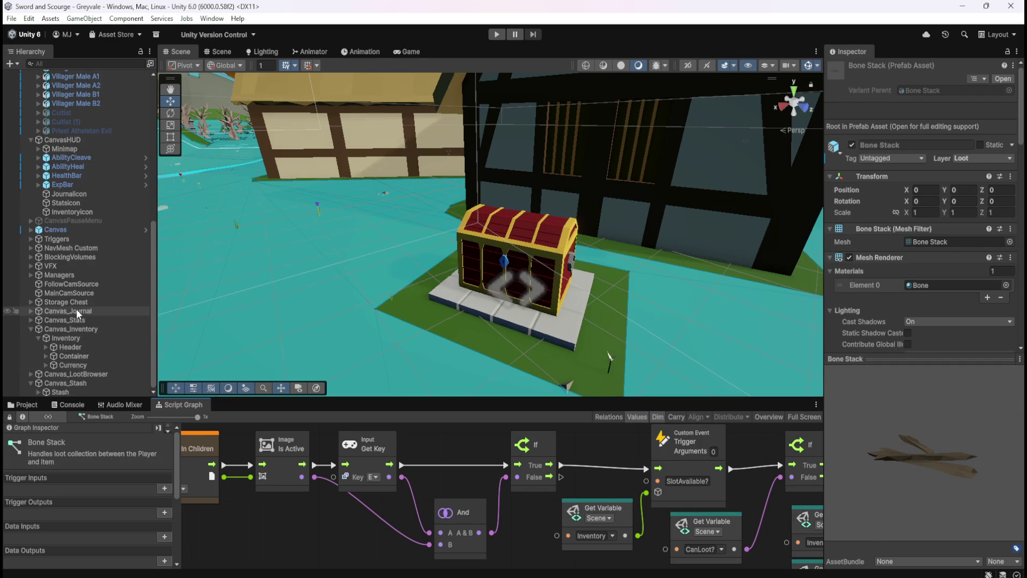
- Reload the Storage Chest's graph enlarged and pan to make room
left_click(89, 302)
left_click(552, 479)
key("shift+space")
left_click_drag(736, 366, 604, 300)
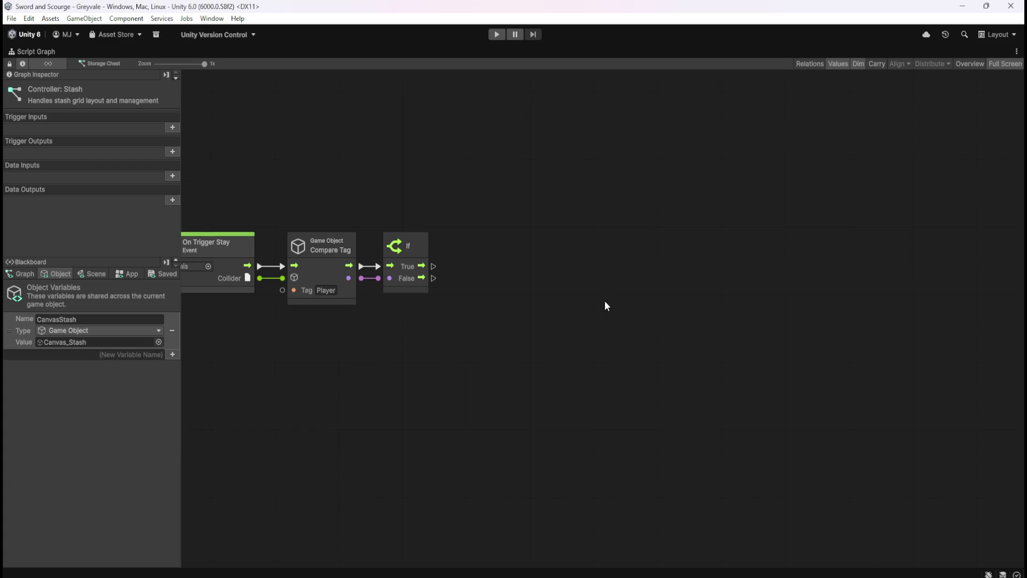
- Paste Get Key and If after the first If and wire Get Key into its condition
key("ctrl+v")
mouse_move(538, 321)
left_mouse_down()
mouse_move(509, 264)
mouse_move(442, 266)
mouse_move(582, 287)
mouse_move(626, 279)
left_mouse_up()
left_click_drag(654, 246, 566, 251)
left_click(541, 364)
key("Home")
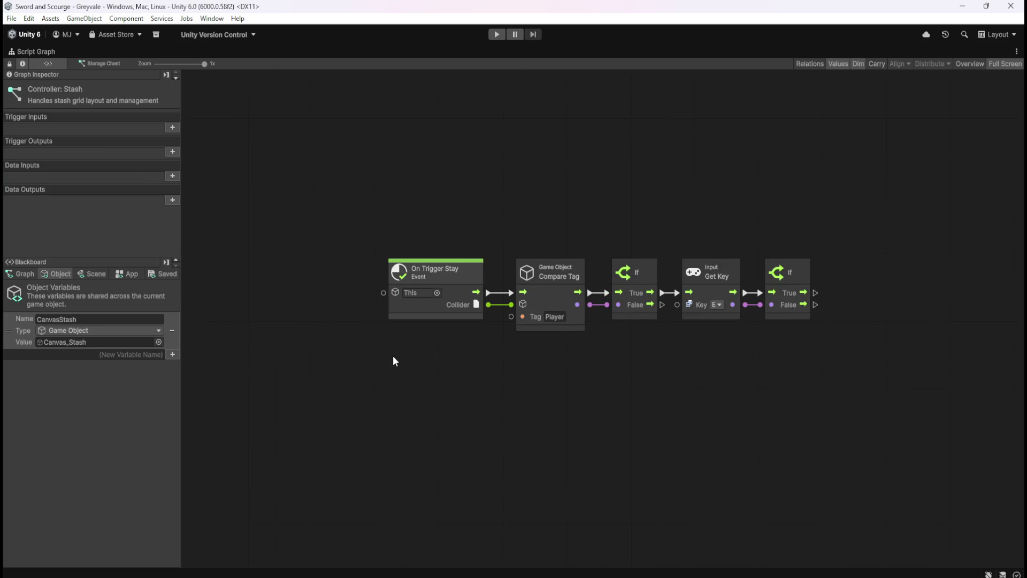
- Review the finished node chain, then select PlayerArmature to load its graph
key("shift+space")
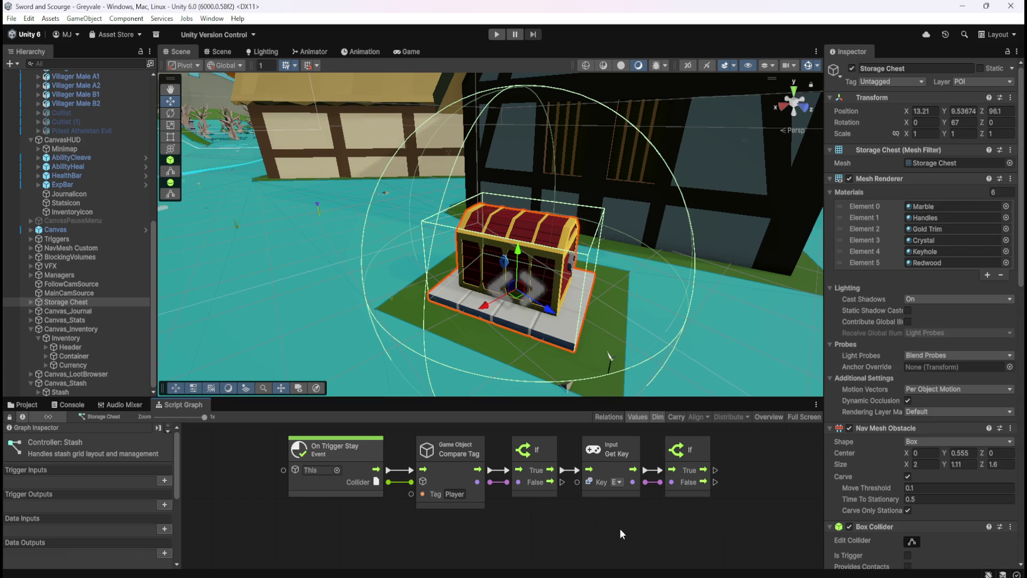
key("shift+space")
left_click_drag(650, 417, 517, 382)
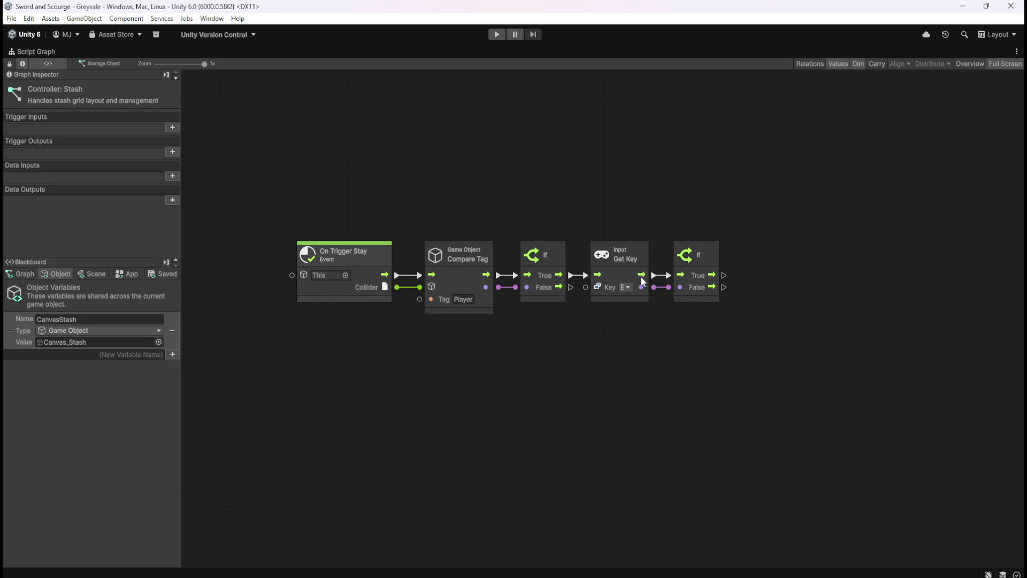
mouse_move(744, 364)
left_mouse_down()
mouse_move(720, 377)
mouse_move(615, 350)
left_mouse_up()
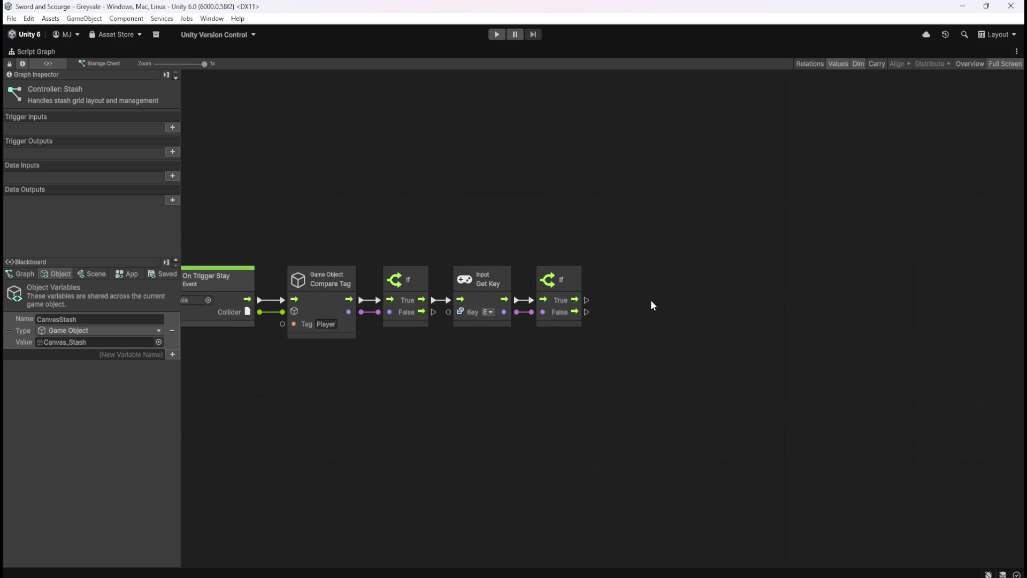
scroll(644, 306, "left", 4)
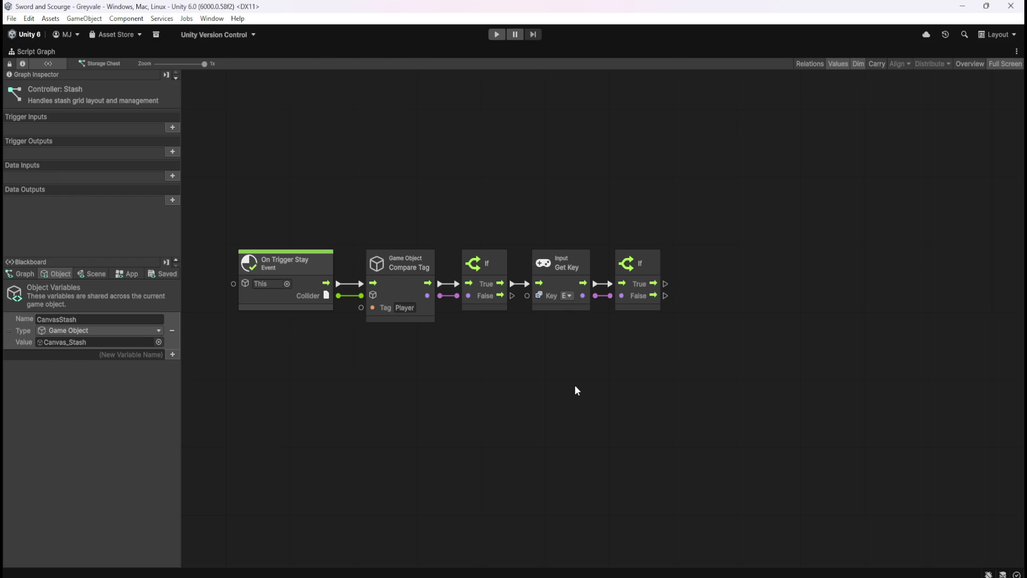
key("shift+space")
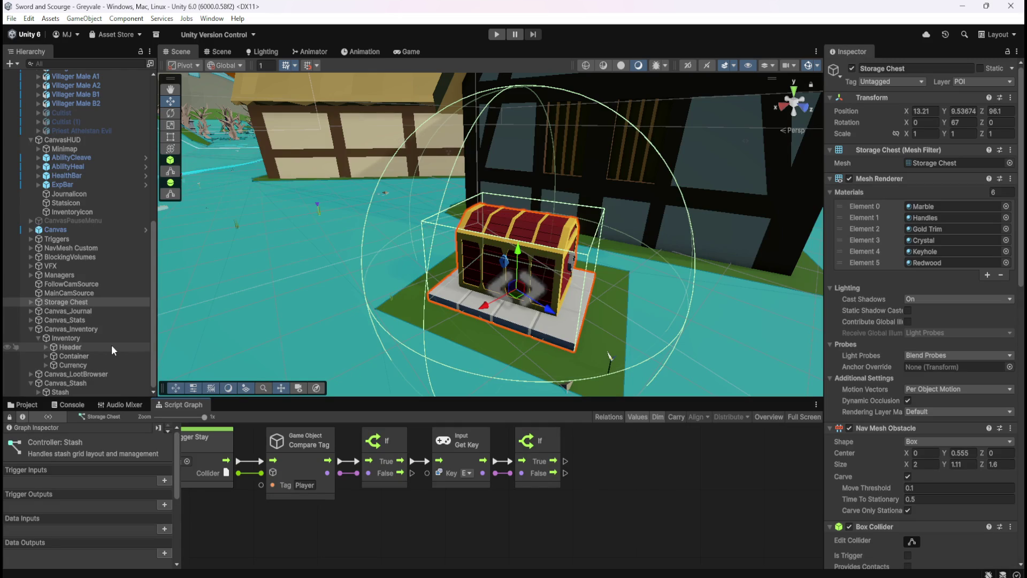
scroll(112, 342, "up", 10)
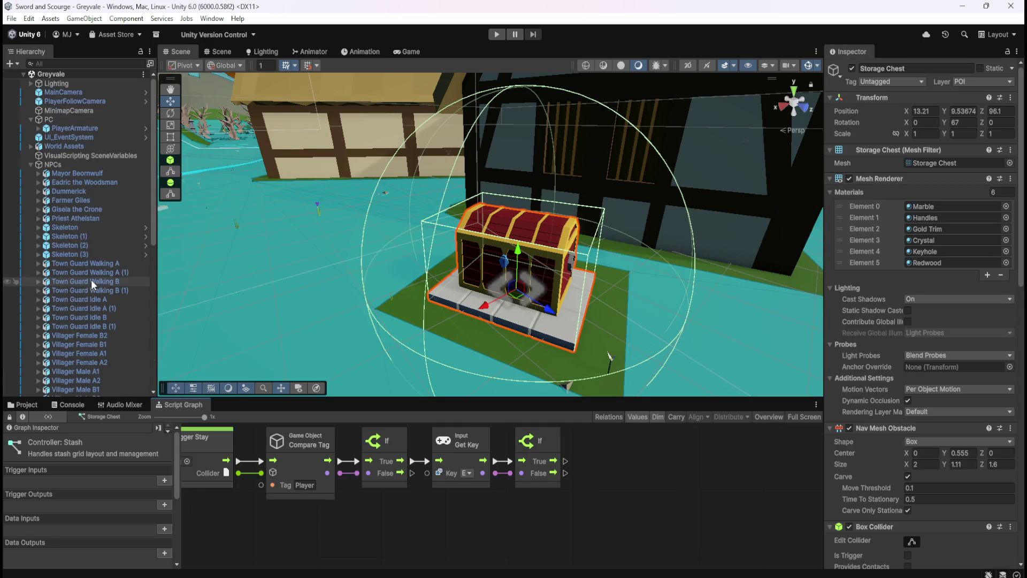
left_click(70, 129)
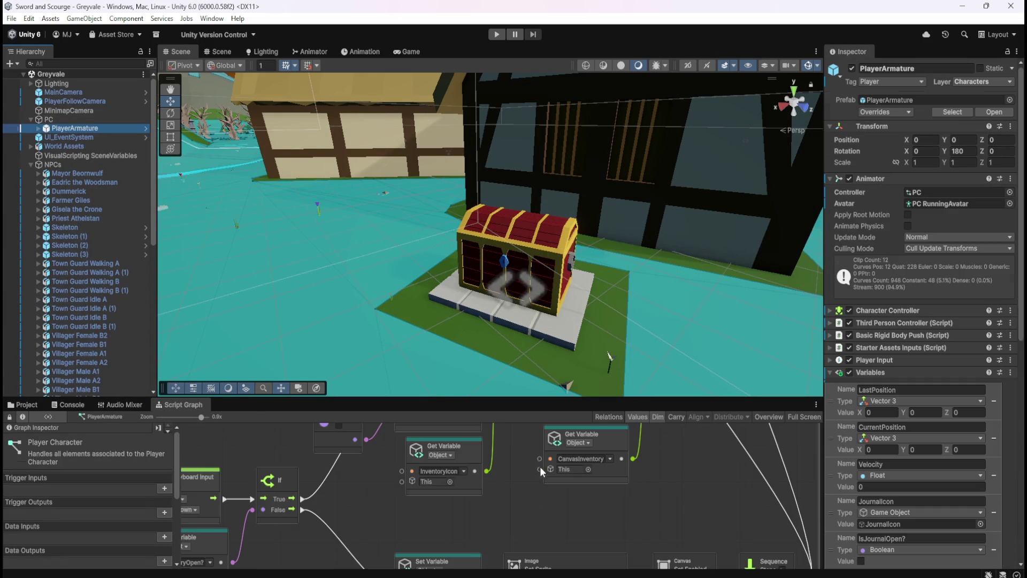
left_click(508, 508)
key("shift+space")
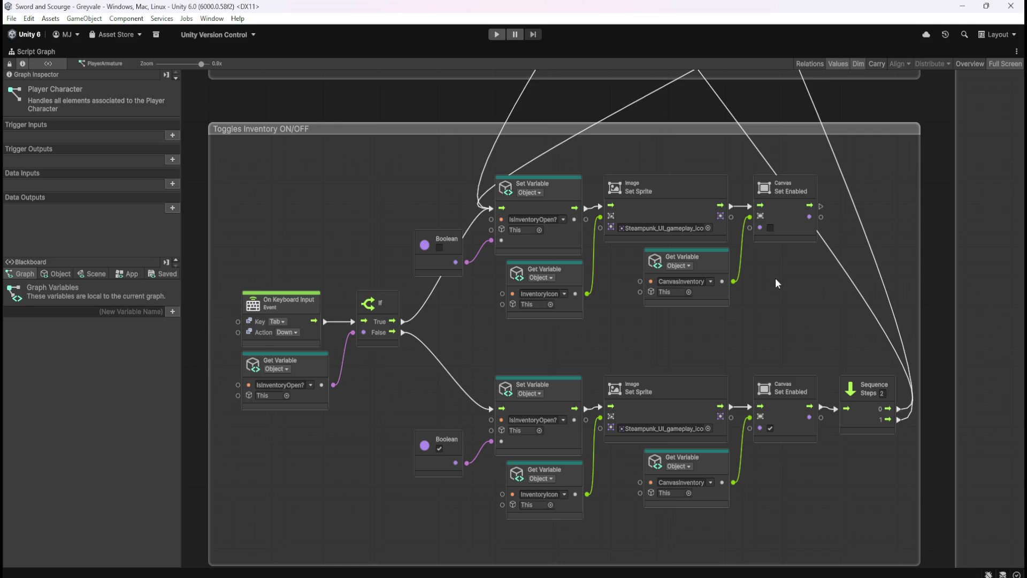
left_click_drag(778, 283, 752, 415)
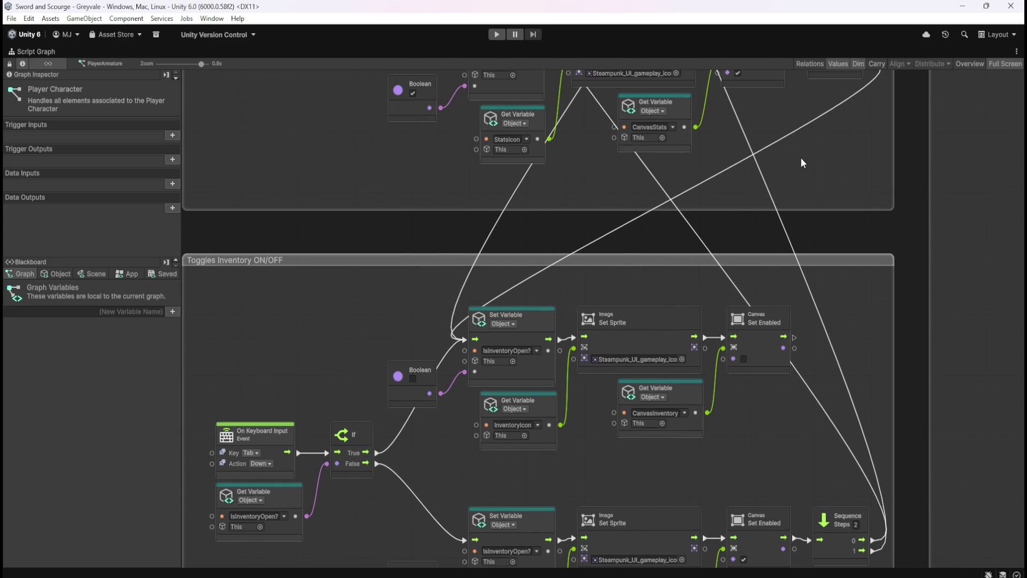
mouse_move(775, 120)
left_mouse_down()
mouse_move(775, 382)
mouse_move(807, 474)
left_mouse_up()
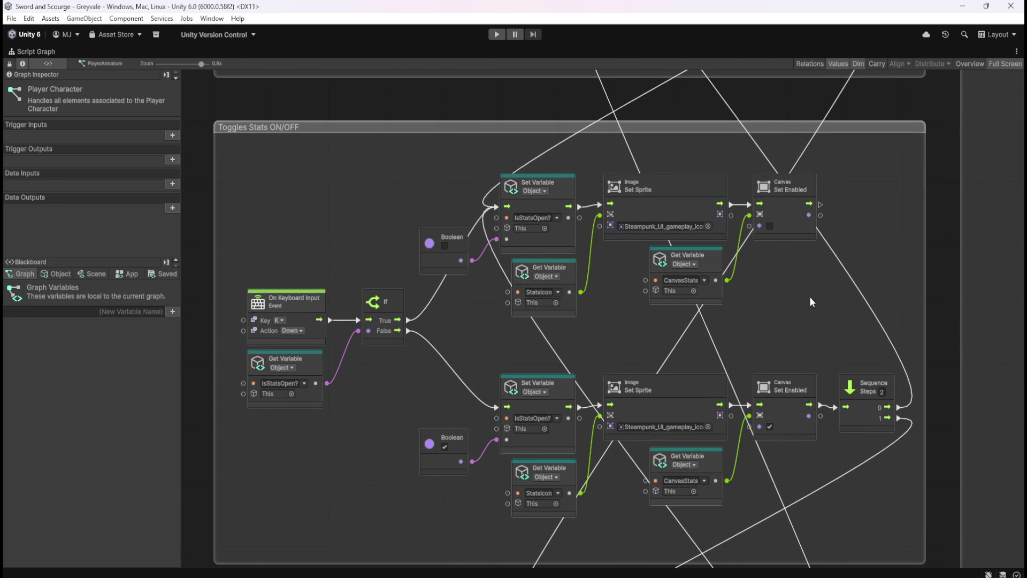
scroll(800, 415, "up", 3)
left_click_drag(799, 415, 800, 492)
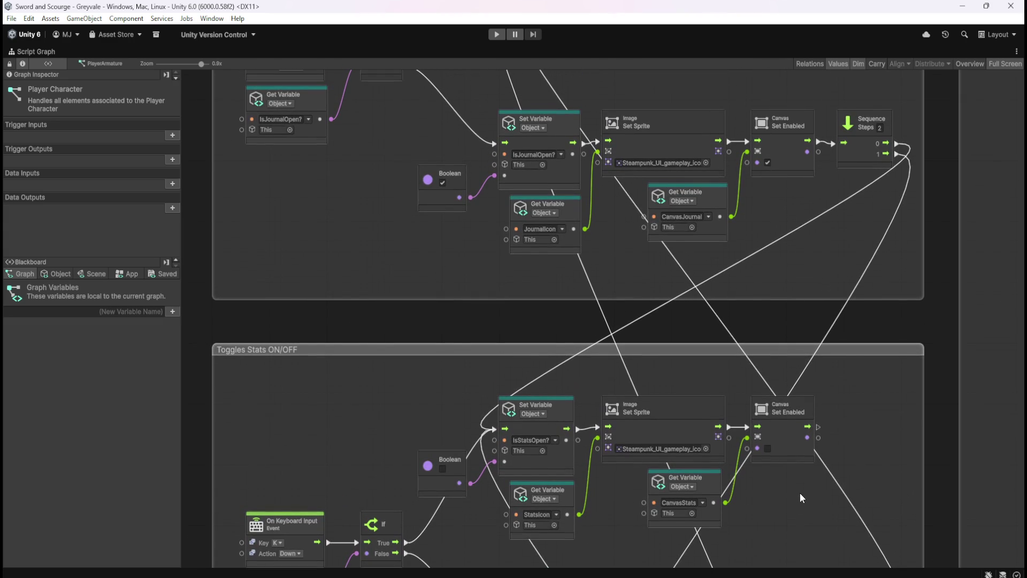
mouse_move(778, 216)
left_mouse_down()
mouse_move(801, 435)
mouse_move(804, 403)
left_mouse_up()
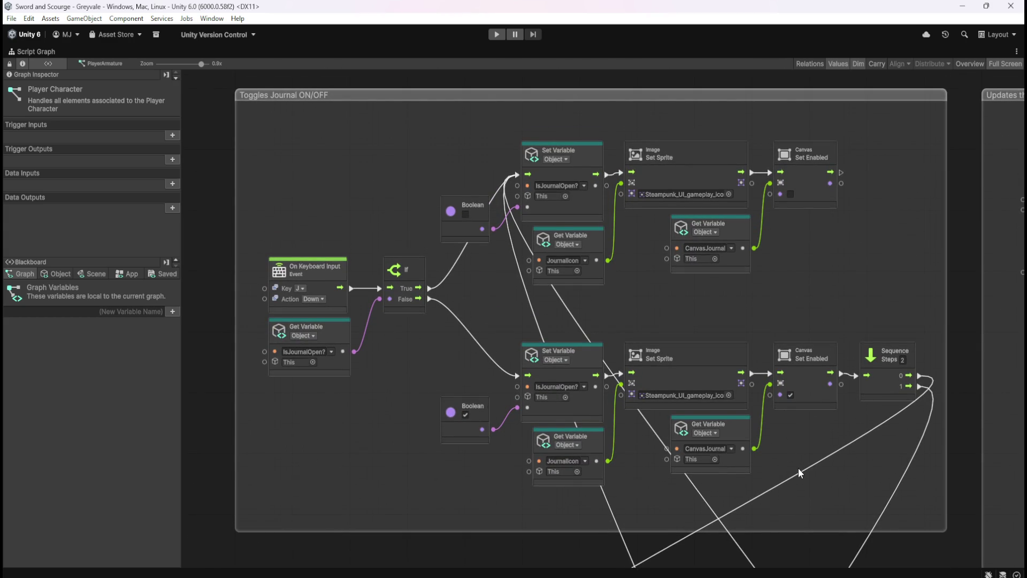
mouse_move(804, 490)
left_mouse_down()
mouse_move(766, 258)
mouse_move(765, 179)
left_mouse_up()
left_click_drag(775, 428, 783, 269)
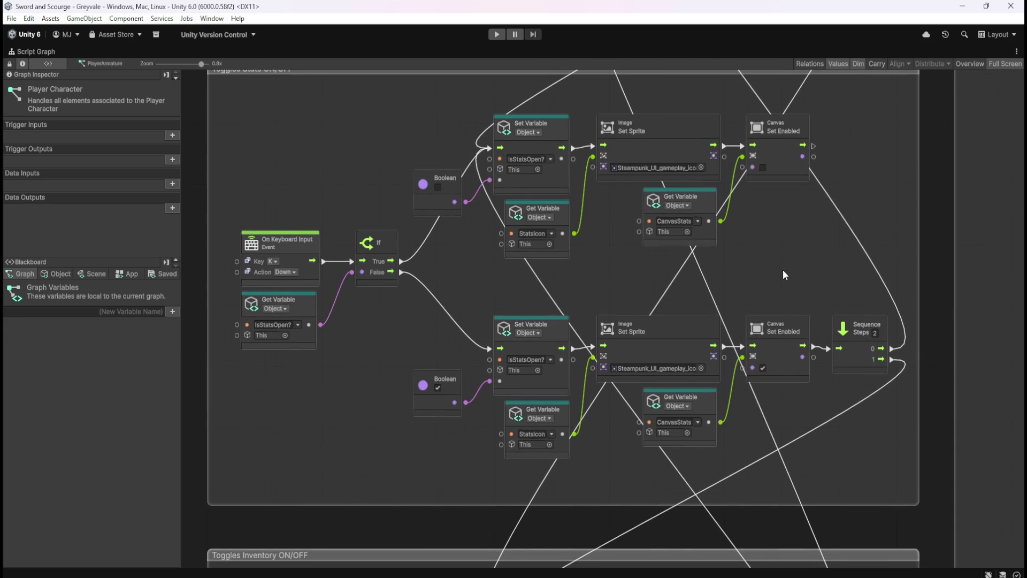
mouse_move(761, 477)
left_mouse_down()
mouse_move(780, 329)
mouse_move(813, 260)
left_mouse_up()
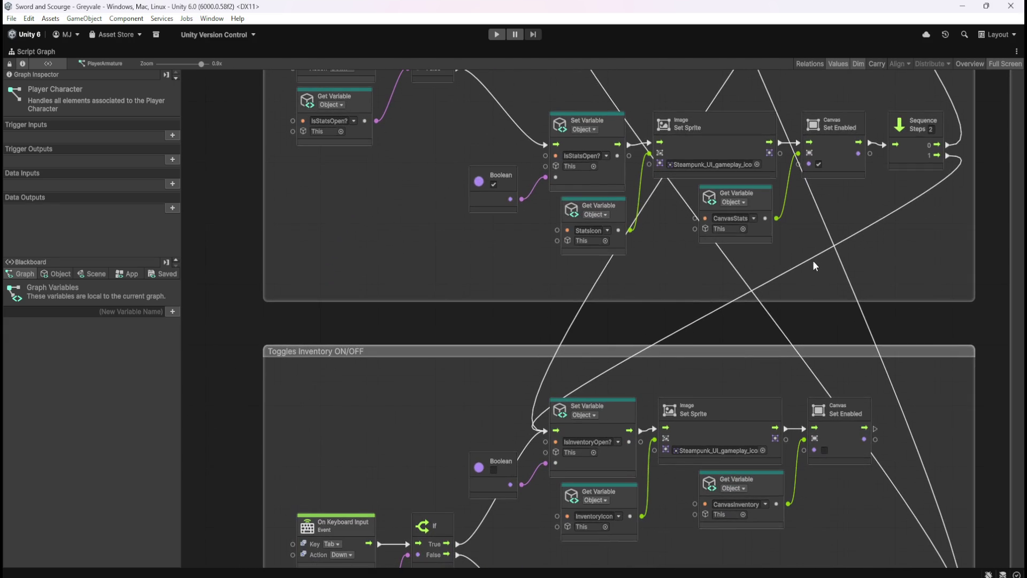
mouse_move(807, 524)
left_mouse_down()
mouse_move(828, 502)
mouse_move(821, 289)
left_mouse_up()
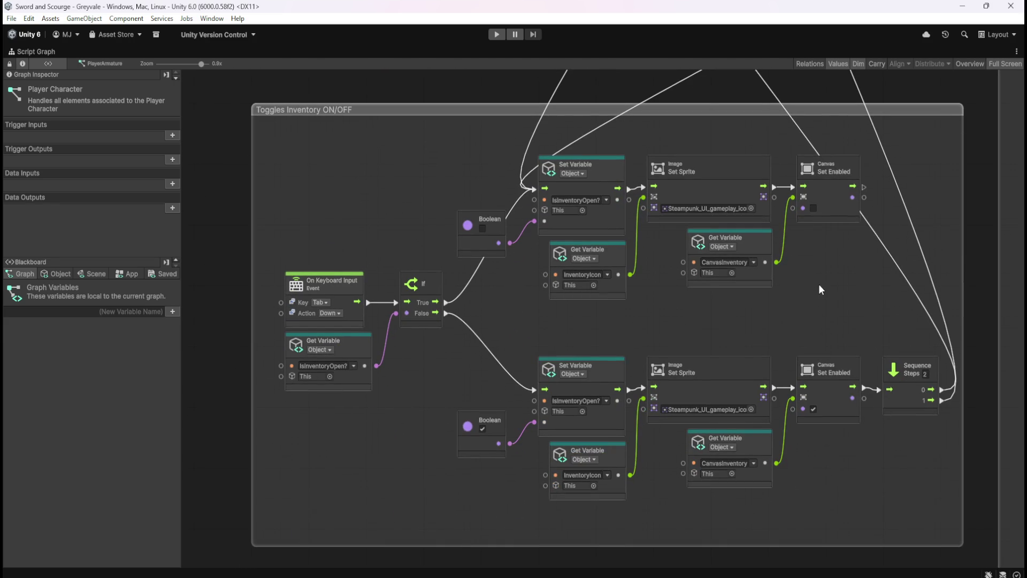
mouse_move(844, 487)
left_mouse_down()
mouse_move(844, 348)
mouse_move(858, 301)
mouse_move(823, 448)
mouse_move(846, 254)
left_mouse_up()
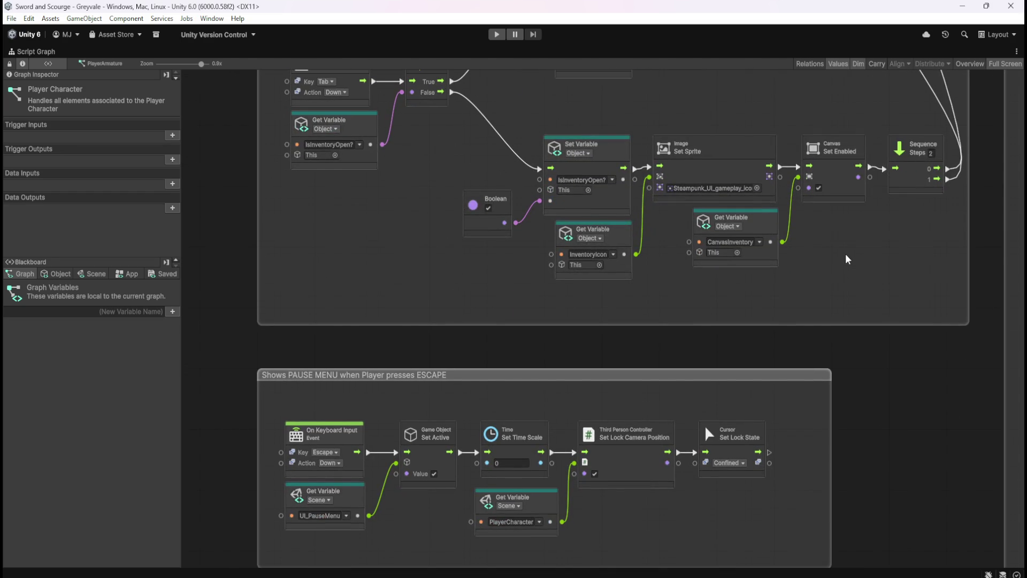
left_click_drag(846, 258, 841, 356)
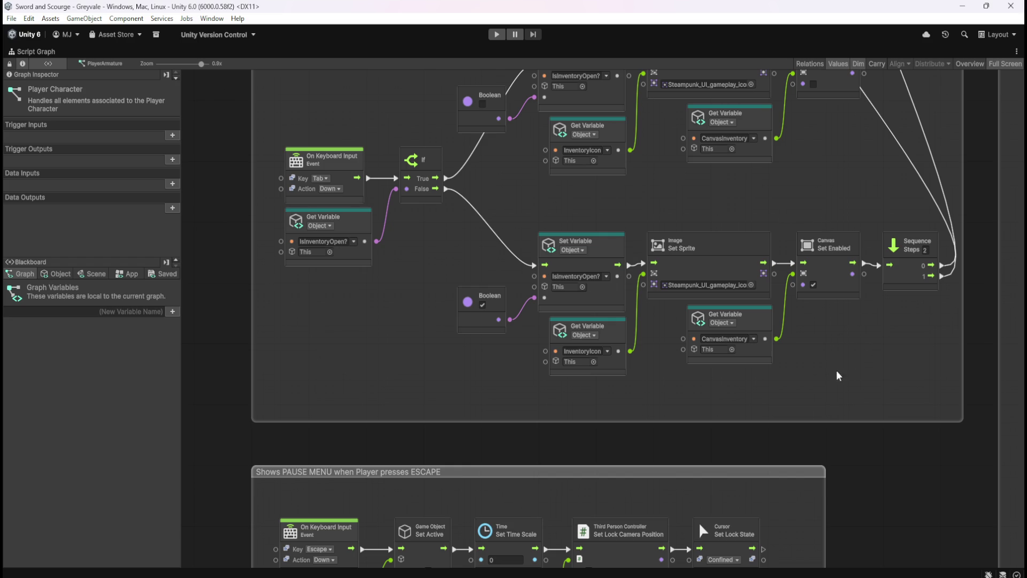
mouse_move(801, 411)
left_mouse_down()
mouse_move(807, 396)
mouse_move(790, 475)
mouse_move(778, 450)
left_mouse_up()
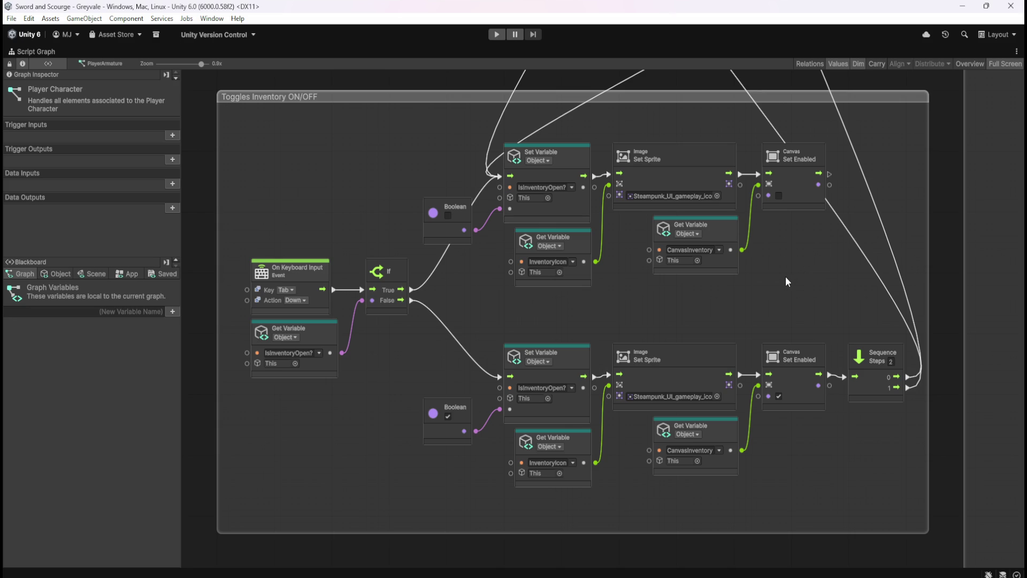
scroll(380, 430, "up", 10)
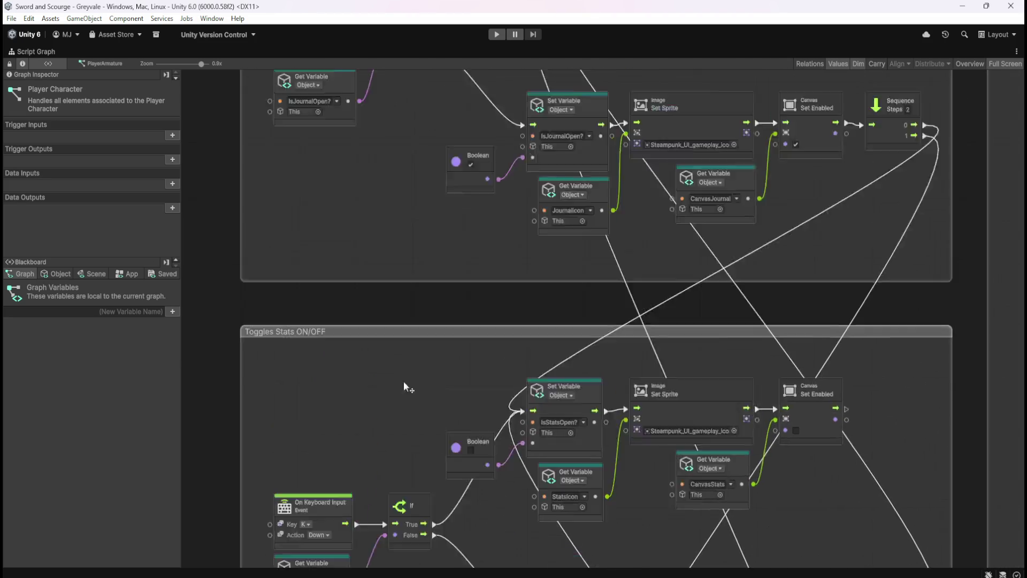
scroll(402, 396, "up", 5)
scroll(393, 321, "down", 6)
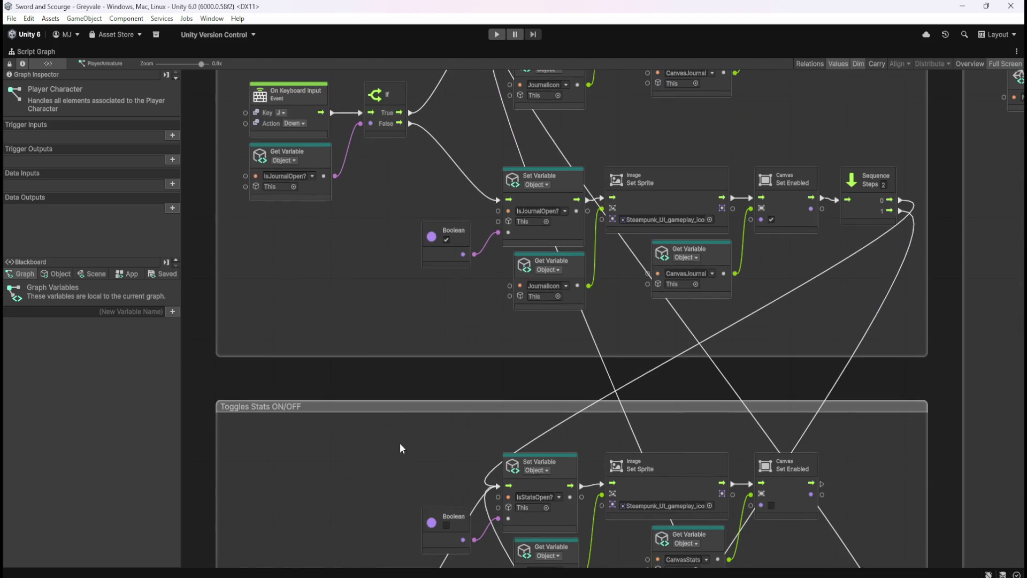
scroll(399, 441, "down", 15)
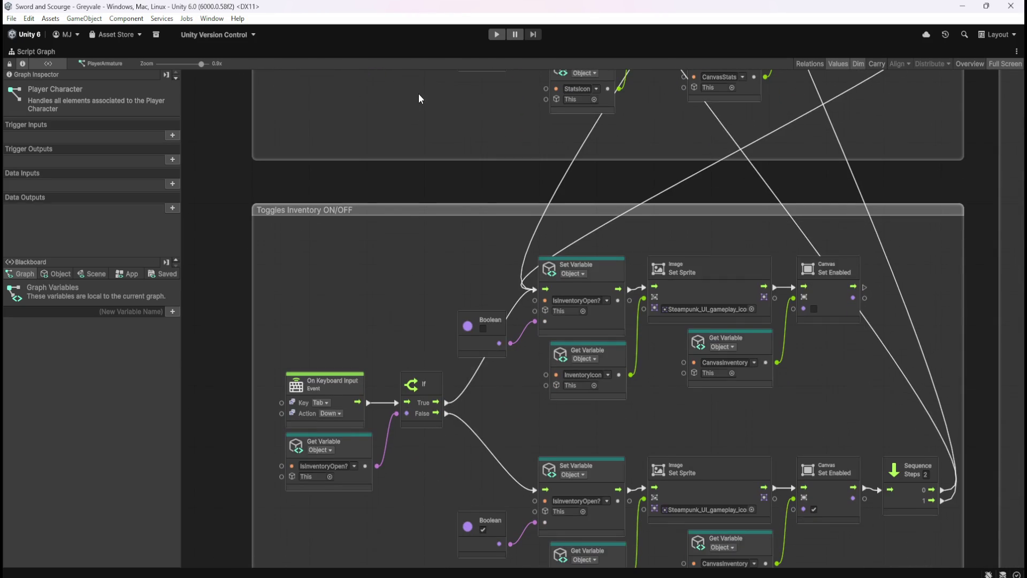
mouse_move(401, 308)
left_mouse_down()
mouse_move(352, 240)
mouse_move(358, 206)
left_mouse_up()
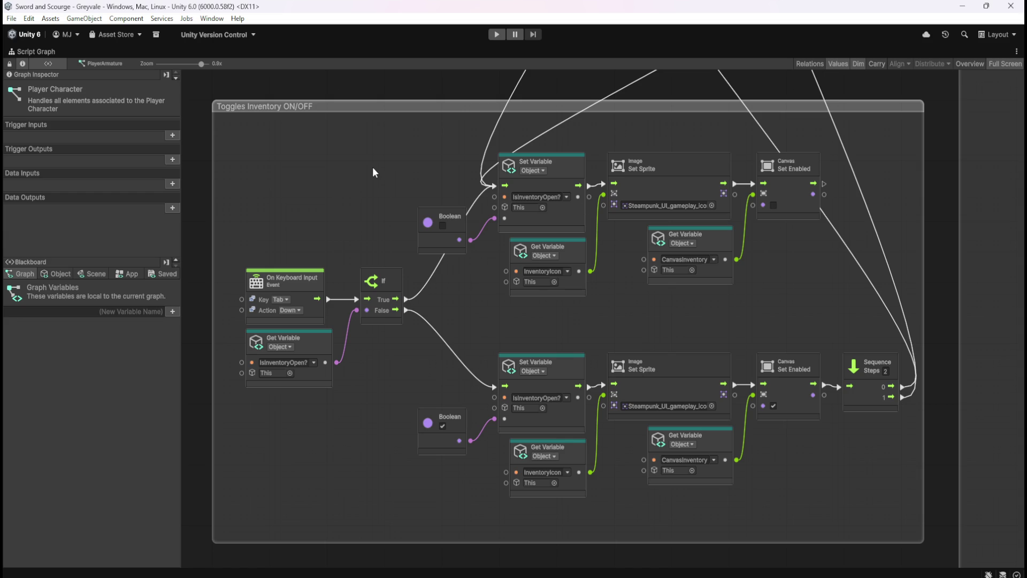
- Un-maximize the Player Character Script Graph window back into the docked layout
key("shift+space")
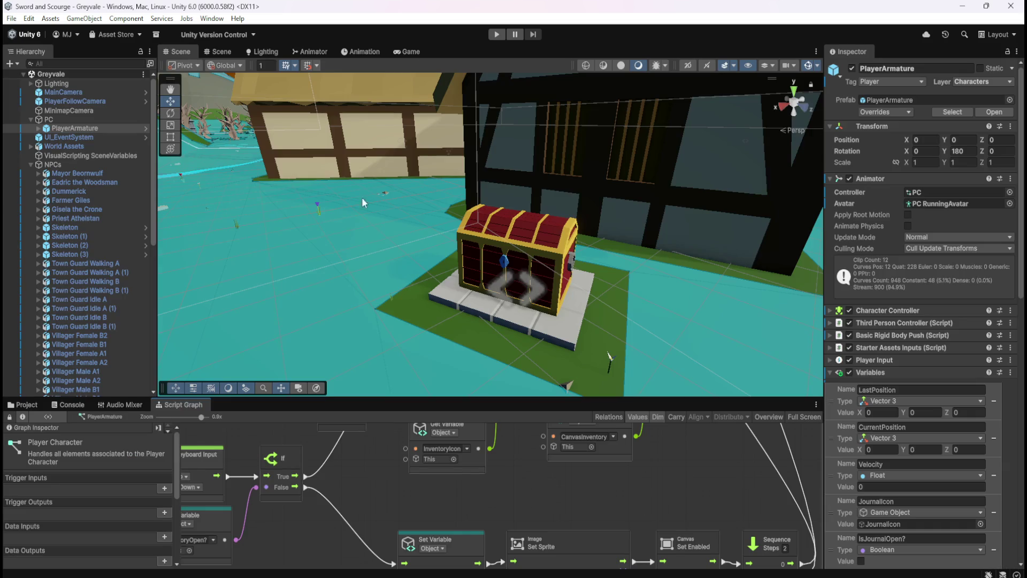
- Select Storage Chest, maximize its Script Graph, and review the Scene and Object variable lists
scroll(94, 289, "down", 10)
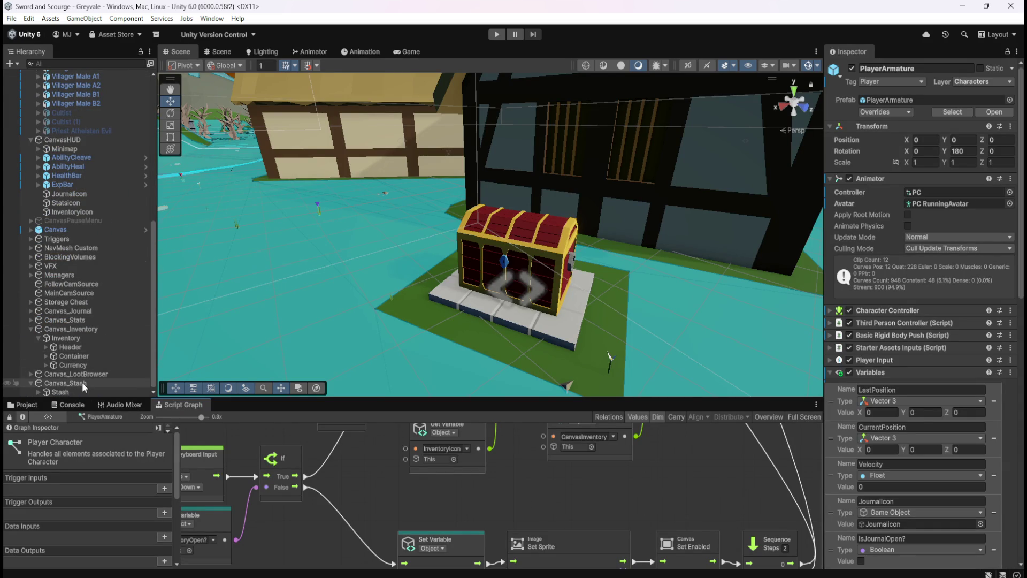
left_click(80, 302)
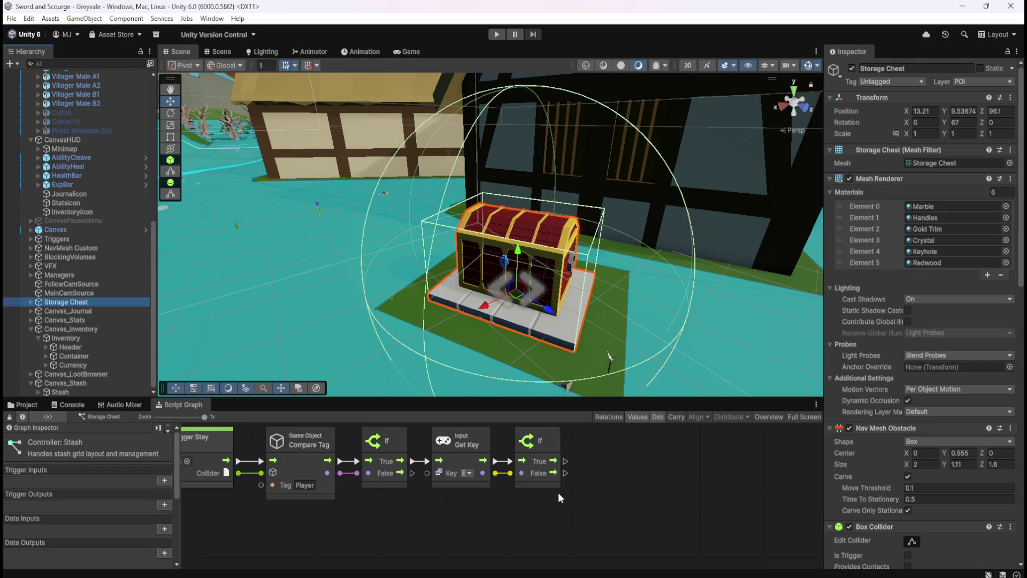
key("shift+space")
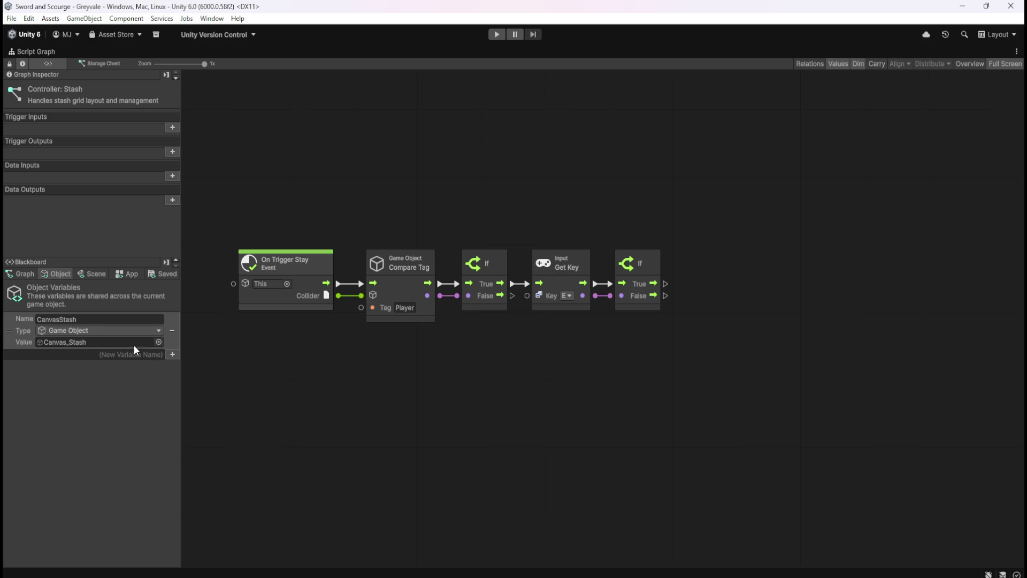
left_click(92, 273)
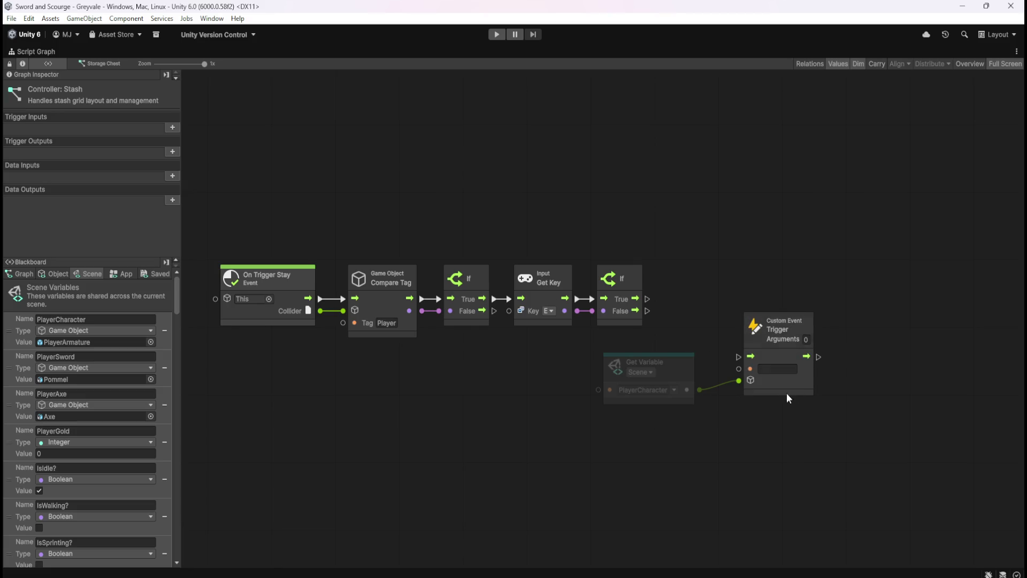
key("shift+space")
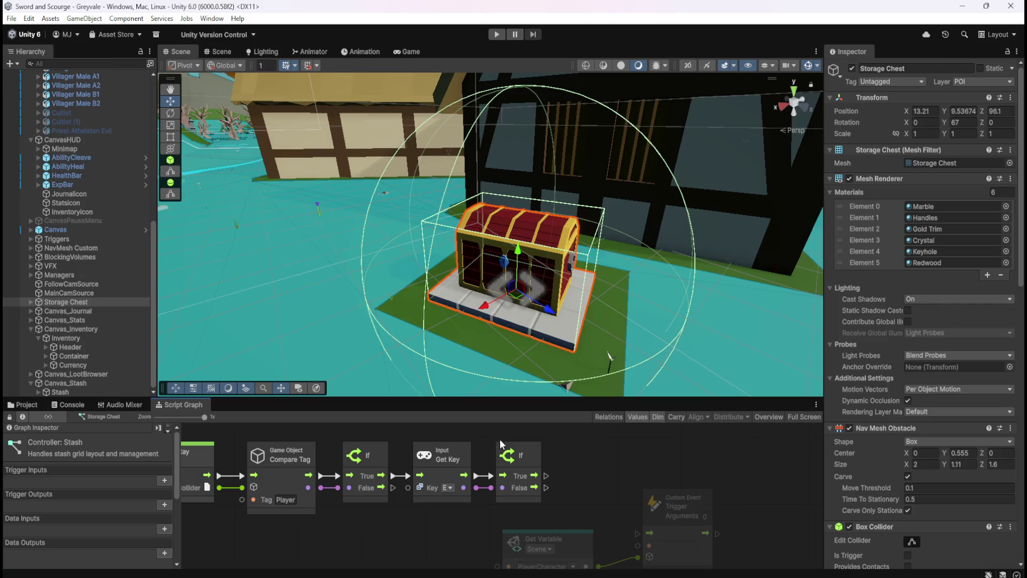
scroll(84, 141, "up", 2)
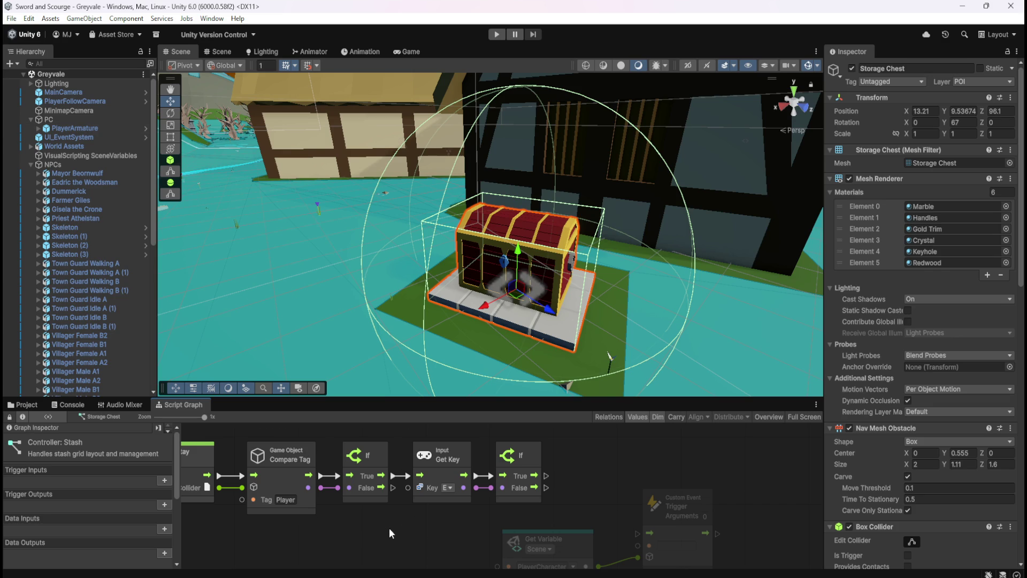
scroll(123, 513, "down", 5)
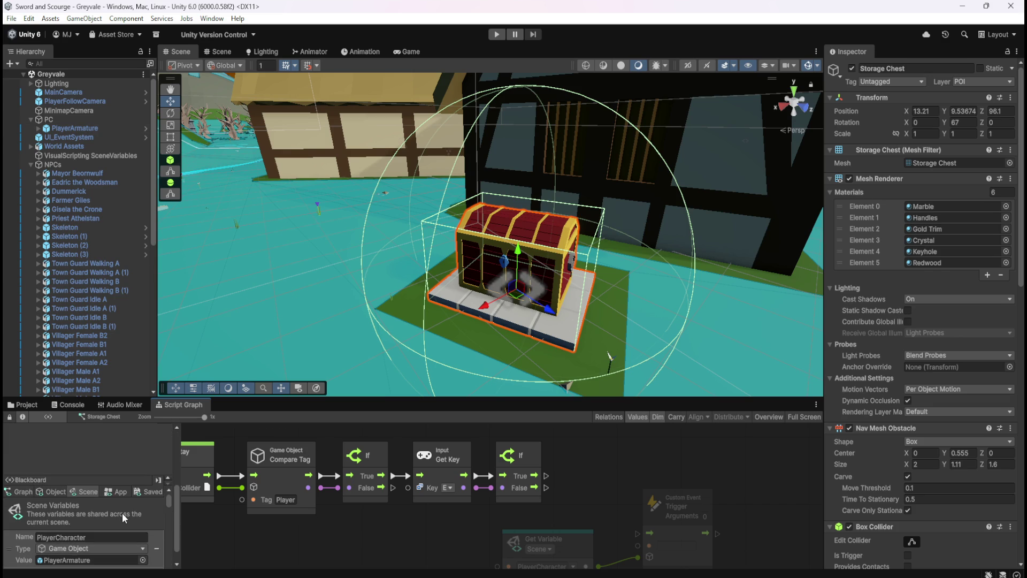
key("shift+space")
left_click(55, 275)
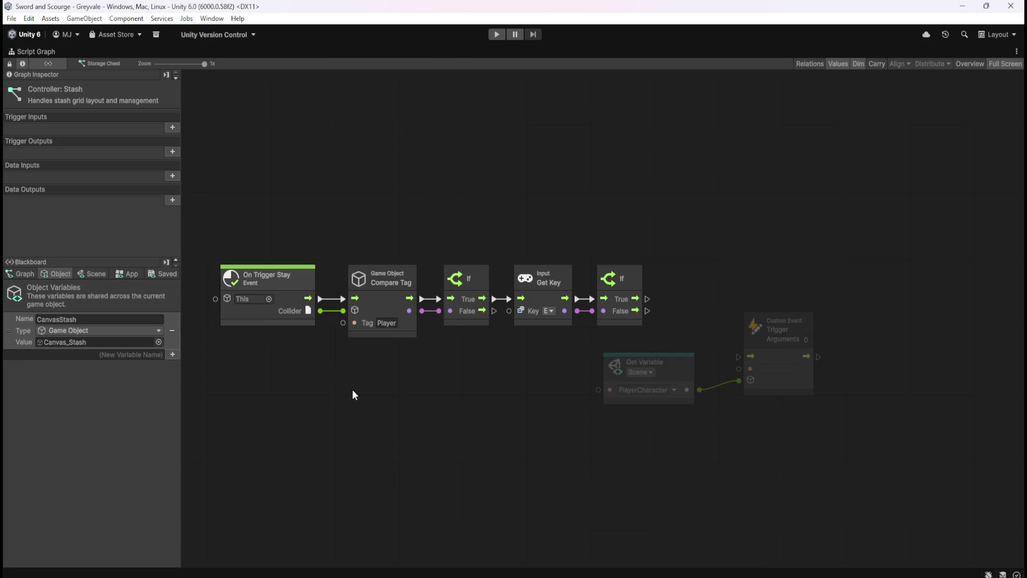
key("shift+space")
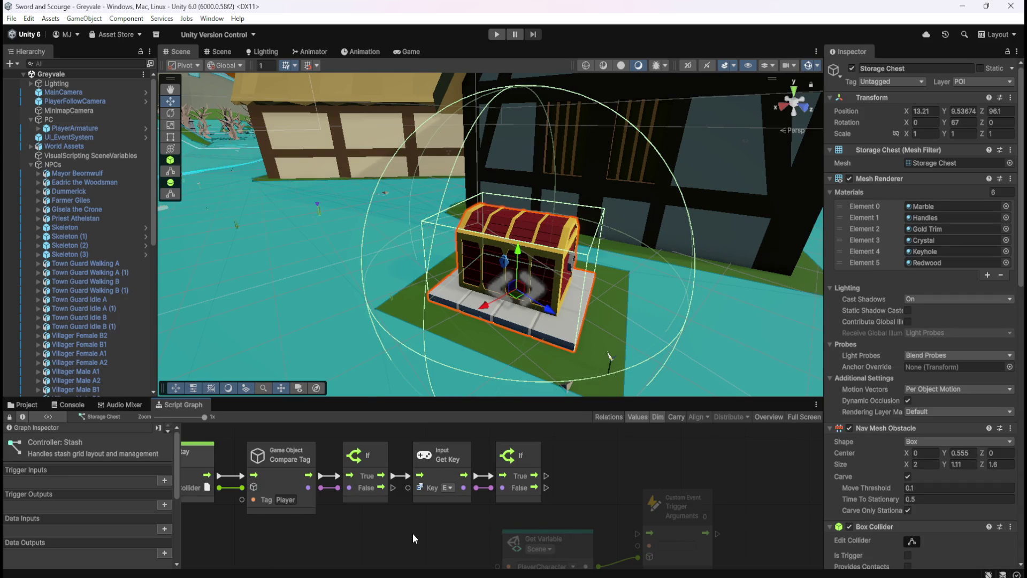
- Maximize the stash graph again, frame it with Home, and list the Scene variables
key("shift+space")
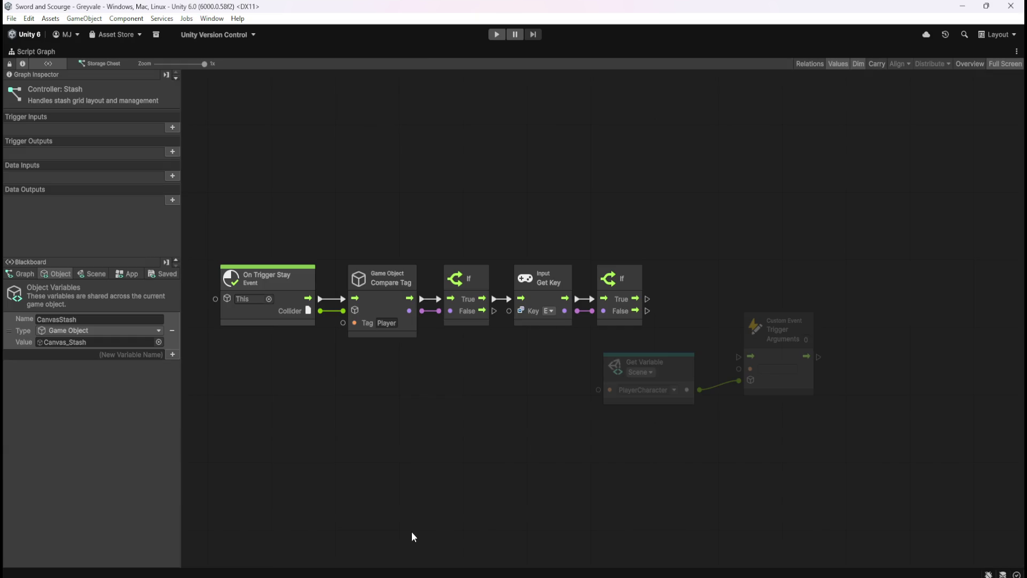
key("Home")
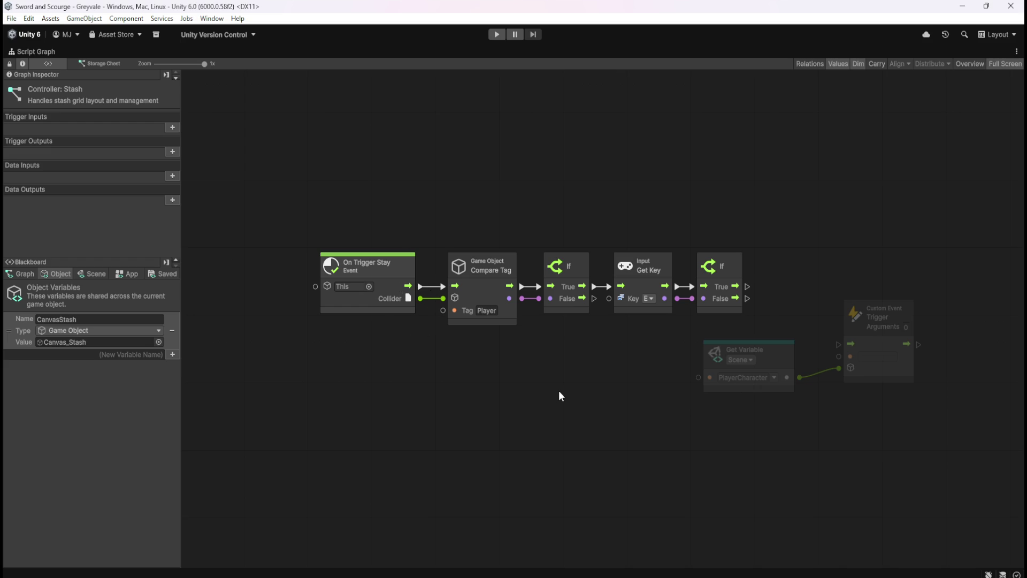
left_click_drag(609, 400, 472, 395)
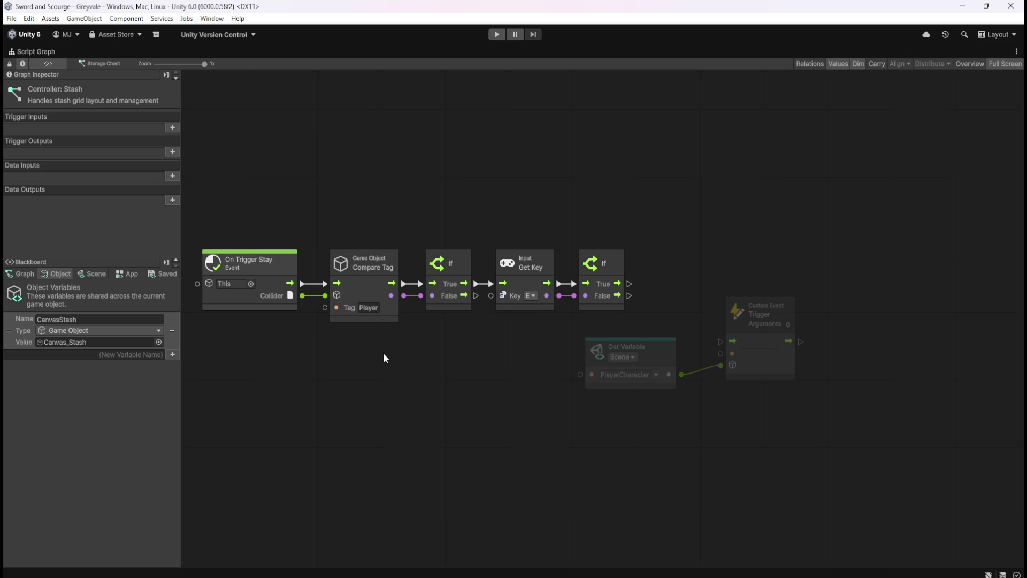
left_click(98, 278)
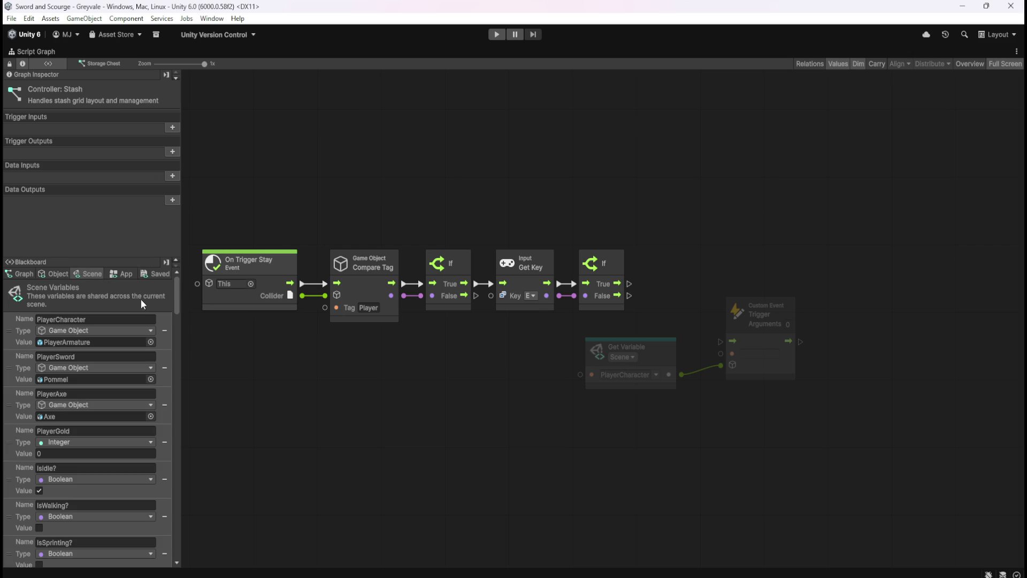
- Create a Boolean scene variable named UI_tabsopen?, leaving its value unchecked
left_click_drag(178, 290, 194, 545)
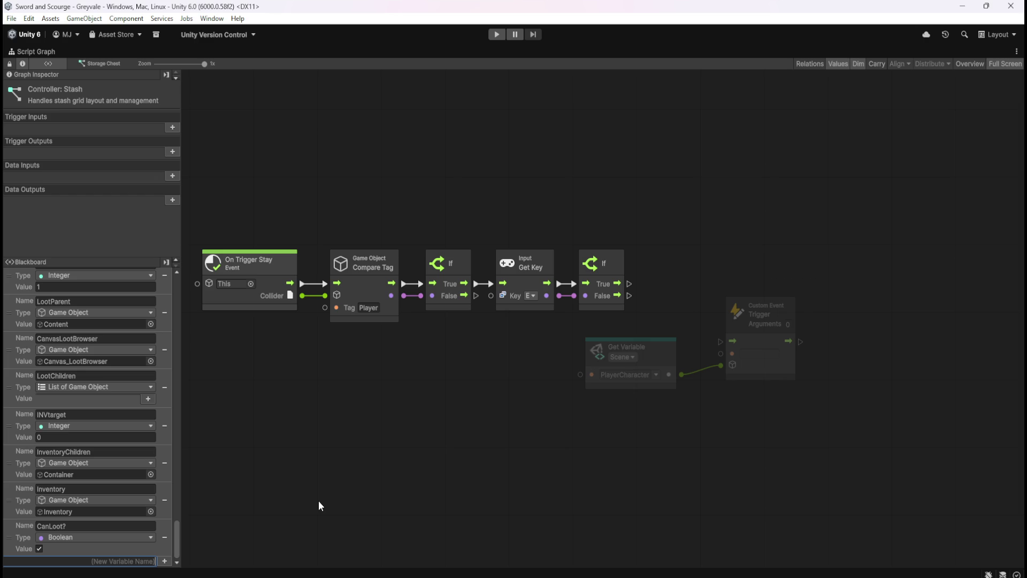
type("UItabs")
type("open")
key("BackSpace")
key("BackSpace")
key("BackSpace")
type("U")
type("ltabsoper")
type("?")
left_click(123, 561)
left_click(164, 561)
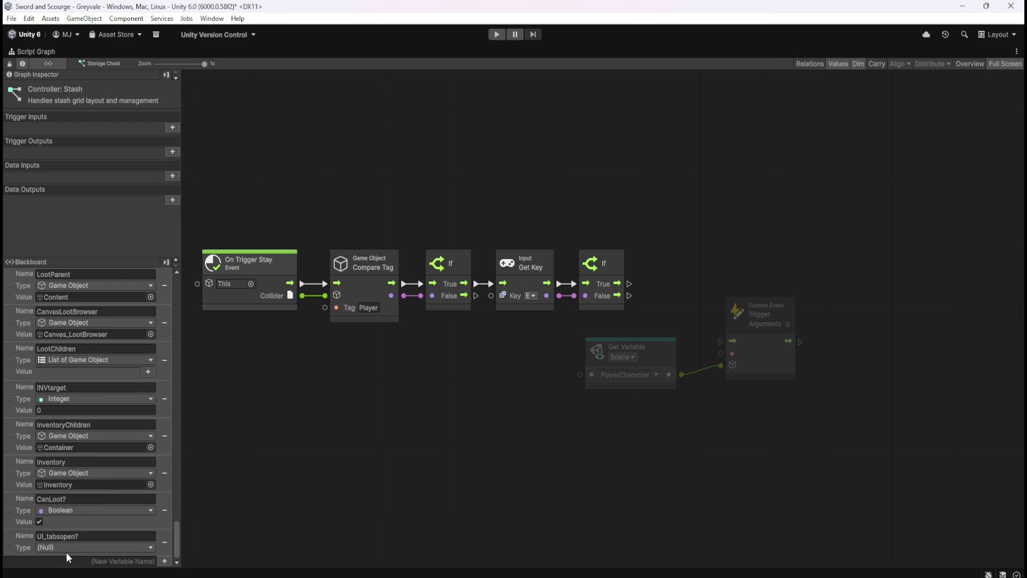
left_click(69, 548)
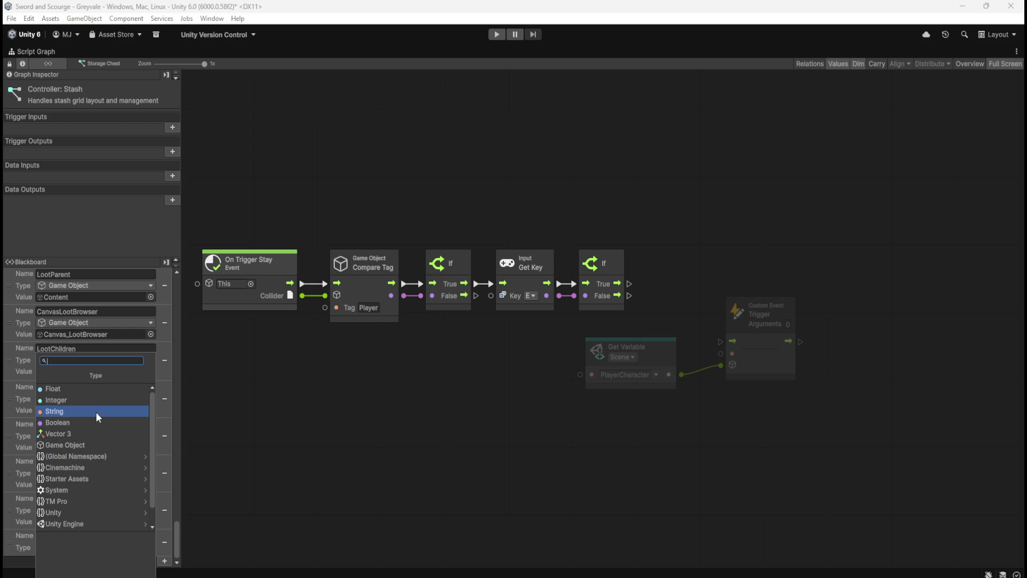
left_click(91, 422)
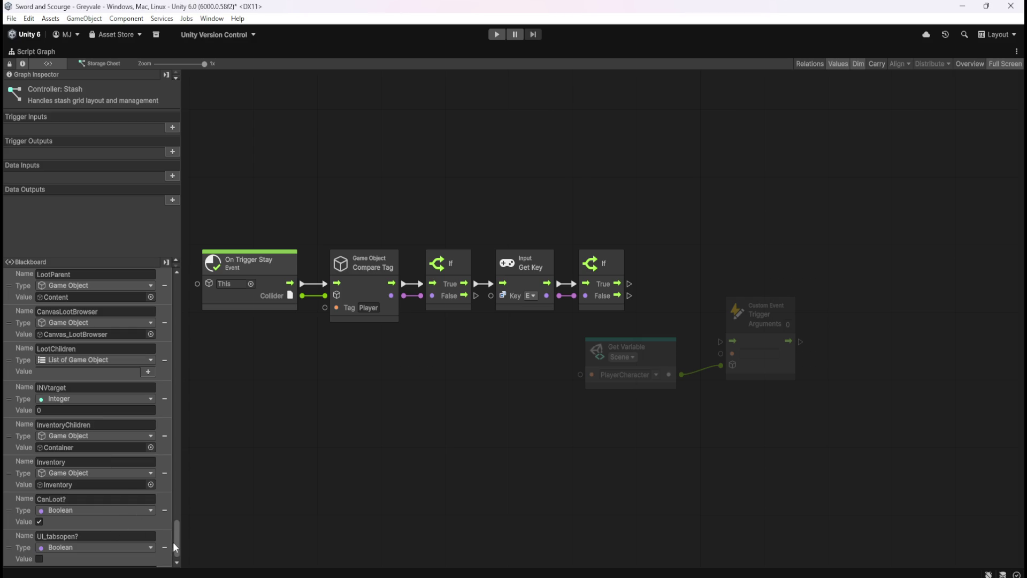
left_click_drag(178, 543, 178, 549)
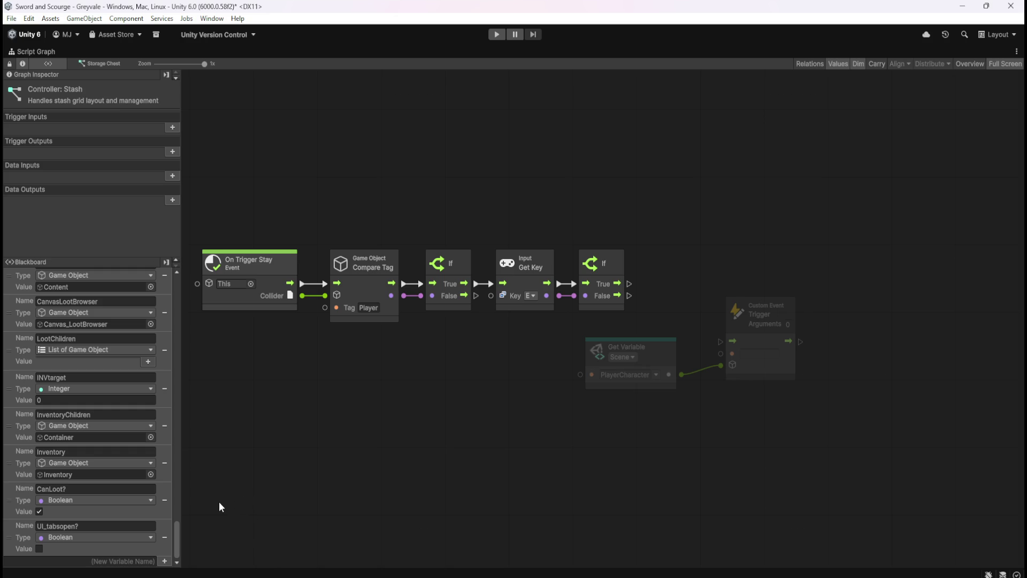
- Rename the UI_tabsopen? scene variable to StashOpen? and save with Ctrl+S
mouse_move(175, 534)
left_mouse_down()
mouse_move(177, 279)
mouse_move(177, 396)
left_mouse_up()
left_click_drag(227, 430, 227, 563)
left_click(117, 523)
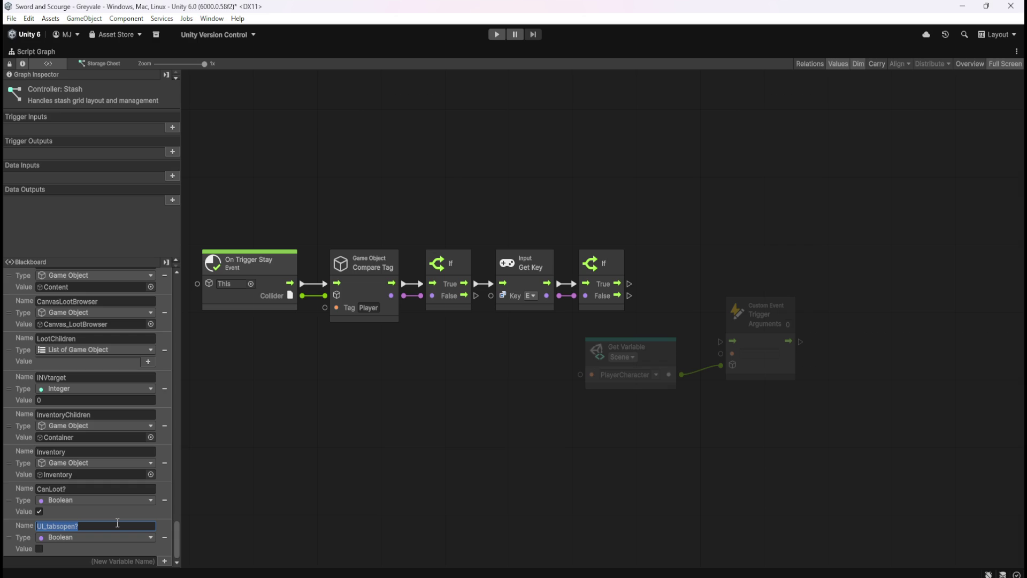
type("Is")
key("BackSpace")
key("BackSpace")
type("StashOpen?")
key("Return")
key("ctrl+s")
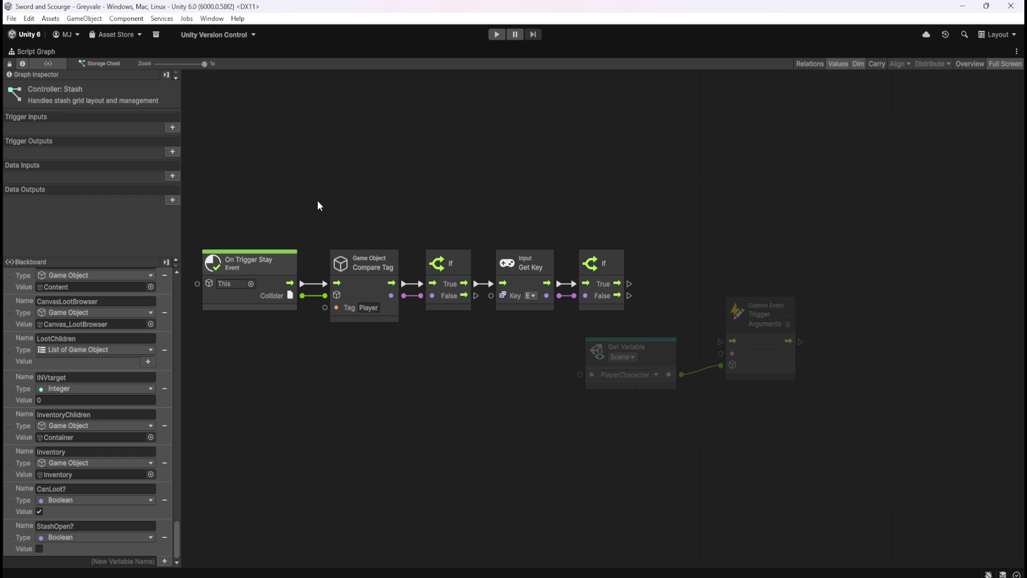
left_click_drag(318, 201, 395, 222)
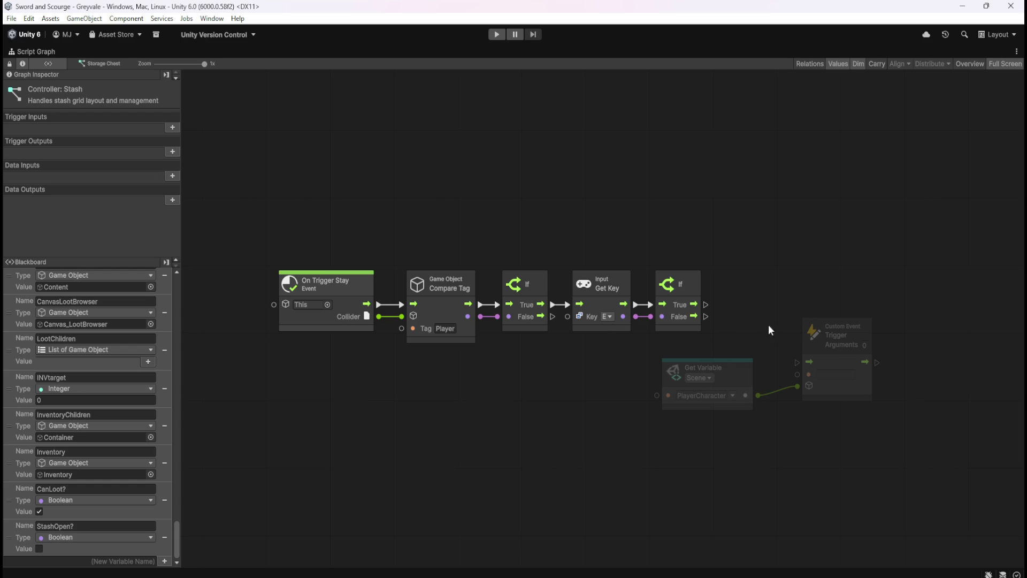
- Check the stash graph's Object and Scene variables, restore the docked layout, and select PlayerArmature
left_click_drag(756, 324, 709, 329)
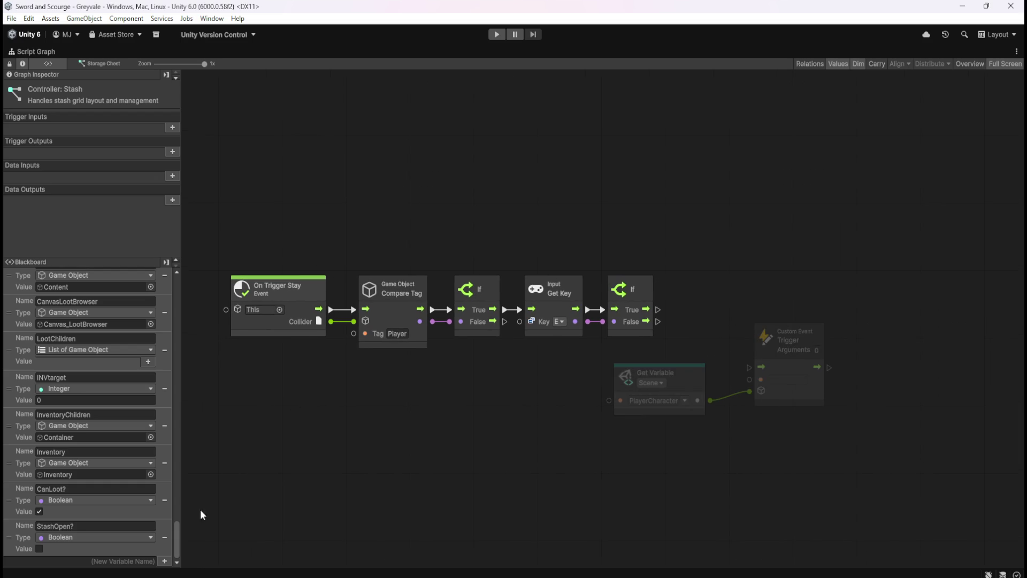
left_click_drag(178, 542, 188, 284)
left_click(59, 275)
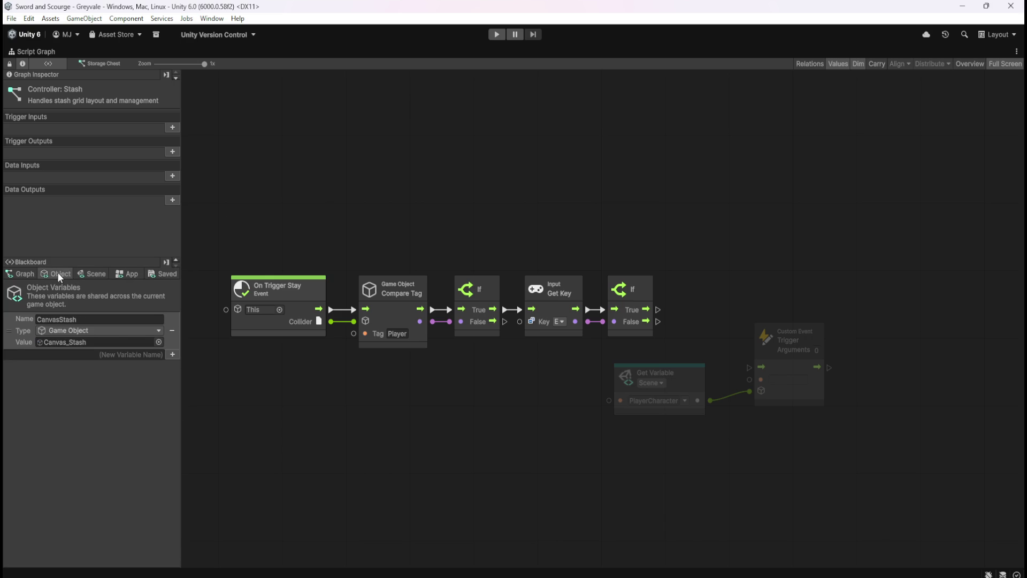
left_click(92, 273)
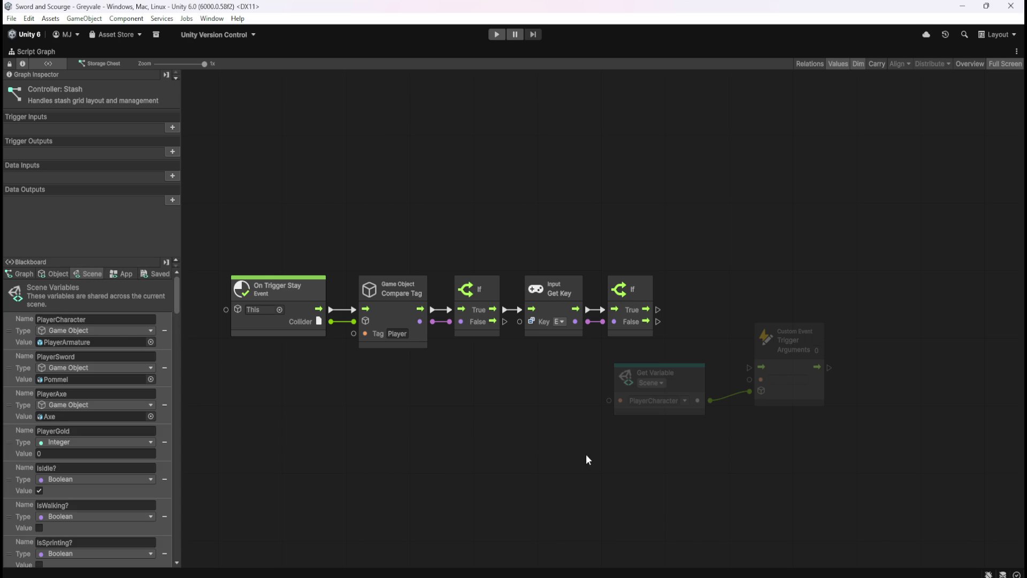
key("shift+space")
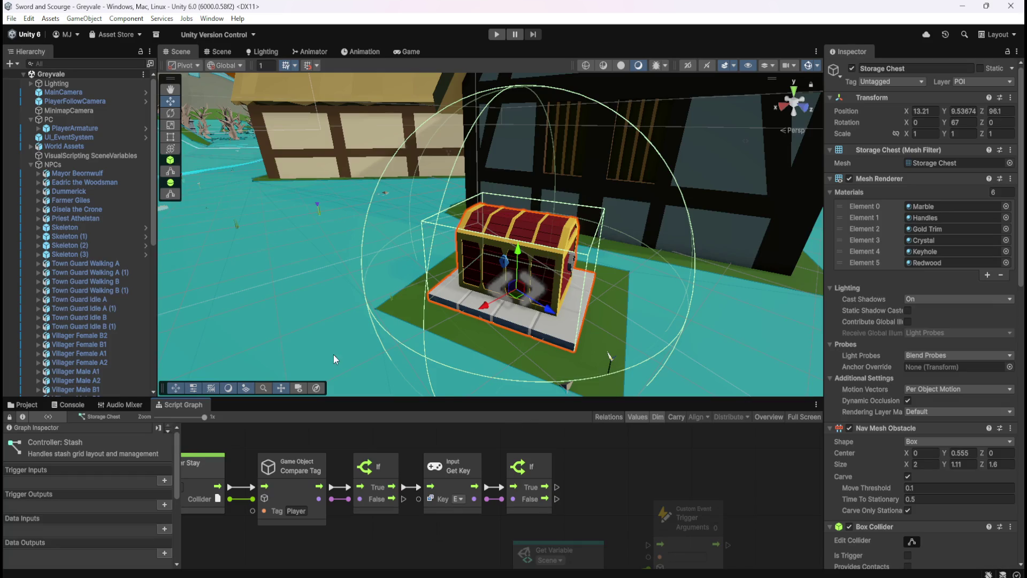
left_click(94, 132)
- Maximize the Player Character graph and box-select the PAUSE MENU group to move it further down
key("shift+space")
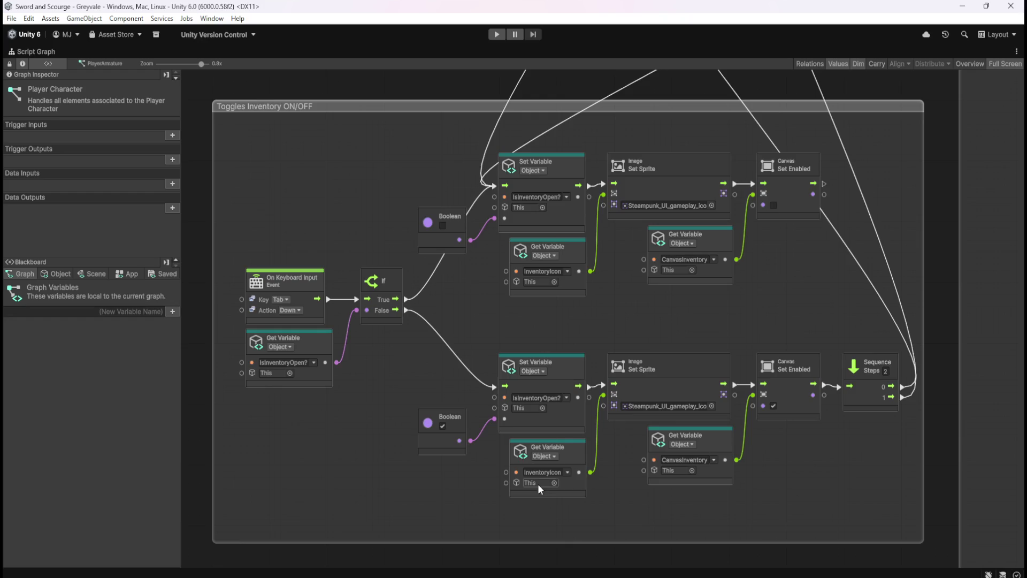
scroll(590, 286, "up", 3)
scroll(589, 292, "down", 5)
scroll(620, 440, "up", 3)
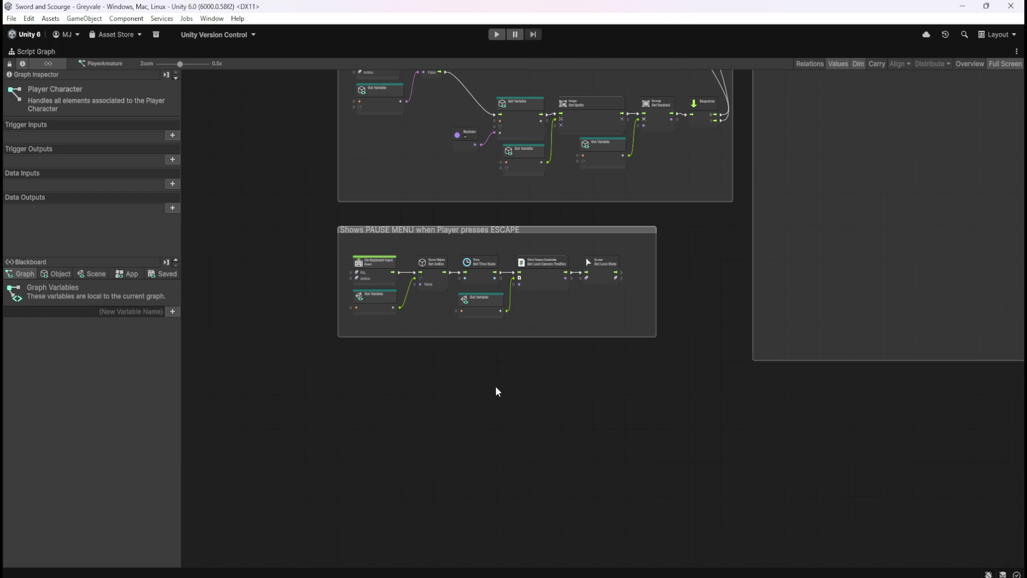
left_click_drag(322, 213, 671, 369)
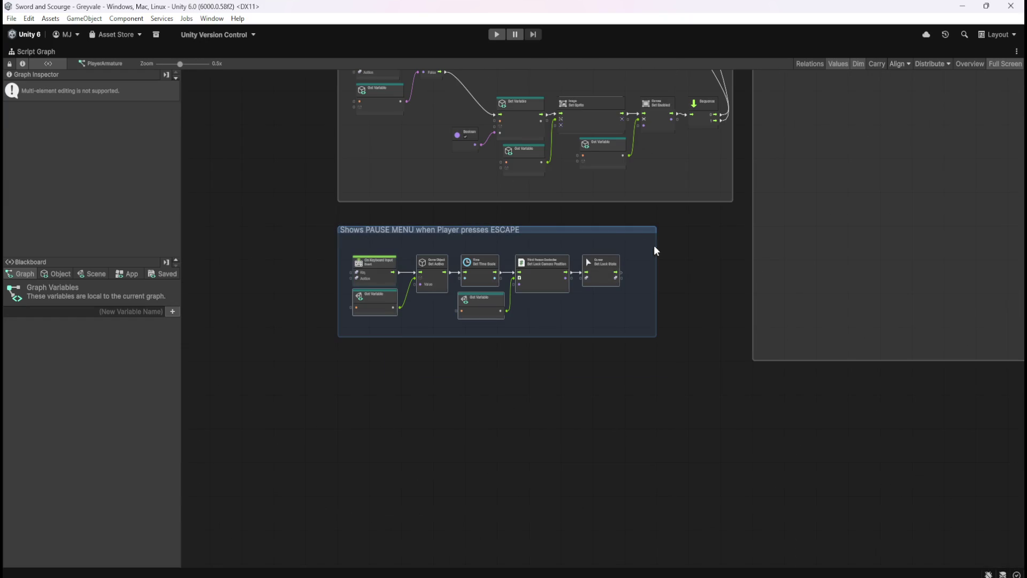
mouse_move(620, 230)
left_mouse_down()
mouse_move(614, 444)
mouse_move(619, 437)
left_mouse_up()
left_click(531, 325)
mouse_move(532, 326)
left_mouse_down()
mouse_move(580, 374)
mouse_move(611, 475)
left_mouse_up()
scroll(470, 172, "up", 3)
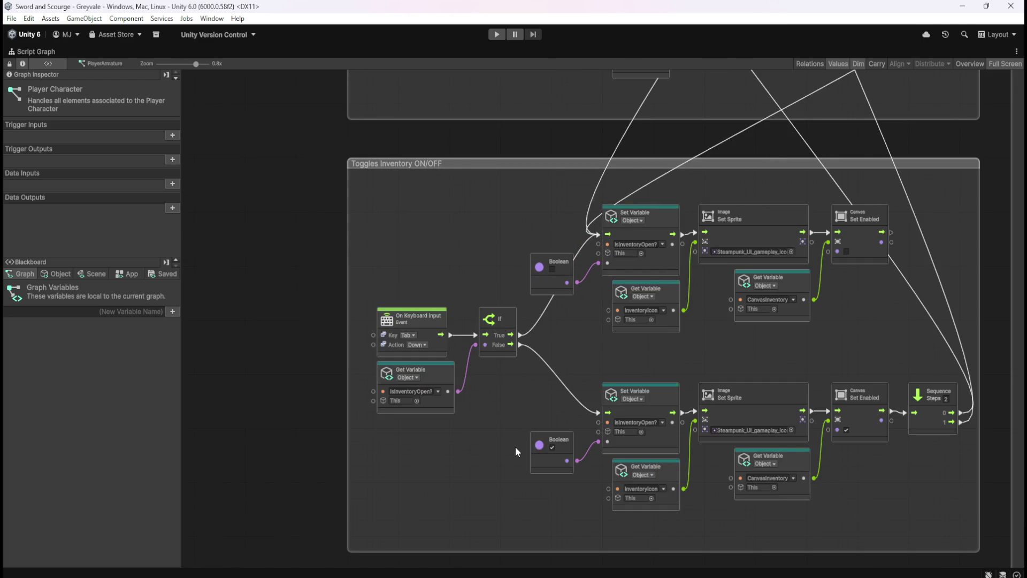
mouse_move(489, 492)
left_mouse_down()
mouse_move(458, 352)
mouse_move(448, 397)
mouse_move(459, 439)
mouse_move(467, 313)
left_mouse_up()
- Add a Custom Event node named OpenStash below the inventory group, then reselect Storage Chest
right_click(375, 444)
left_click(388, 448)
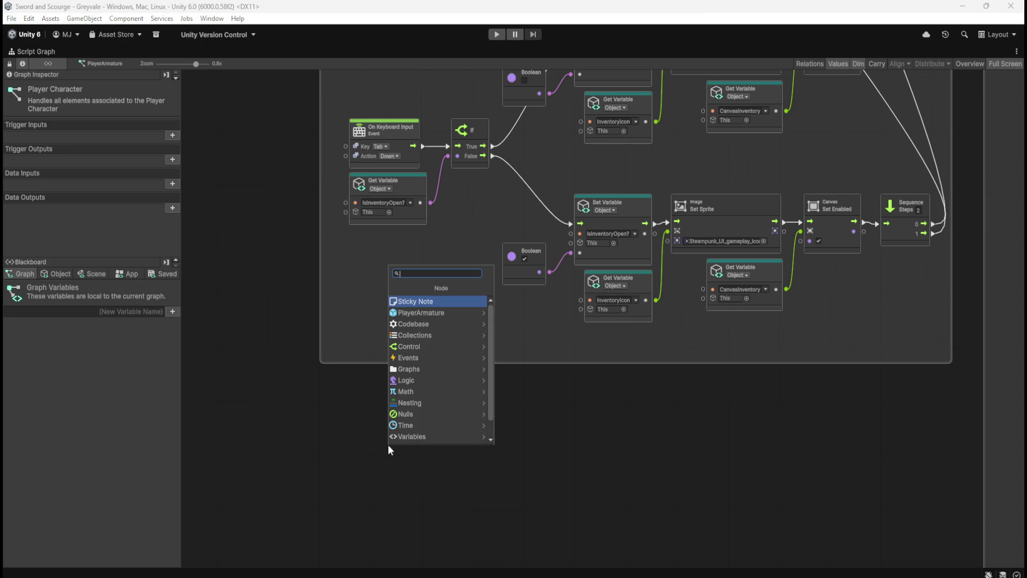
type("custom")
key("Return")
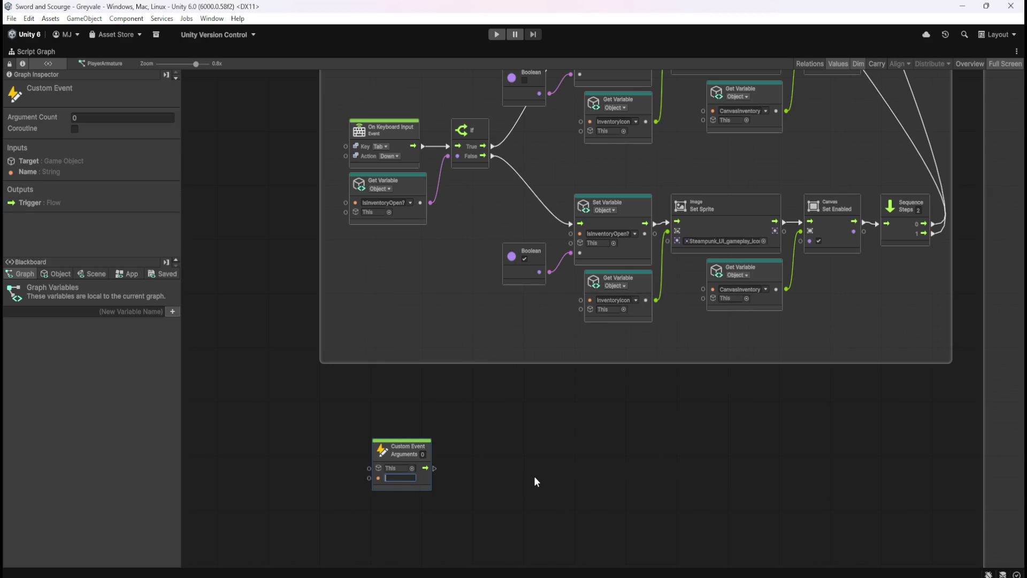
type("OpenStash")
left_click(482, 466)
key("shift+space")
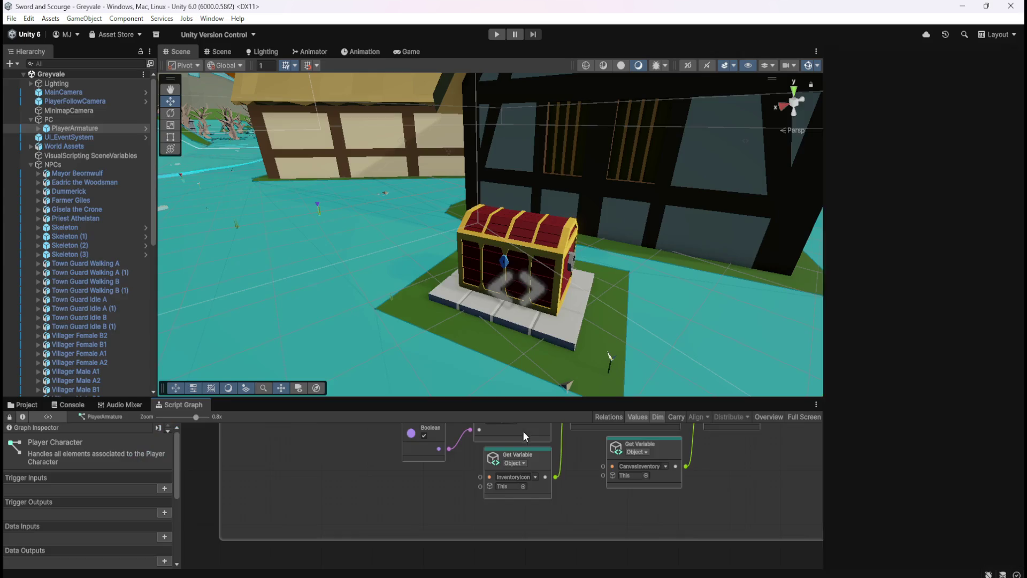
scroll(125, 286, "down", 10)
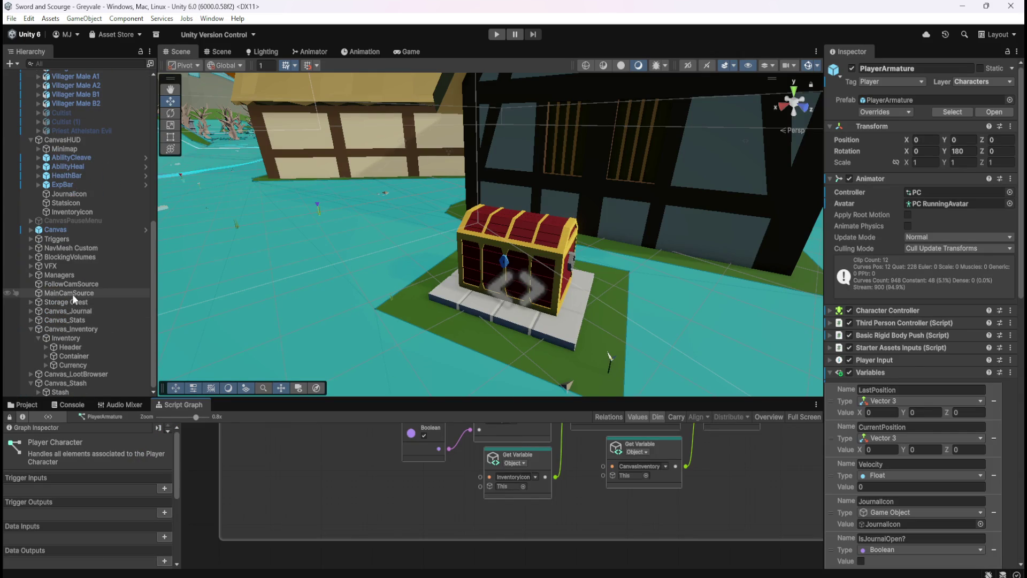
left_click(69, 303)
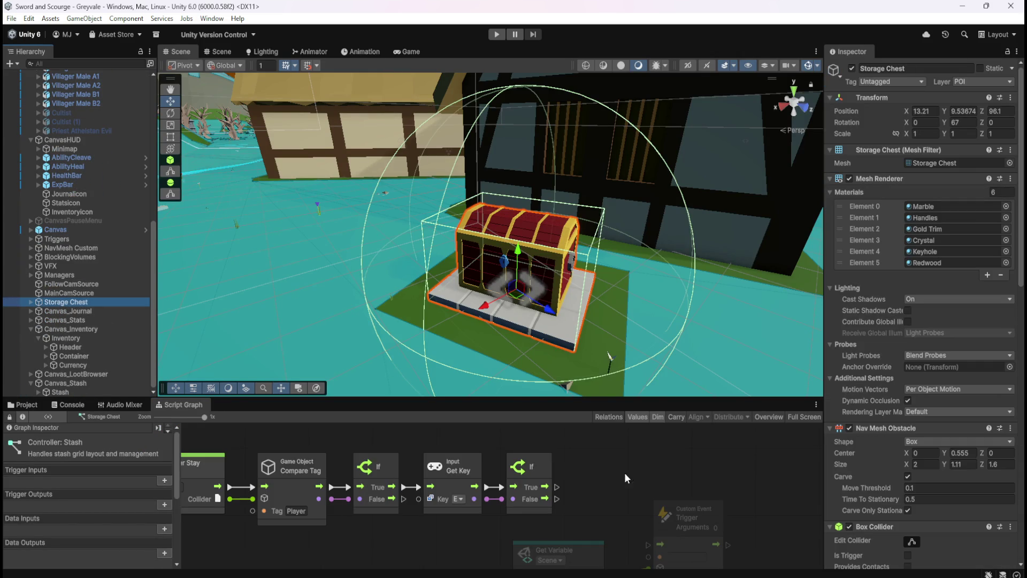
- Connect the second If's True output to the OpenStash Trigger Custom Event and move the PlayerCharacter Get Variable beside it
key("shift+space")
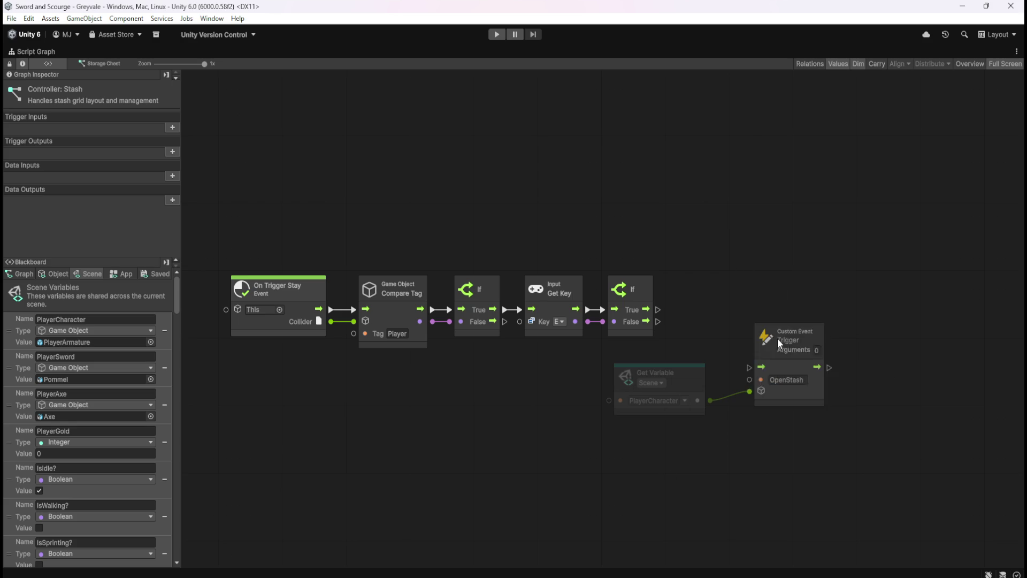
mouse_move(659, 309)
left_mouse_down()
mouse_move(748, 370)
mouse_move(772, 300)
left_mouse_up()
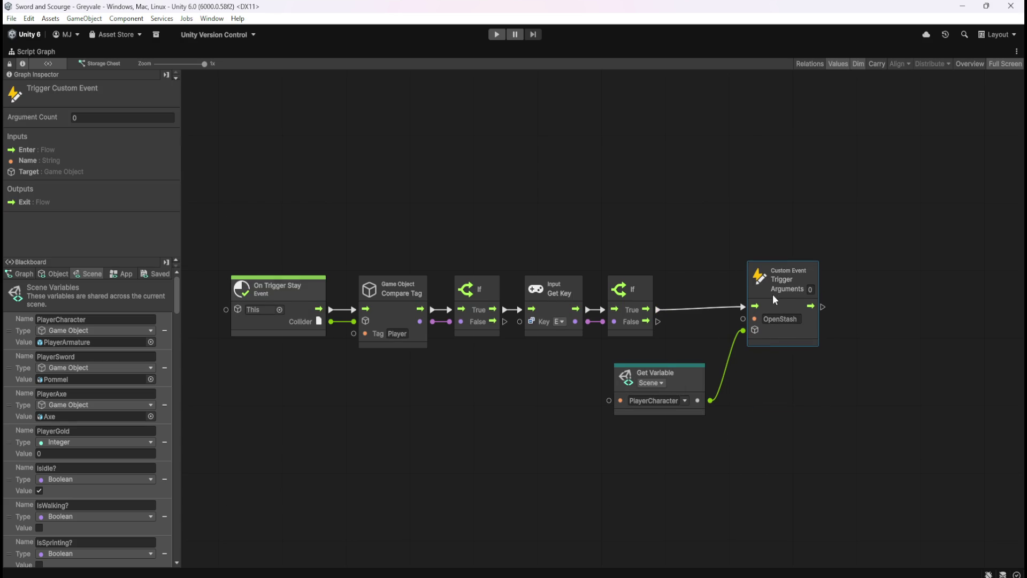
left_click(707, 348)
left_click_drag(694, 375, 716, 351)
left_click(781, 343, "shift")
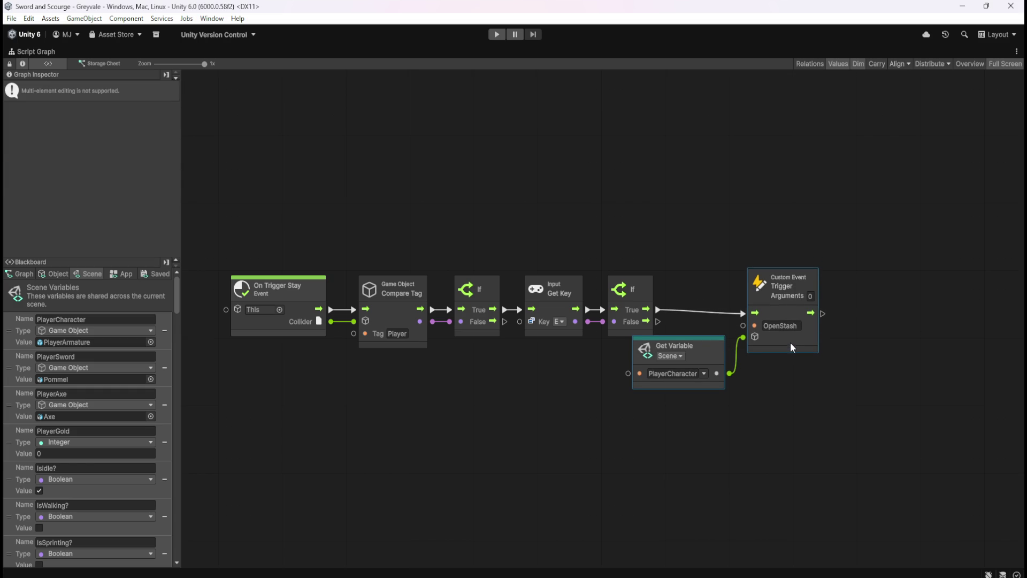
left_click(796, 393)
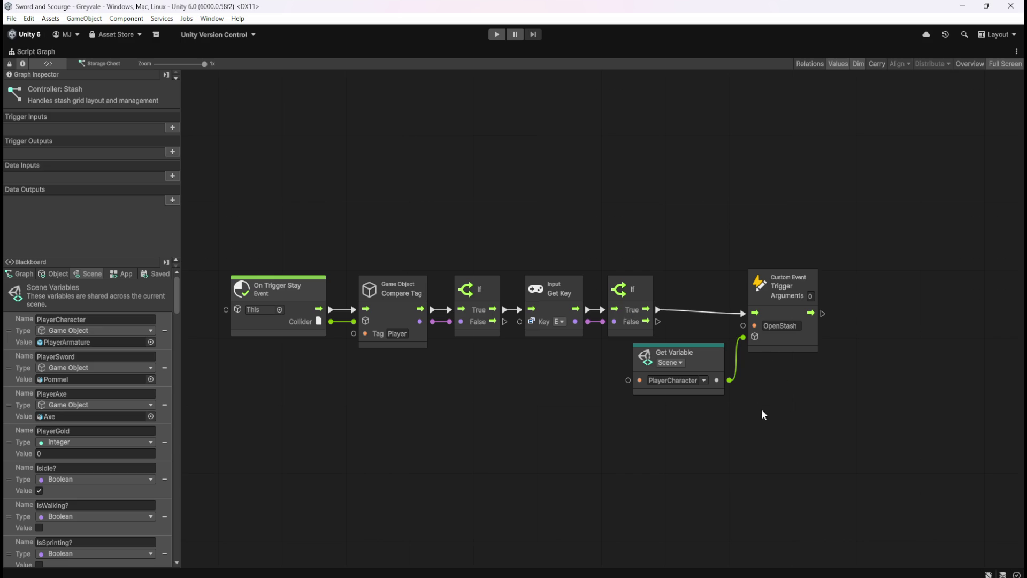
left_click_drag(781, 242, 814, 381)
left_click(833, 419)
key("shift+space")
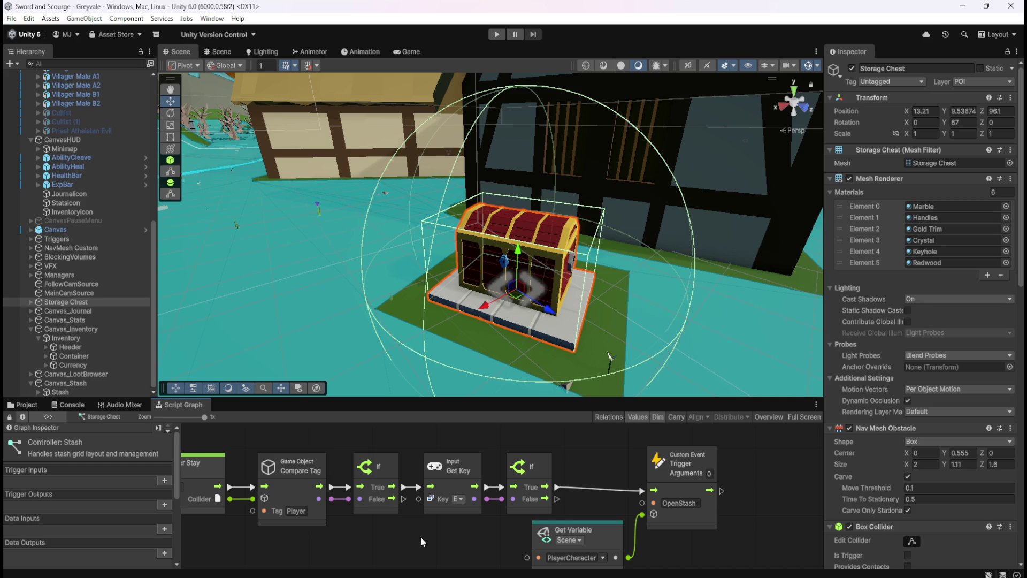
left_click_drag(408, 539, 463, 534)
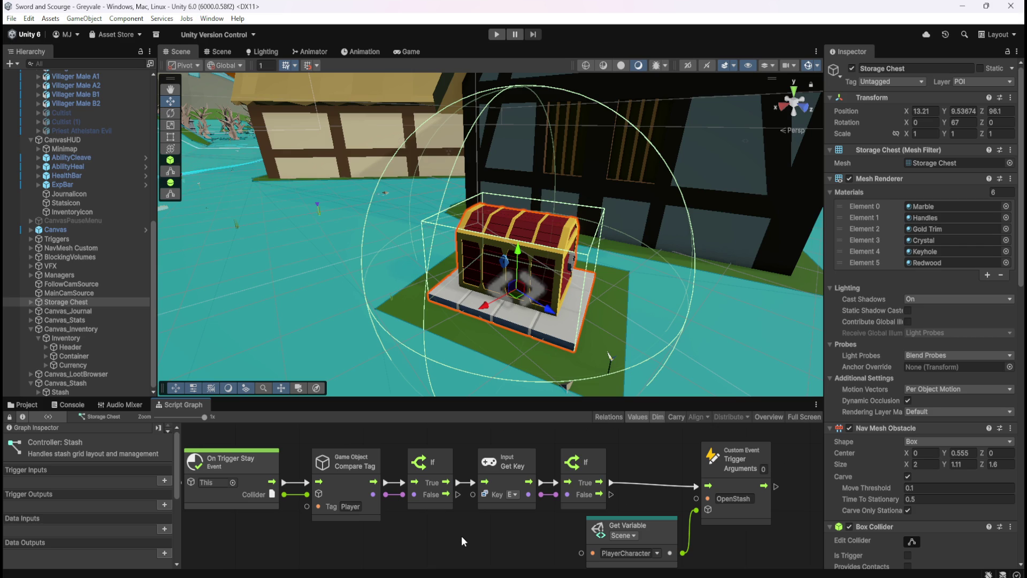
scroll(60, 246, "up", 10)
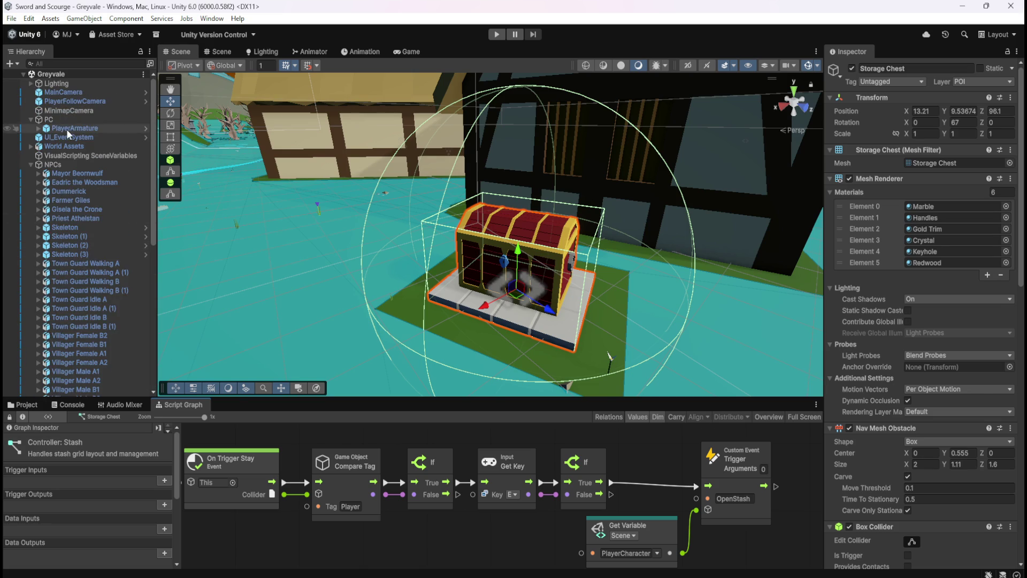
- Open PlayerArmature's graph full-window, nudge the OpenStash node left, and show the Object variables
left_click(66, 128)
key("shift+space")
scroll(614, 243, "up", 3)
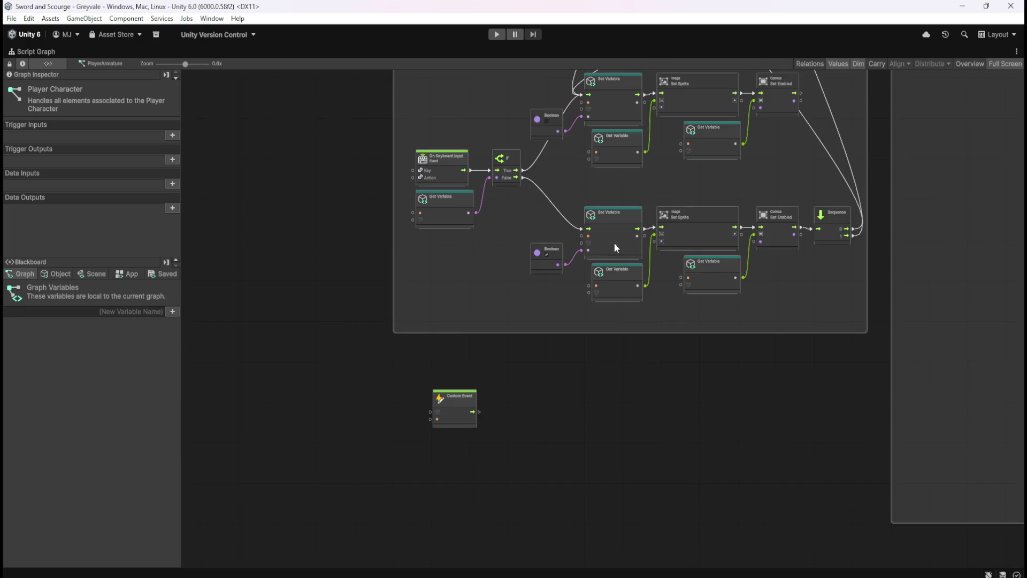
scroll(574, 395, "down", 5)
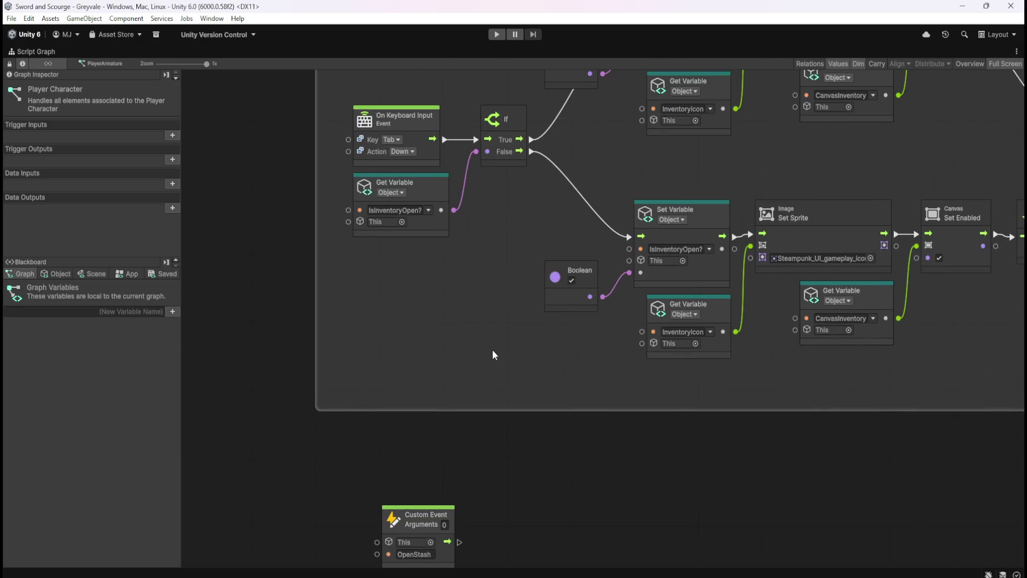
scroll(505, 425, "up", 2)
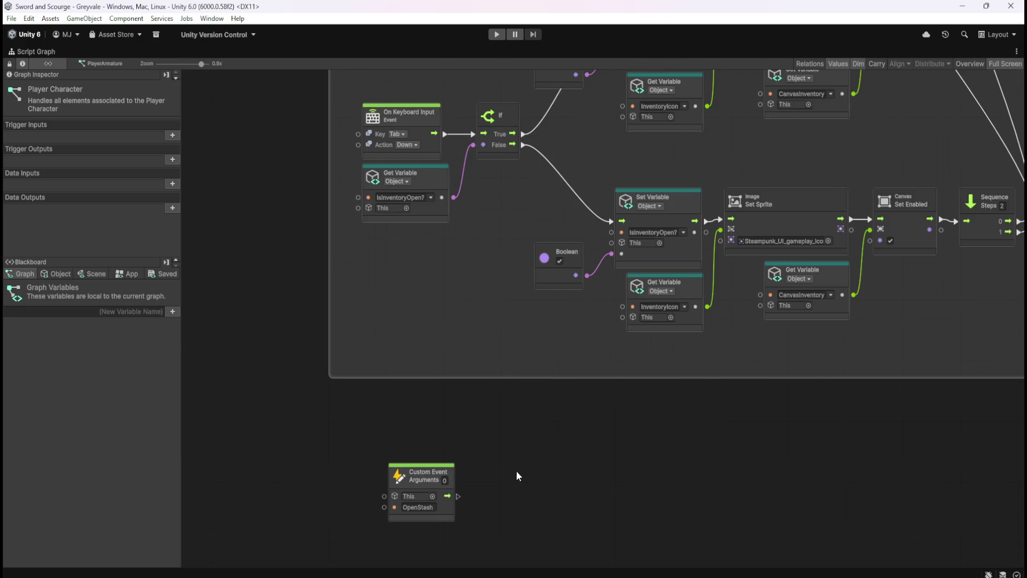
left_click_drag(458, 440, 432, 445)
left_click(536, 394)
left_click(59, 274)
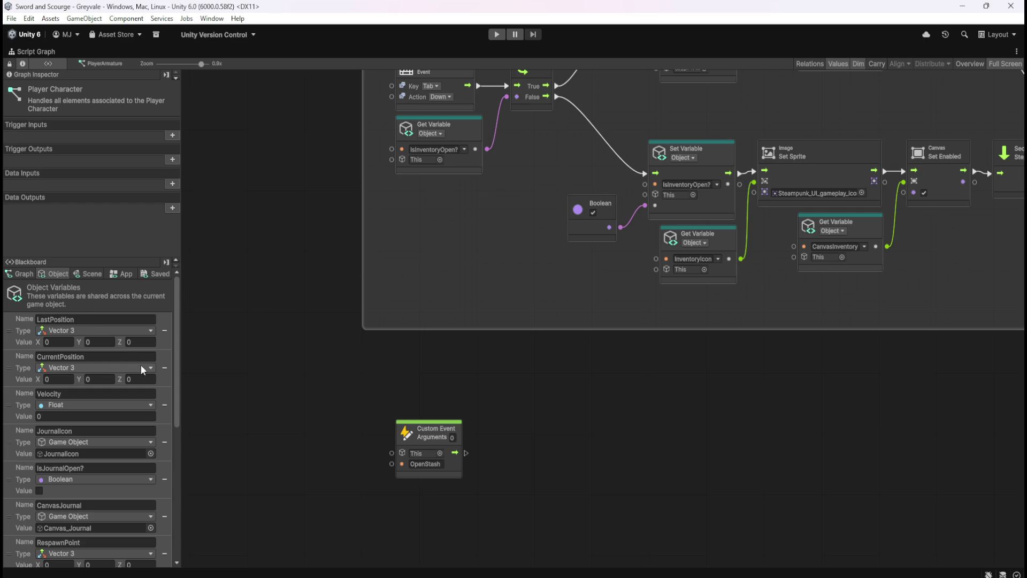
left_click_drag(178, 360, 192, 541)
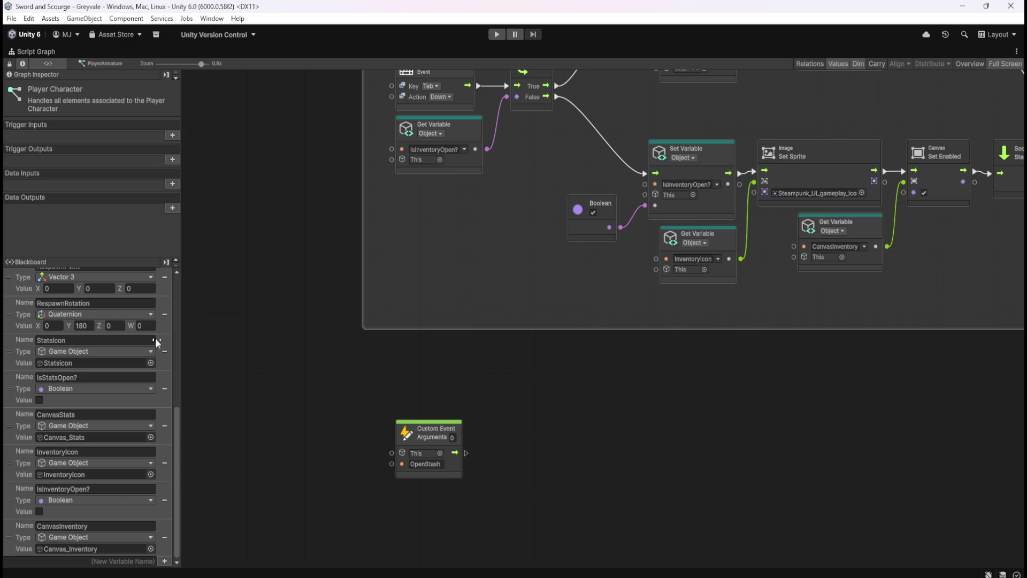
mouse_move(178, 447)
left_mouse_down()
mouse_move(185, 293)
mouse_move(202, 563)
left_mouse_up()
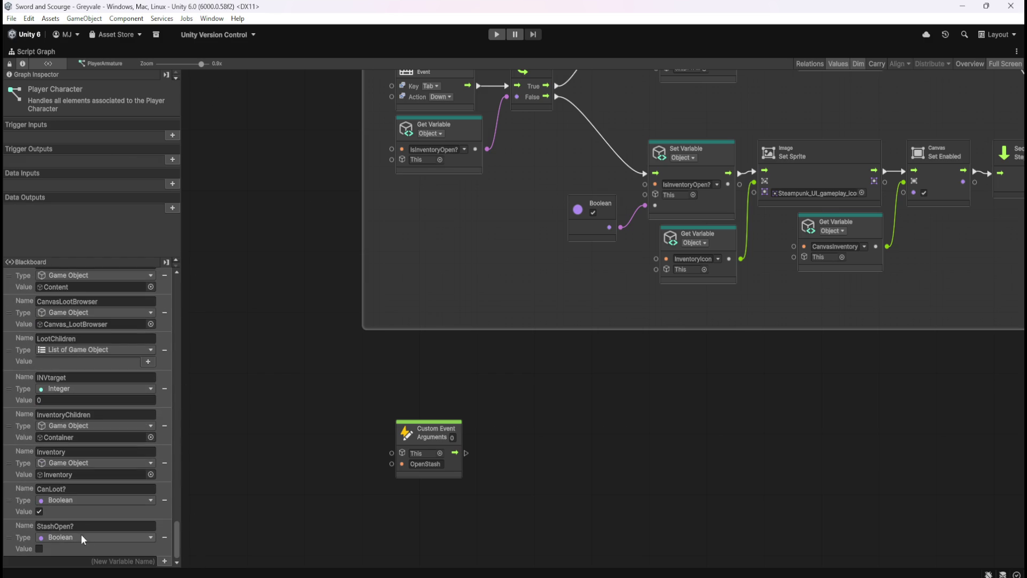
left_click_drag(179, 546, 188, 254)
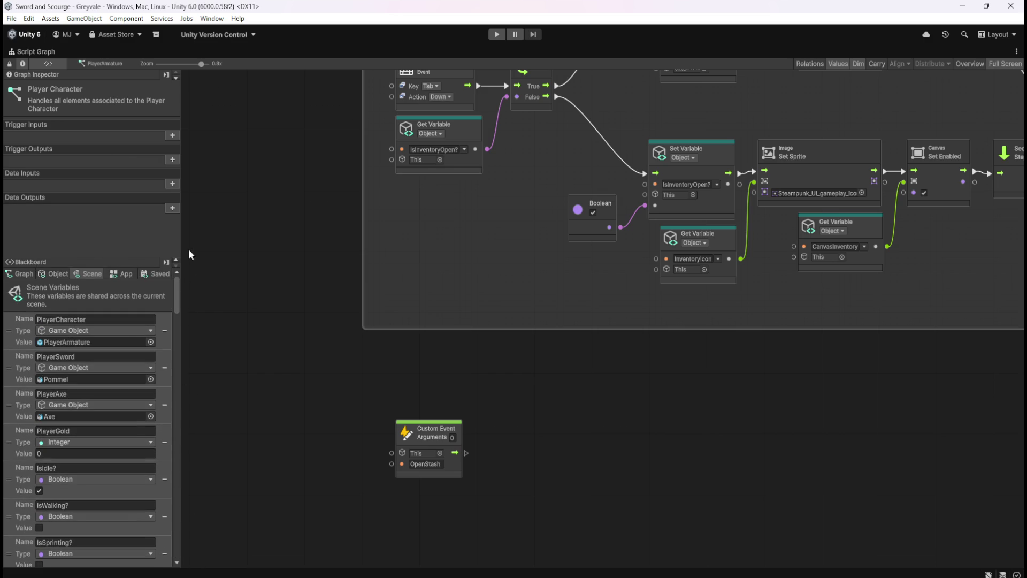
left_click_drag(177, 298, 195, 461)
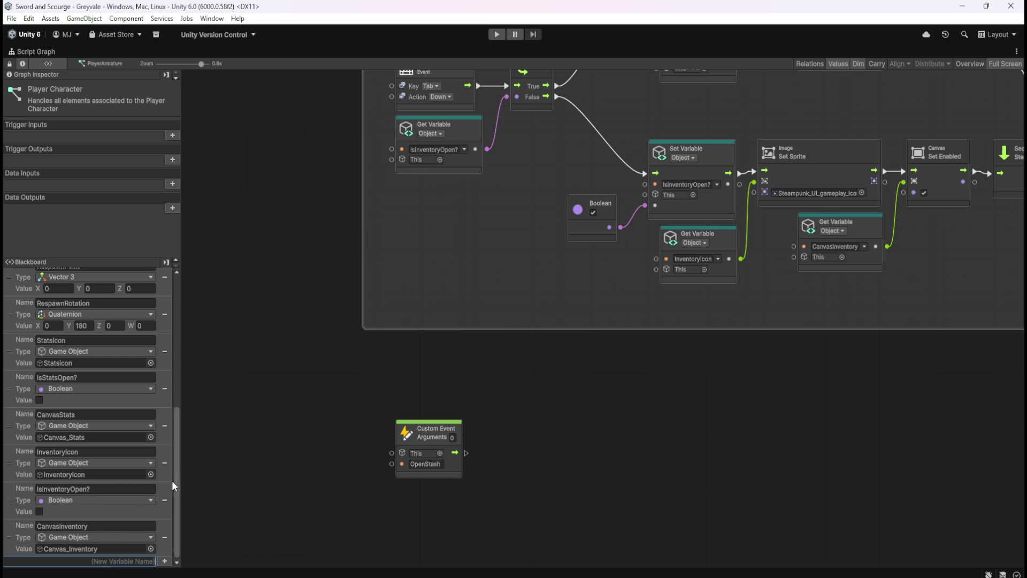
mouse_move(176, 484)
left_mouse_down()
mouse_move(225, 262)
mouse_move(220, 530)
left_mouse_up()
- Add a Game Object variable named CanvasStash and restore the normal editor layout
left_click(115, 557)
type("CanvasStash")
key("Return")
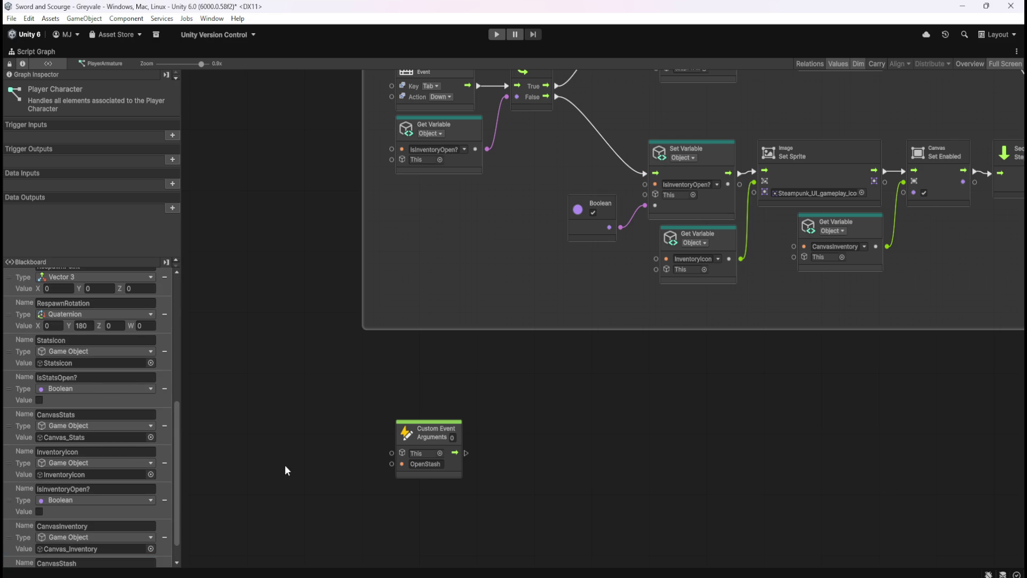
left_click(122, 547)
scroll(107, 465, "down", 1)
left_click(119, 446)
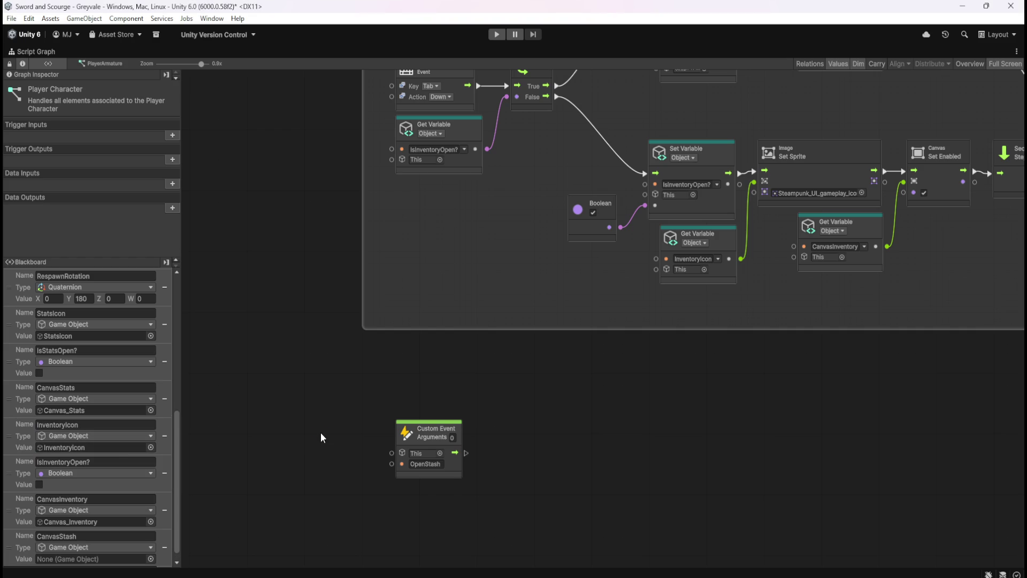
key("shift+space")
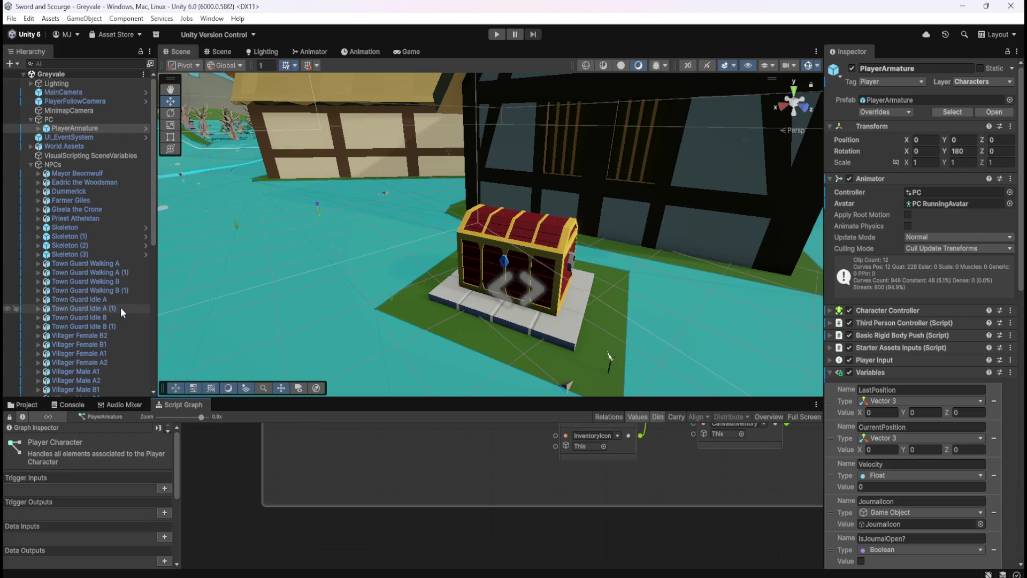
- Drag Canvas_Stash from the Hierarchy into the CanvasStash variable's Value field
scroll(120, 307, "down", 10)
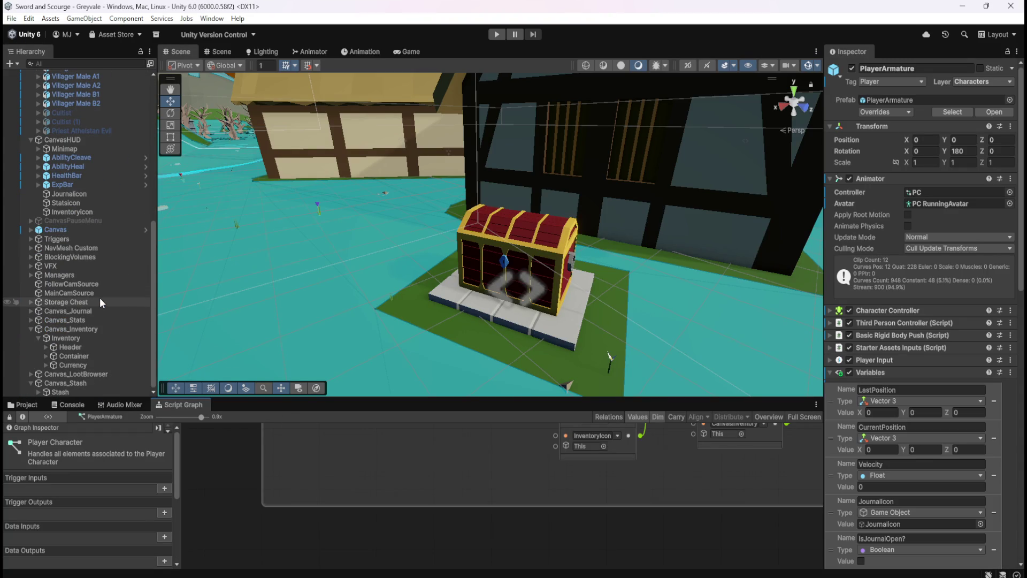
scroll(874, 407, "down", 10)
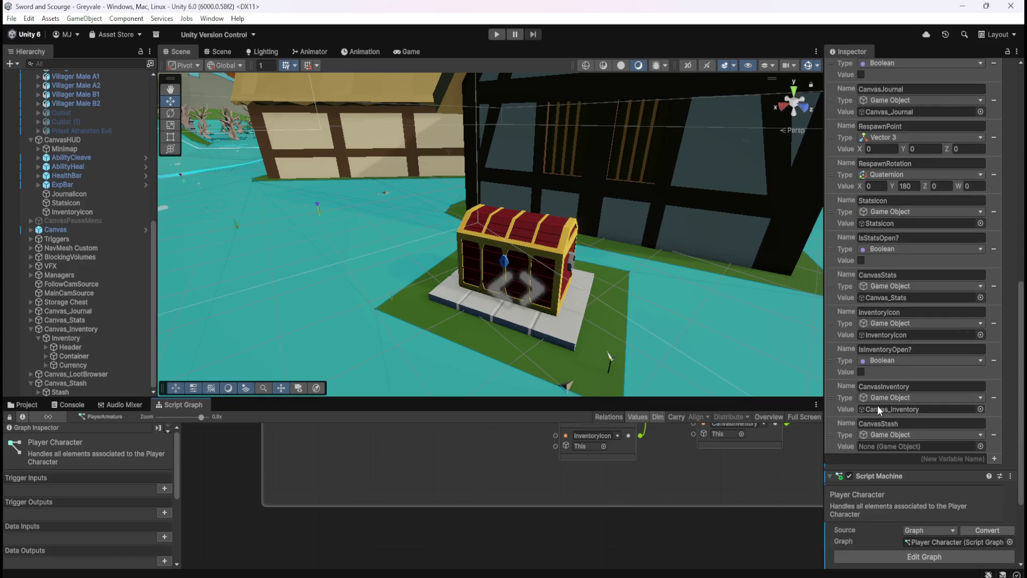
scroll(879, 408, "down", 1)
mouse_move(68, 384)
left_mouse_down()
mouse_move(658, 450)
mouse_move(909, 407)
mouse_move(910, 418)
left_mouse_up()
left_click(56, 393)
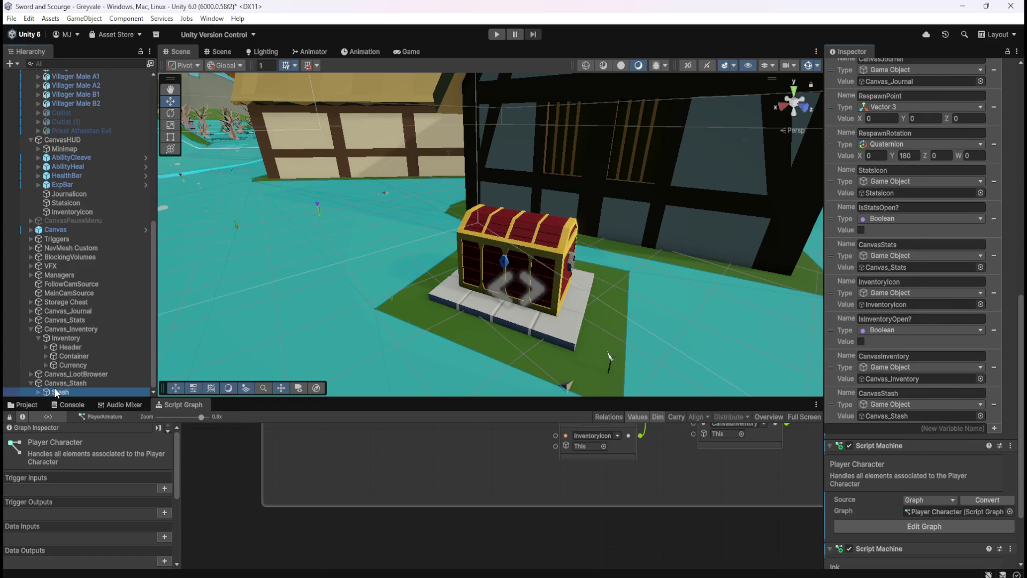
left_click(69, 383)
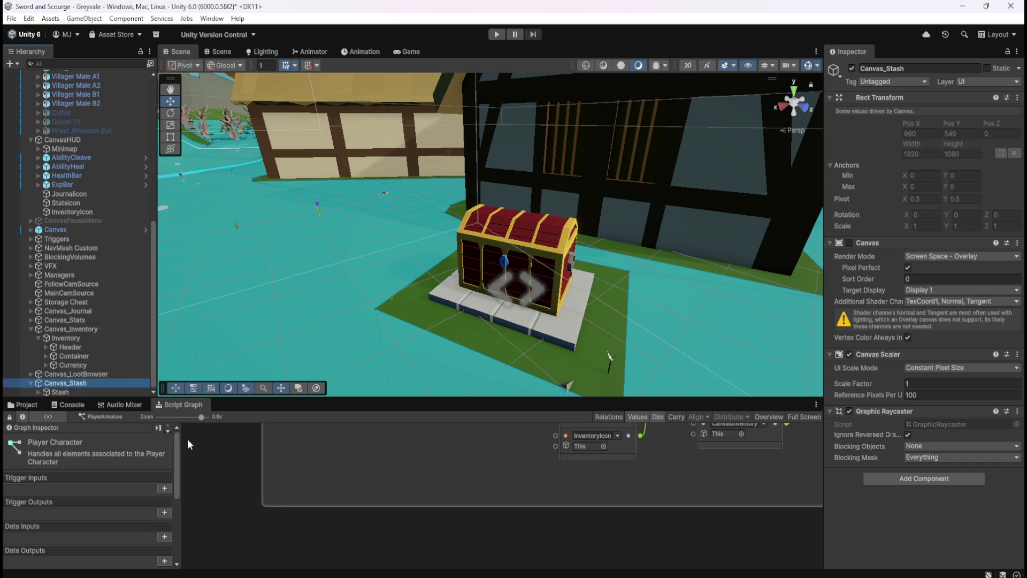
- Reselect PlayerArmature and maximize its Player Character script graph
scroll(112, 295, "up", 6)
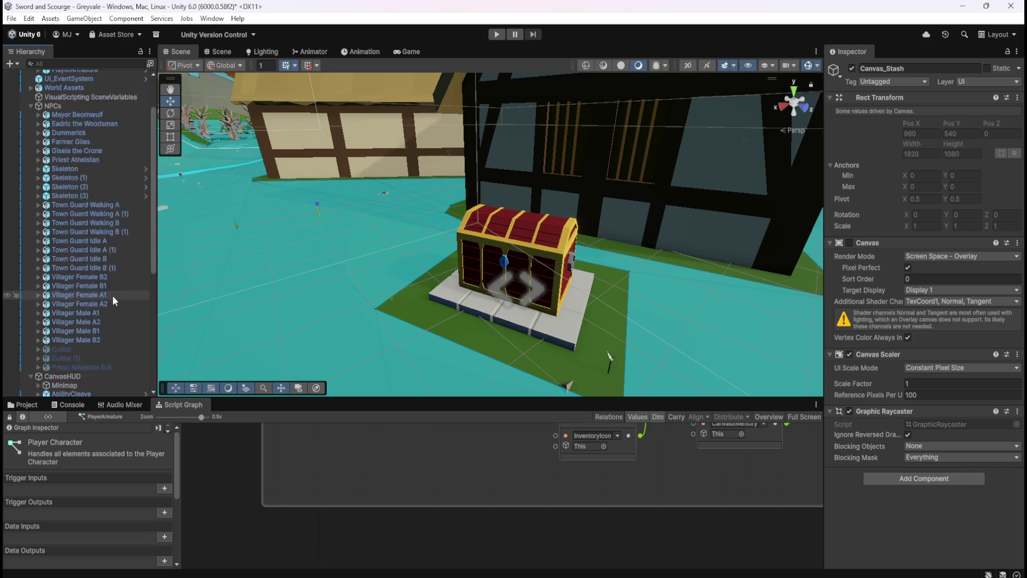
scroll(113, 295, "up", 3)
left_click(95, 127)
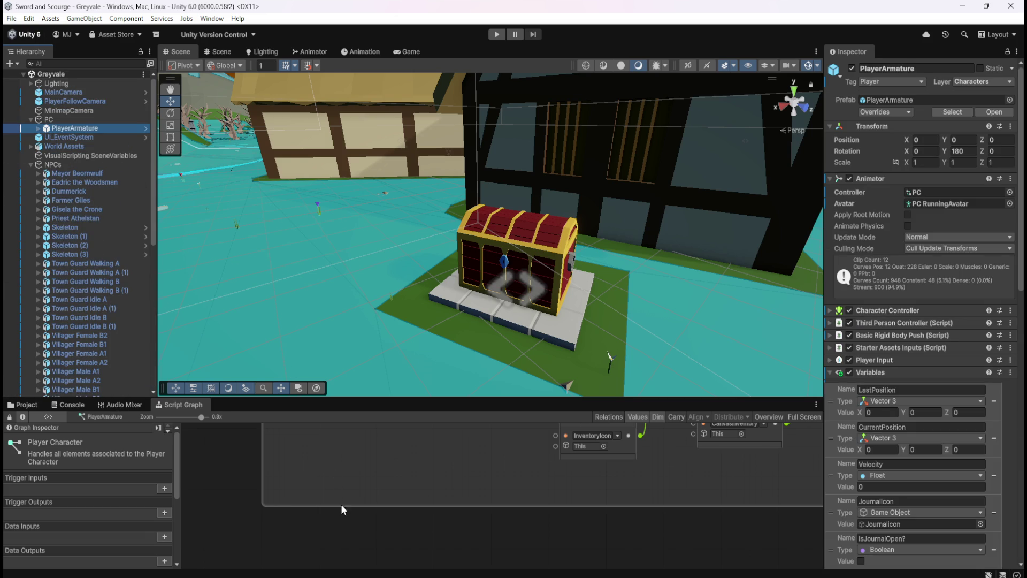
key("shift+space")
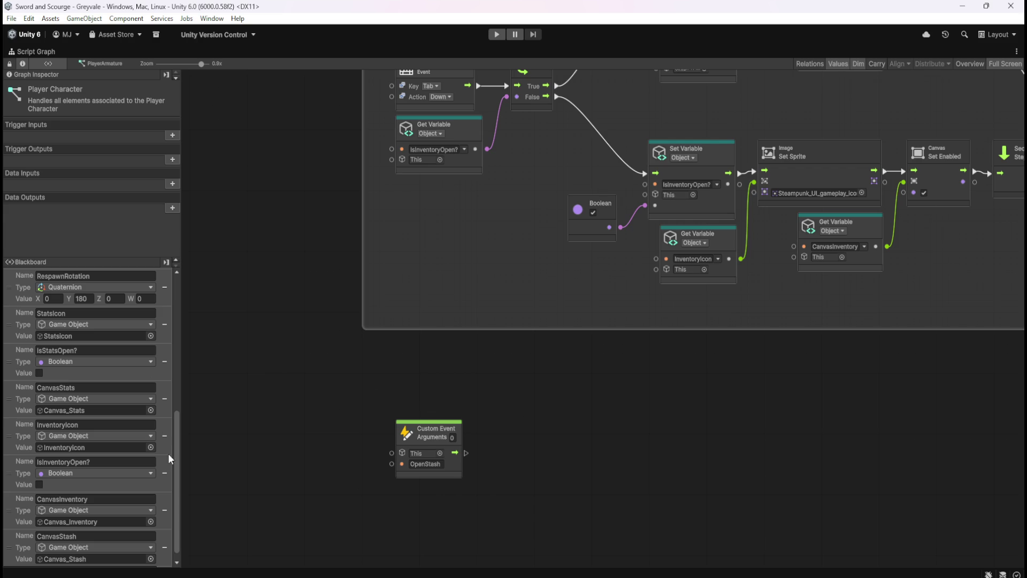
scroll(178, 458, "down", 1)
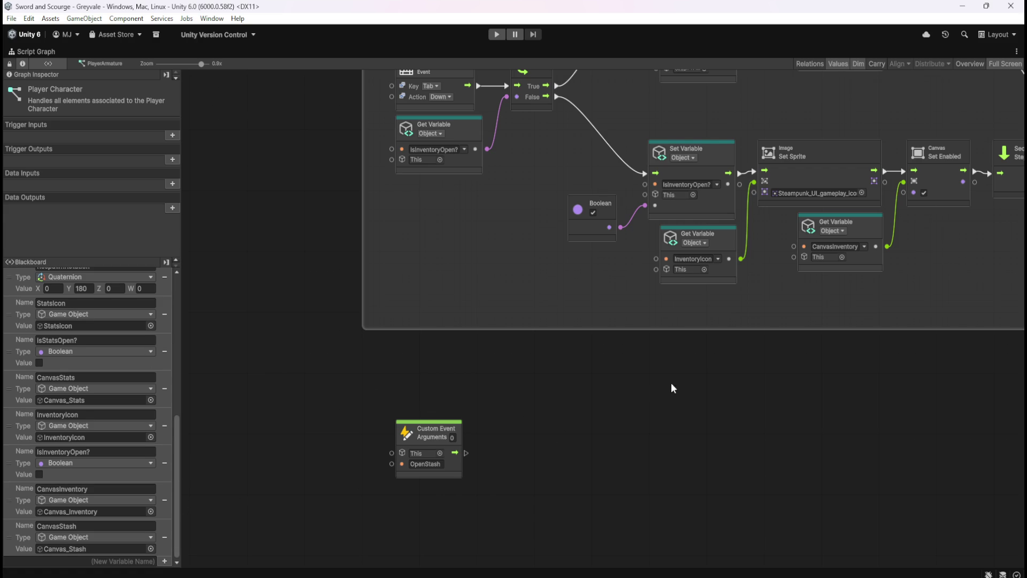
left_click_drag(672, 384, 458, 483)
mouse_move(601, 203)
left_mouse_down()
mouse_move(682, 244)
mouse_move(756, 126)
left_mouse_up()
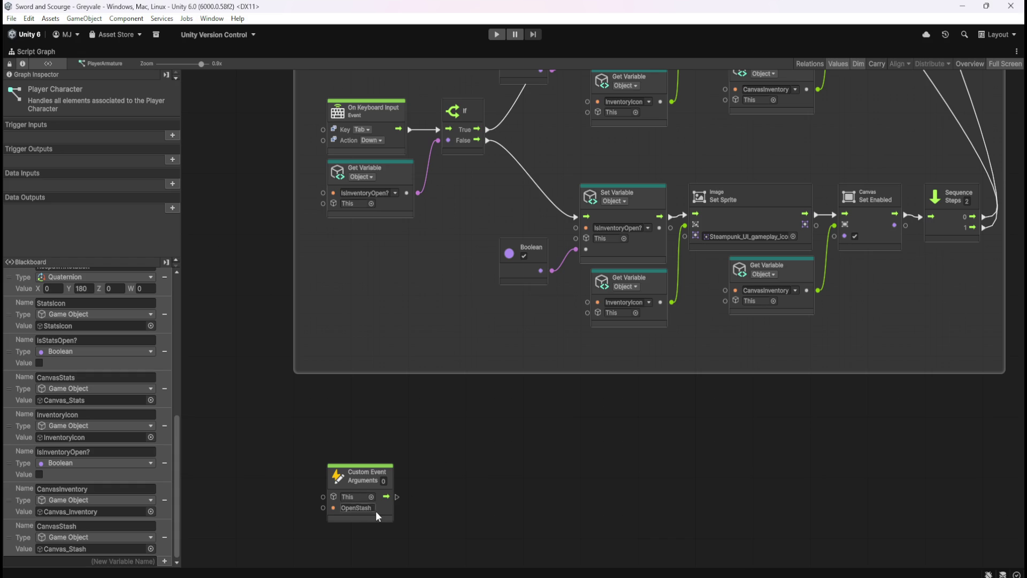
left_click_drag(531, 303, 463, 450)
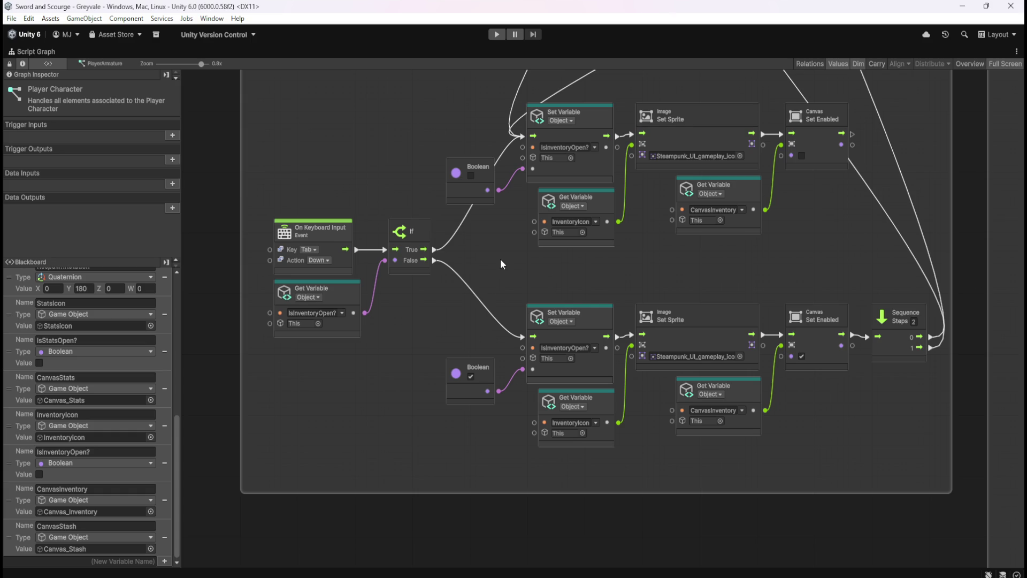
mouse_move(498, 259)
left_mouse_down()
mouse_move(509, 380)
mouse_move(550, 157)
left_mouse_up()
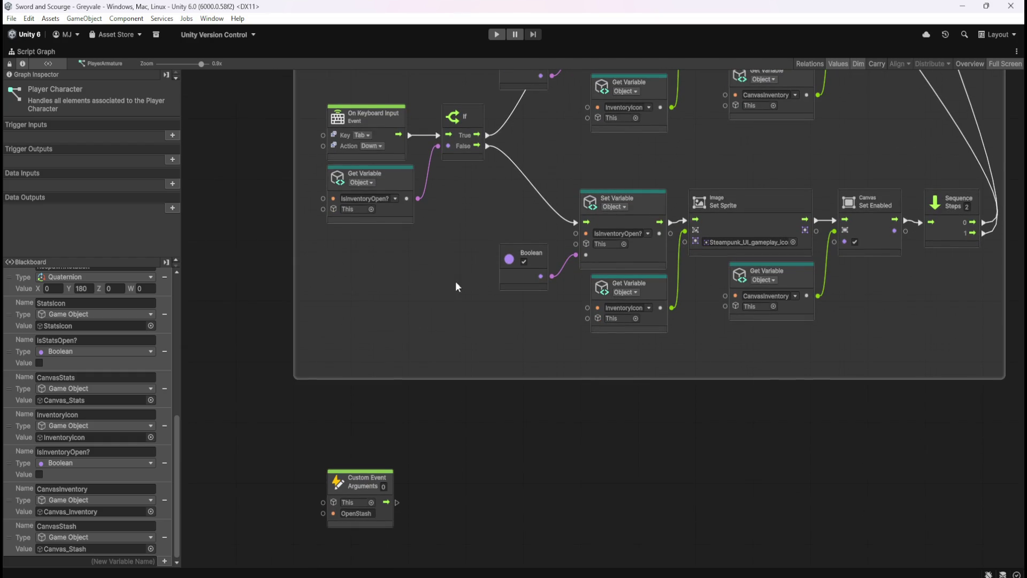
scroll(454, 281, "up", 10)
scroll(419, 357, "up", 5)
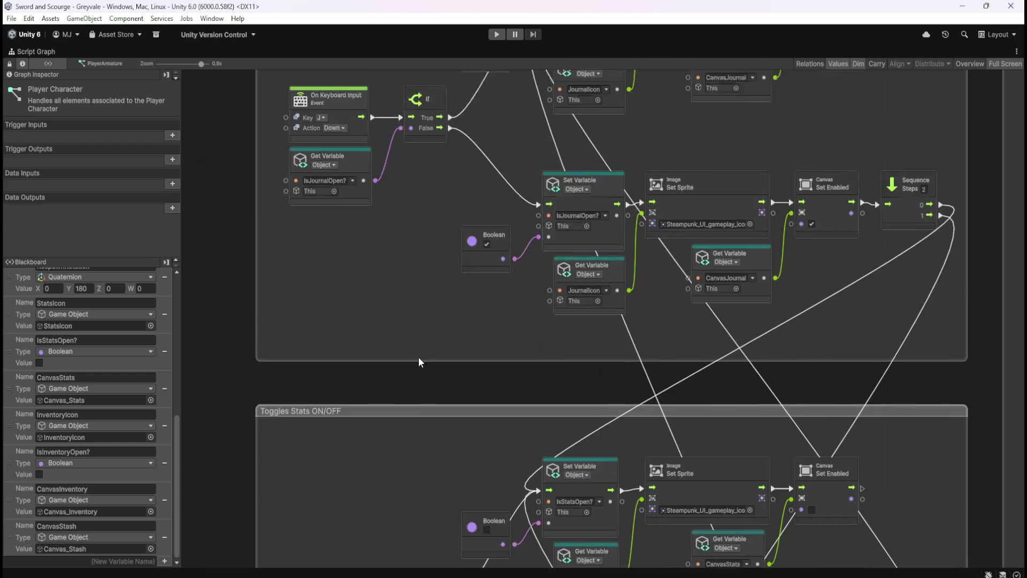
scroll(425, 516, "up", 5)
mouse_move(424, 516)
left_mouse_down()
mouse_move(418, 457)
mouse_move(443, 498)
mouse_move(463, 262)
mouse_move(441, 481)
left_mouse_up()
scroll(460, 353, "up", 2)
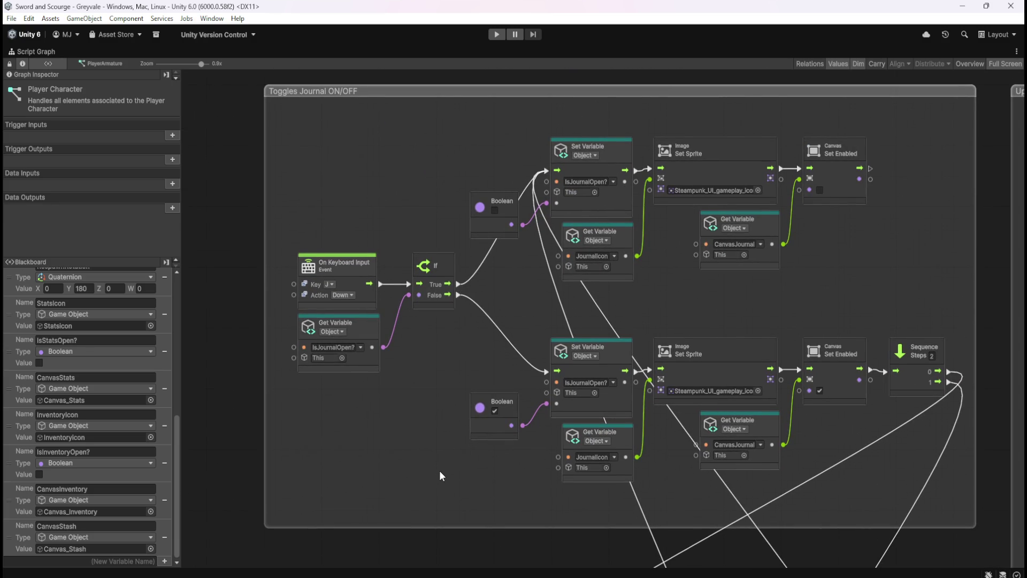
mouse_move(441, 476)
left_mouse_down()
mouse_move(440, 453)
mouse_move(439, 495)
mouse_move(455, 307)
mouse_move(444, 297)
left_mouse_up()
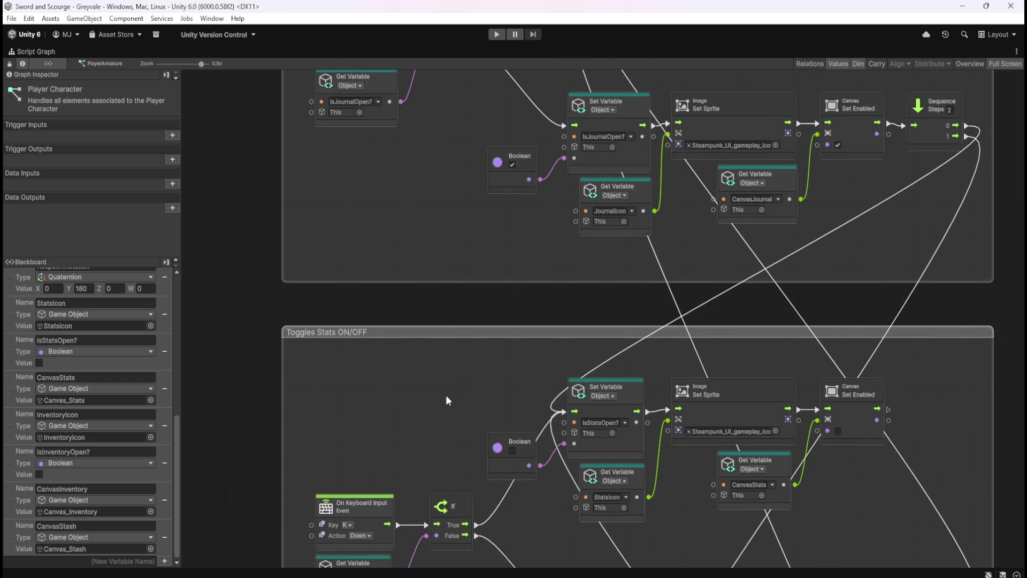
mouse_move(433, 447)
left_mouse_down()
mouse_move(434, 261)
mouse_move(431, 575)
left_mouse_up()
mouse_move(447, 333)
left_mouse_down()
mouse_move(441, 519)
mouse_move(460, 224)
left_mouse_up()
scroll(458, 300, "down", 10)
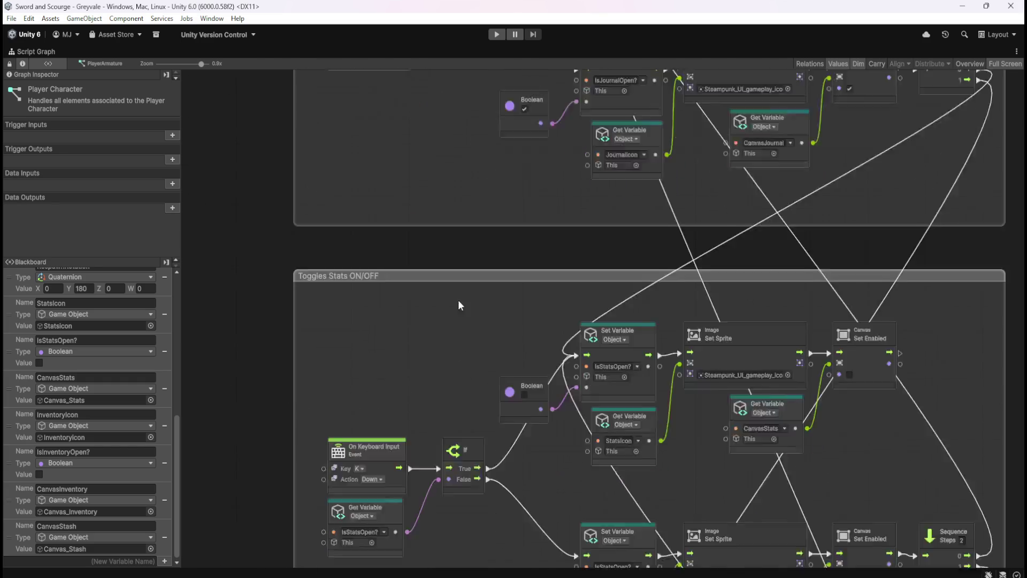
left_click_drag(457, 390, 435, 172)
scroll(423, 337, "down", 5)
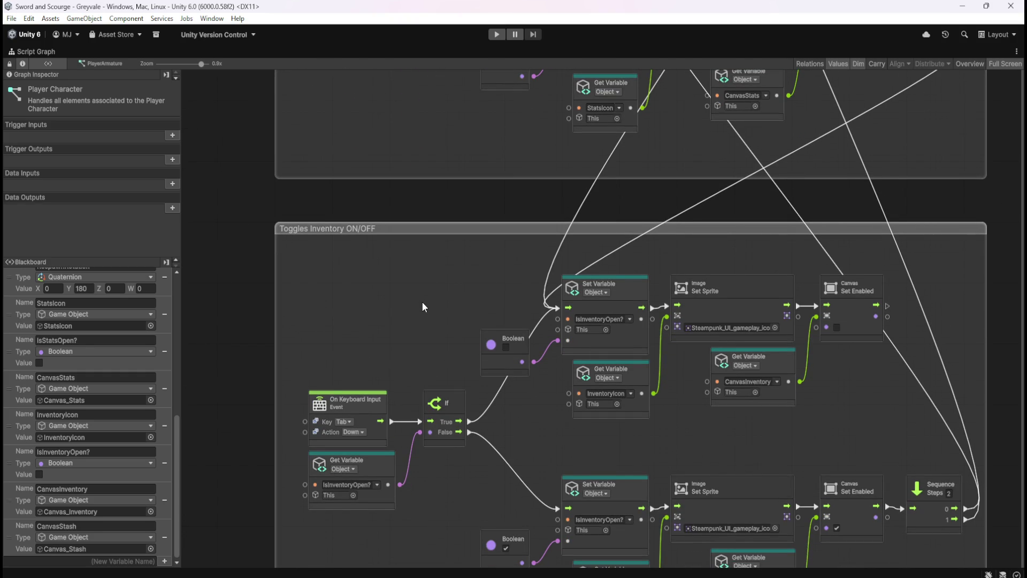
scroll(439, 302, "down", 5)
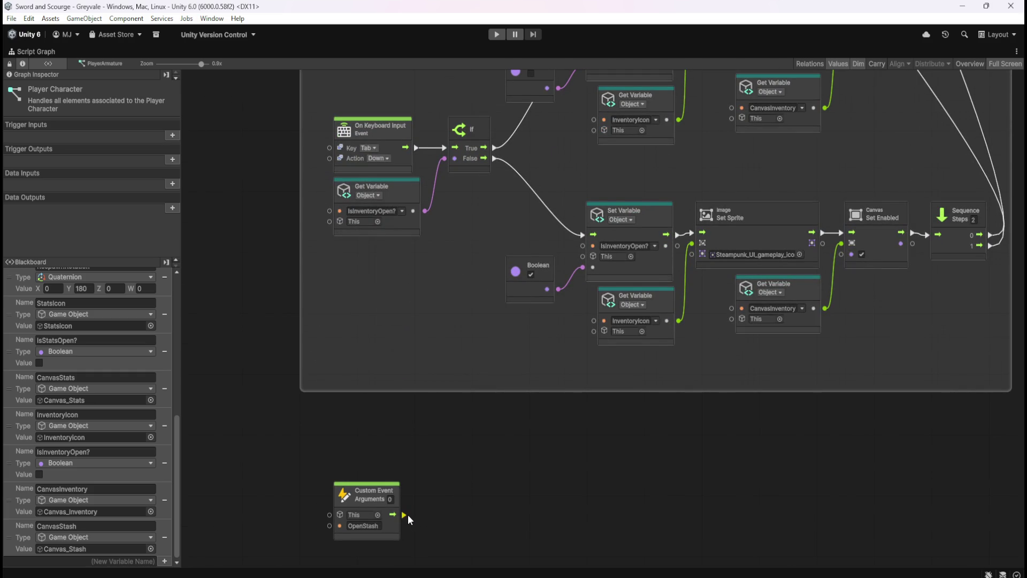
left_click_drag(408, 515, 442, 514)
- Add a Sequence node after the OpenStash event and set its Steps to 5
type("sequence")
key("Return")
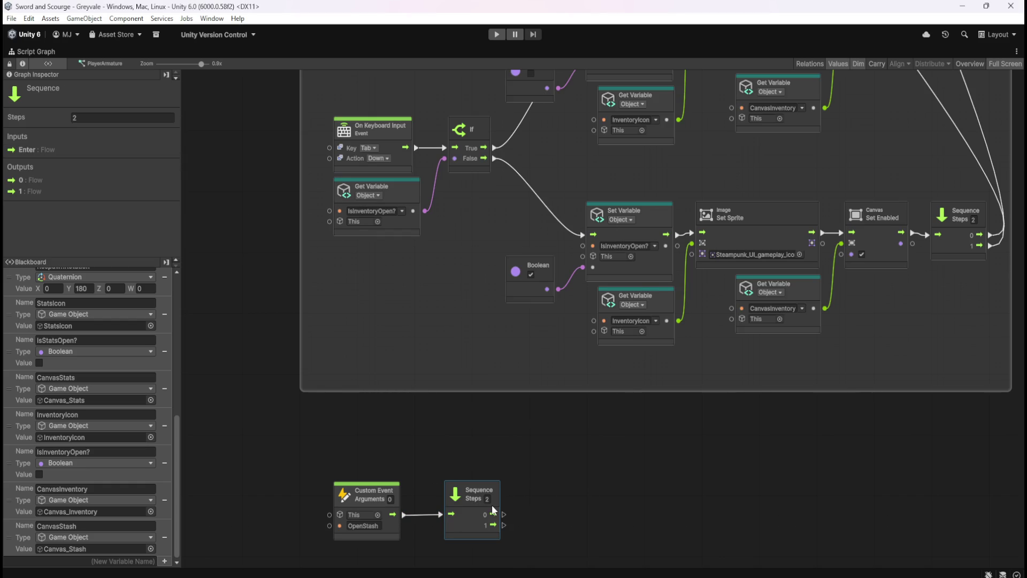
type("5")
left_click(561, 455)
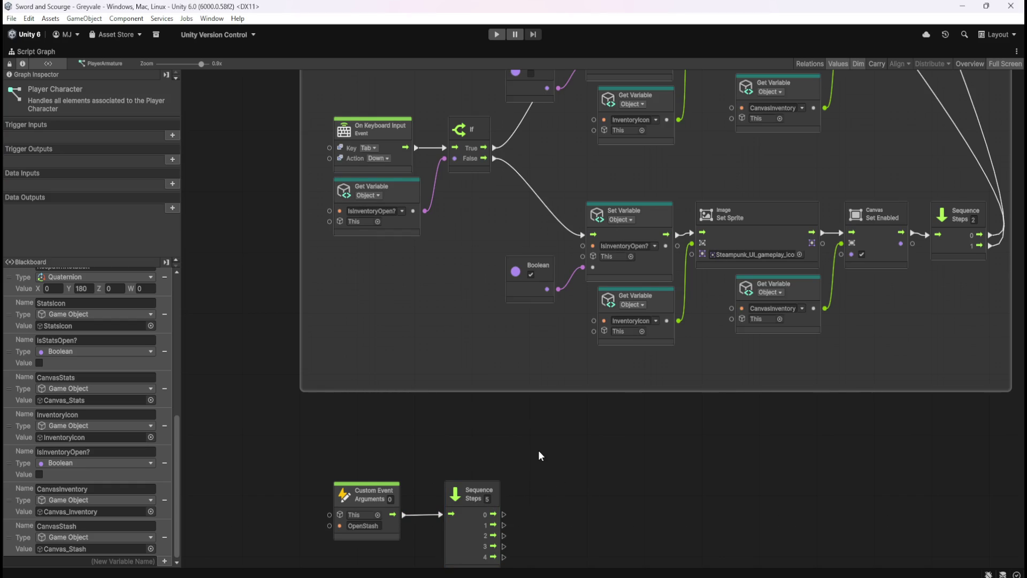
left_click_drag(539, 452, 541, 456)
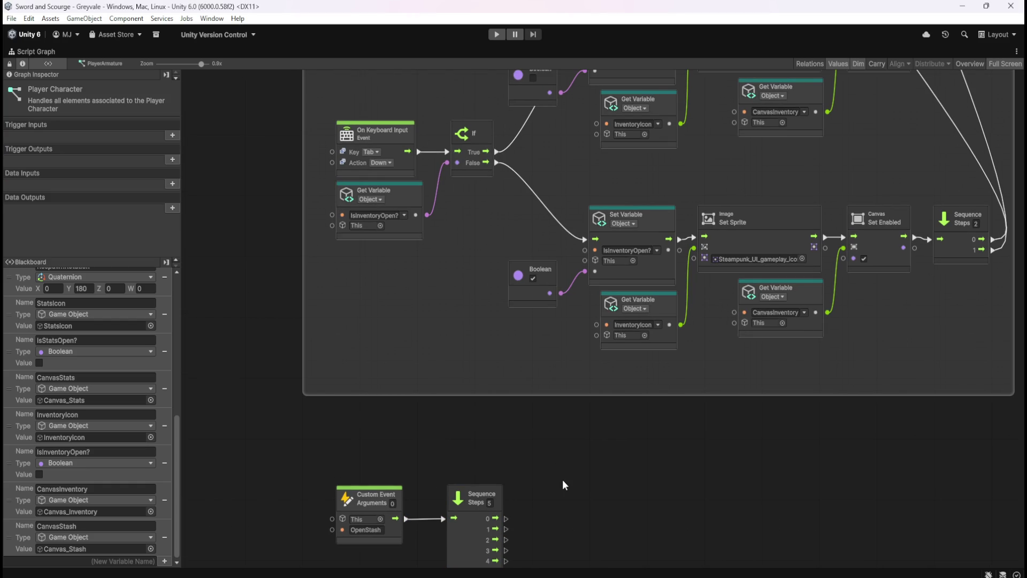
- Wire the Sequence's first output into a node of the toggle groups
scroll(554, 478, "down", 3)
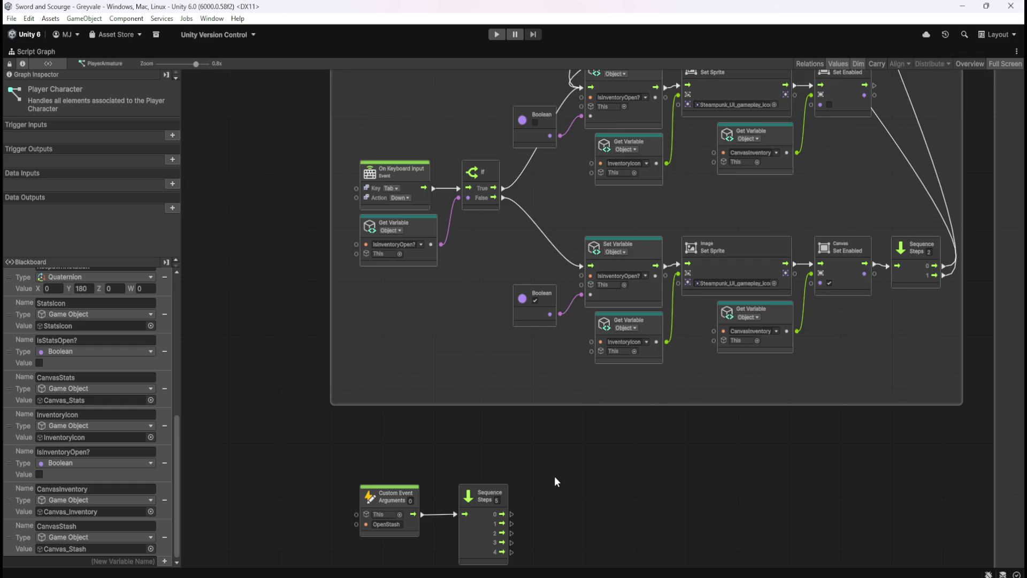
scroll(557, 470, "up", 1)
left_click_drag(556, 367, 552, 402)
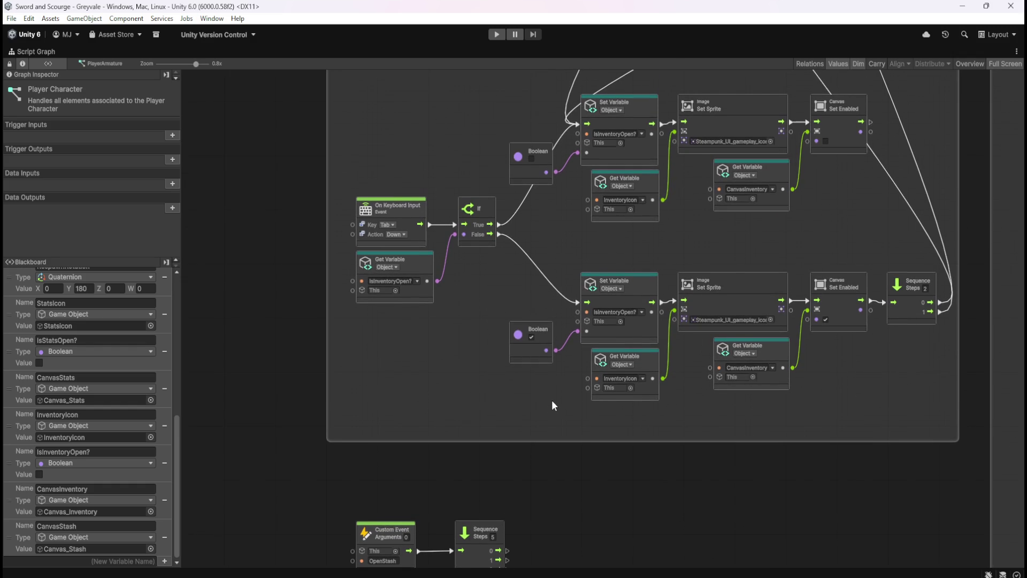
mouse_move(507, 550)
left_mouse_down()
mouse_move(569, 477)
mouse_move(580, 73)
mouse_move(518, 207)
mouse_move(541, 220)
mouse_move(566, 214)
mouse_move(583, 177)
mouse_move(587, 210)
mouse_move(585, 140)
mouse_move(508, 175)
mouse_move(579, 177)
left_mouse_up()
left_click_drag(470, 467, 512, 171)
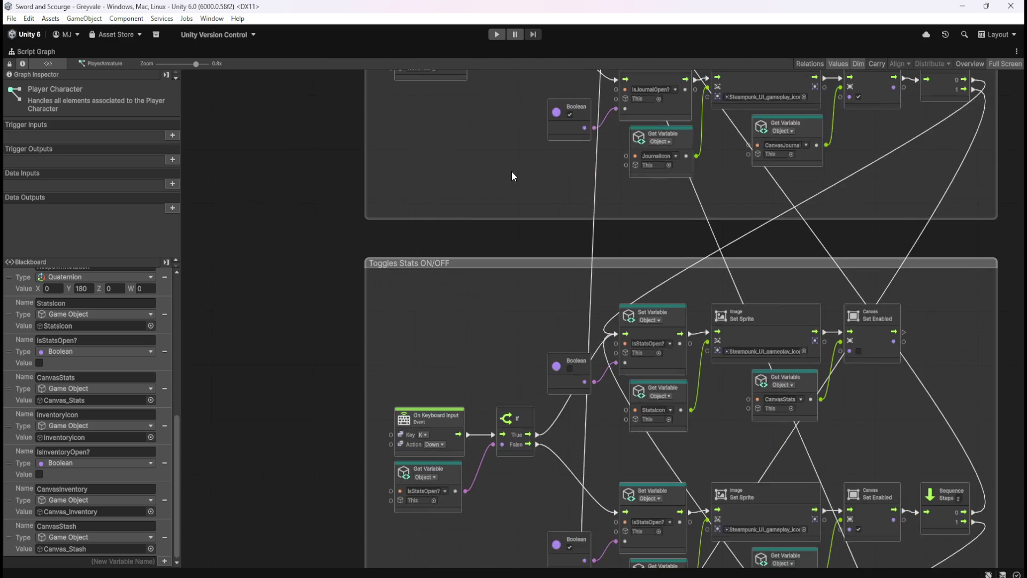
- Wire Sequence output 1 to the stats-menu close and output 2 to the IsInventoryOpen? Set Variable
scroll(521, 273, "down", 4)
left_click_drag(512, 465, 563, 137)
scroll(592, 358, "up", 5)
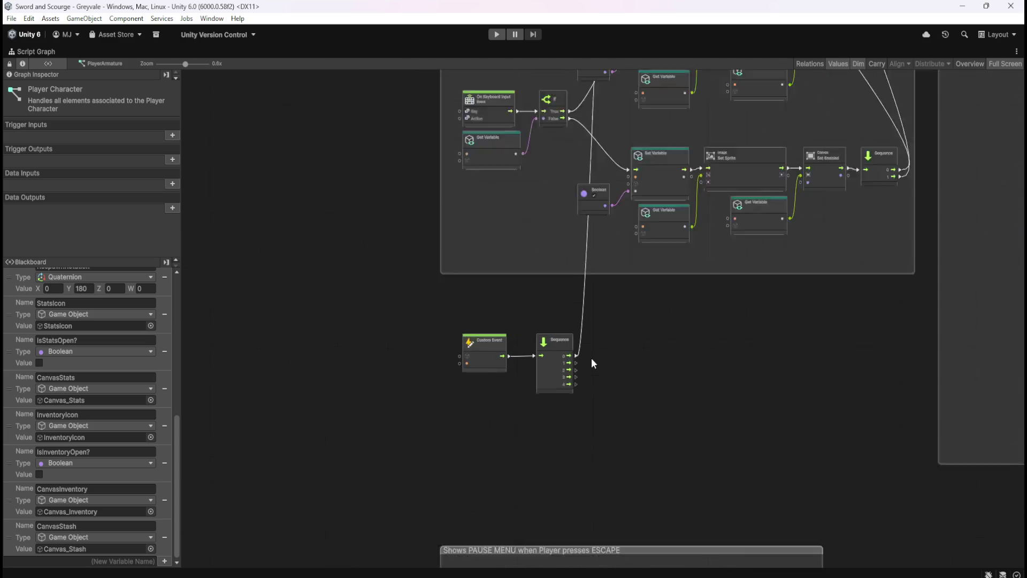
mouse_move(565, 367)
left_mouse_down()
mouse_move(619, 91)
mouse_move(609, 45)
mouse_move(606, 298)
mouse_move(645, 236)
left_mouse_up()
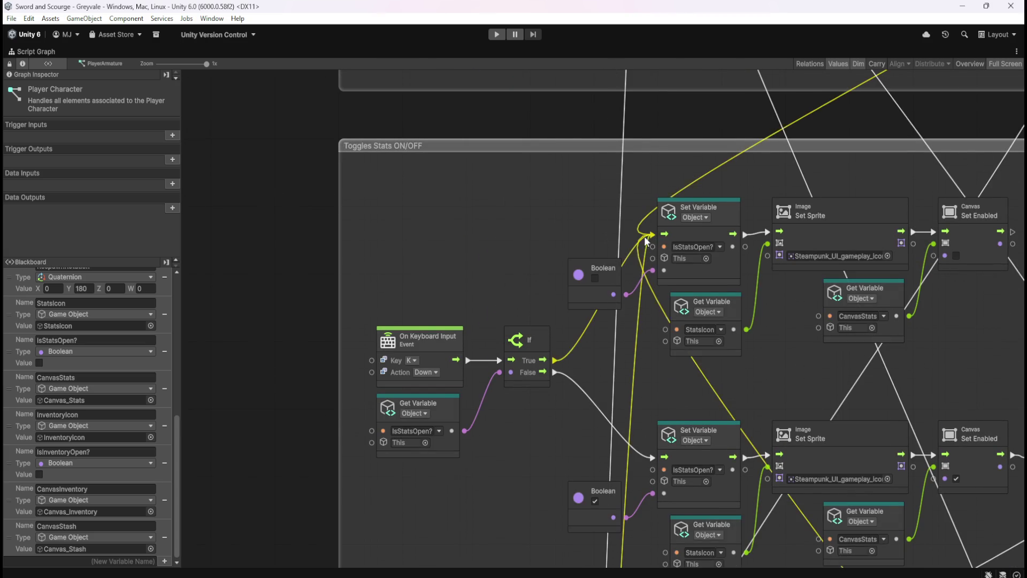
scroll(544, 150, "down", 6)
scroll(553, 516, "up", 6)
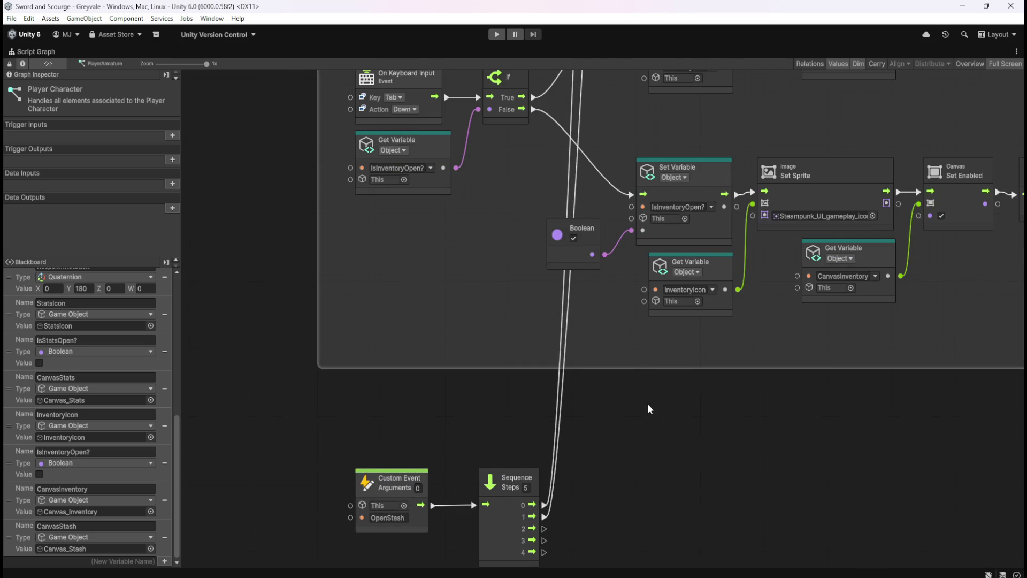
scroll(646, 406, "down", 2)
mouse_move(644, 404)
left_mouse_down()
mouse_move(637, 462)
mouse_move(629, 436)
left_mouse_up()
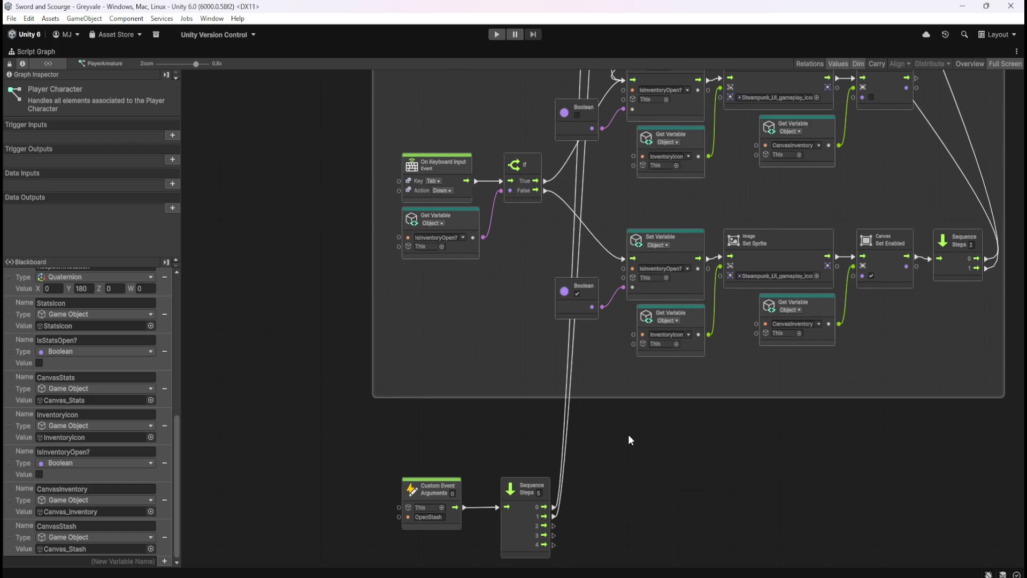
mouse_move(554, 525)
left_mouse_down()
mouse_move(593, 501)
mouse_move(629, 360)
mouse_move(603, 258)
mouse_move(612, 266)
left_mouse_up()
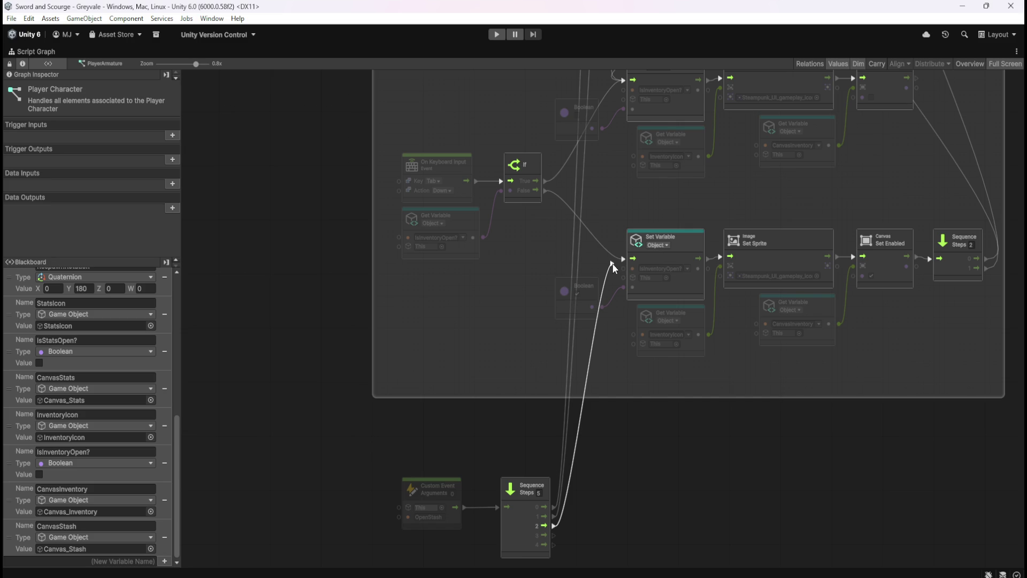
left_click_drag(612, 264, 625, 262)
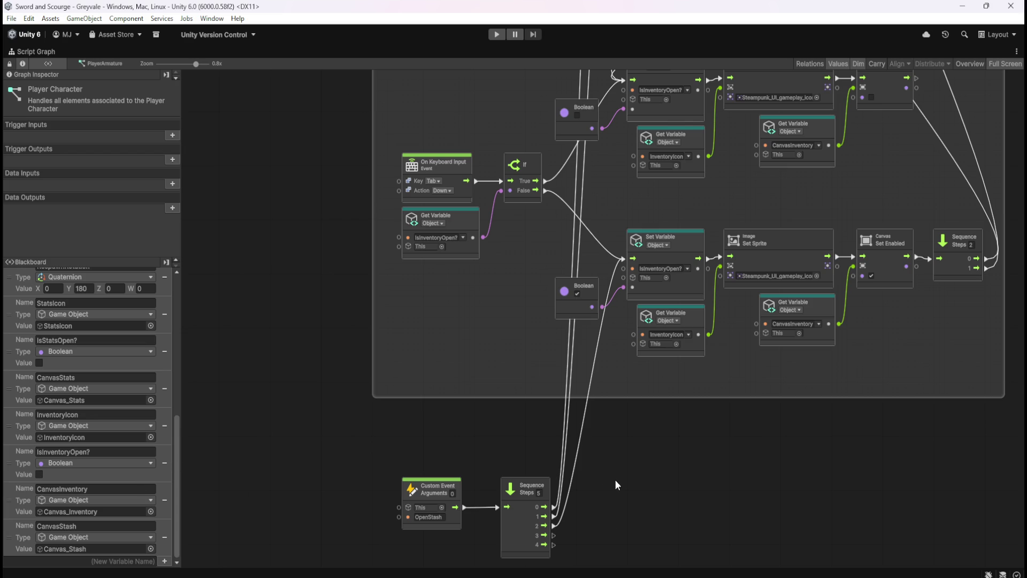
- Reduce the OpenStash Sequence to 4 steps in the Graph Inspector
scroll(634, 465, "down", 3)
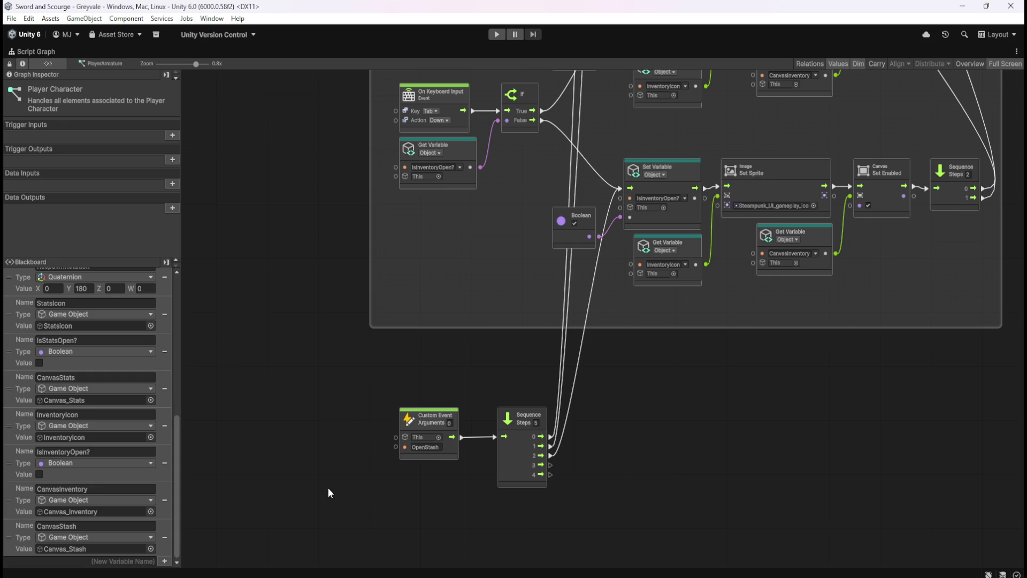
left_click_drag(698, 410, 639, 451)
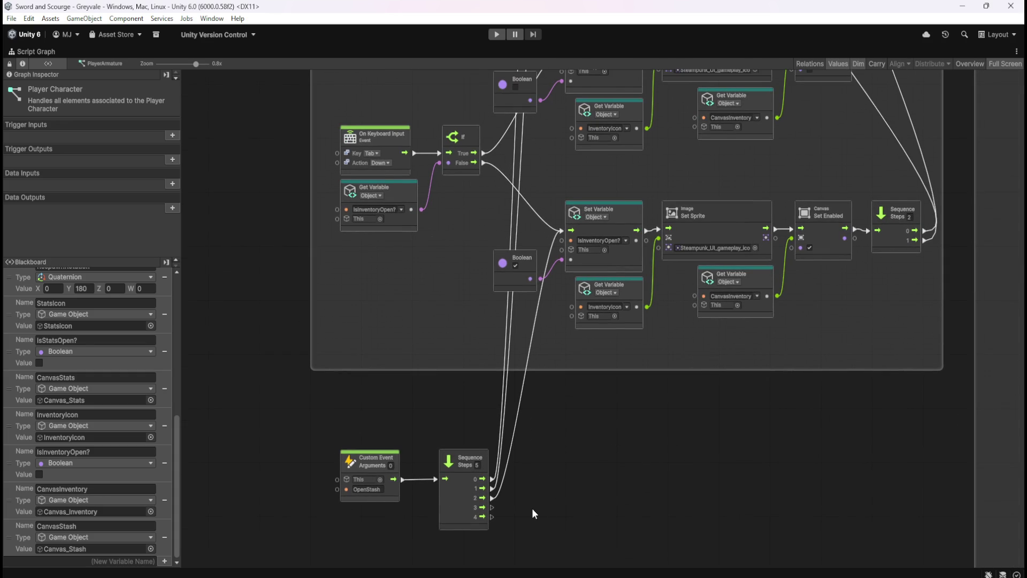
left_click(482, 525)
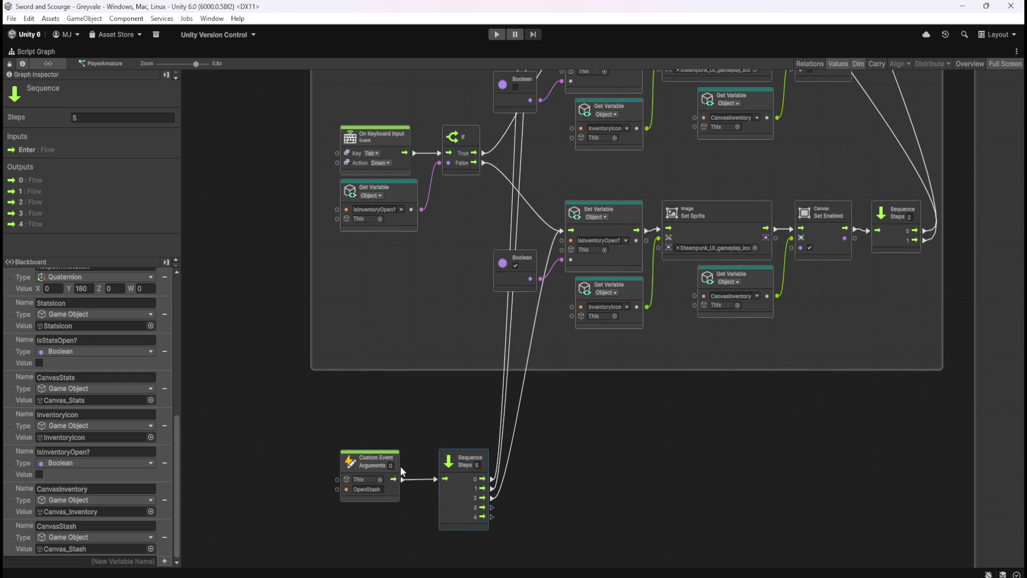
left_click(89, 119)
type("4")
left_click(623, 465)
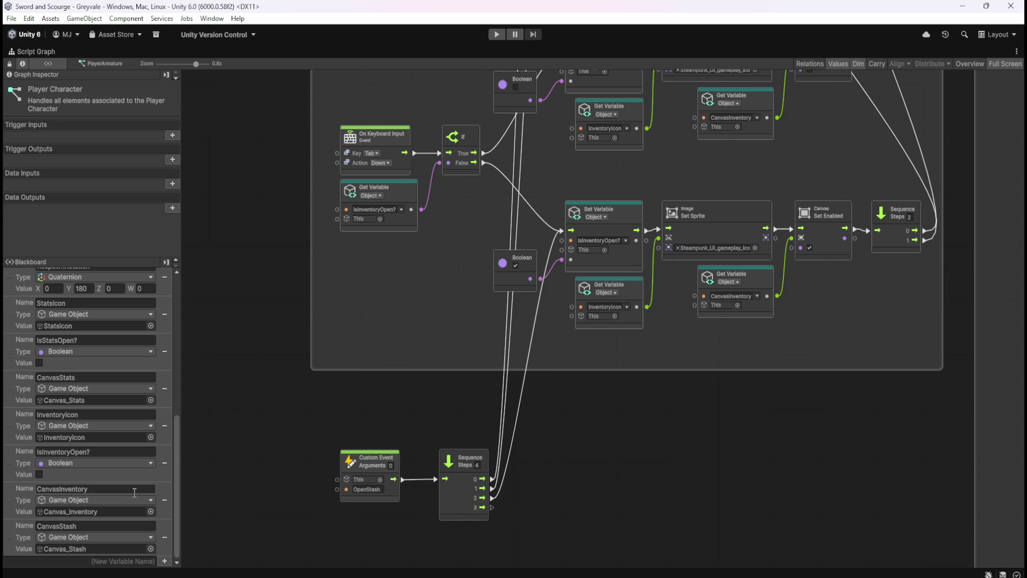
scroll(127, 463, "up", 10)
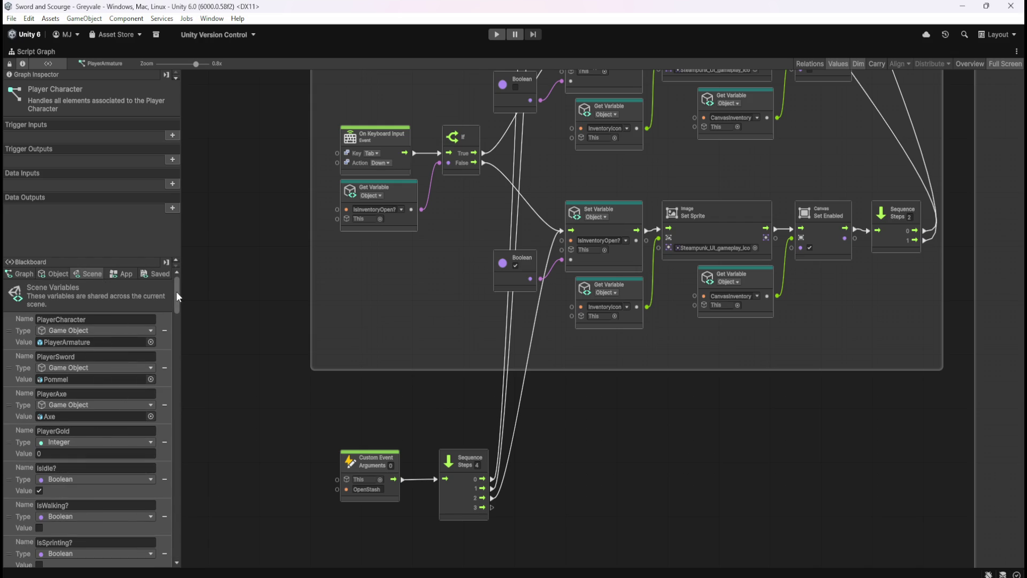
- Add a Set Variable node for StashOpen? and feed it a duplicated true Boolean
left_click_drag(176, 291, 176, 561)
left_click_drag(14, 537, 602, 478)
left_click(601, 477)
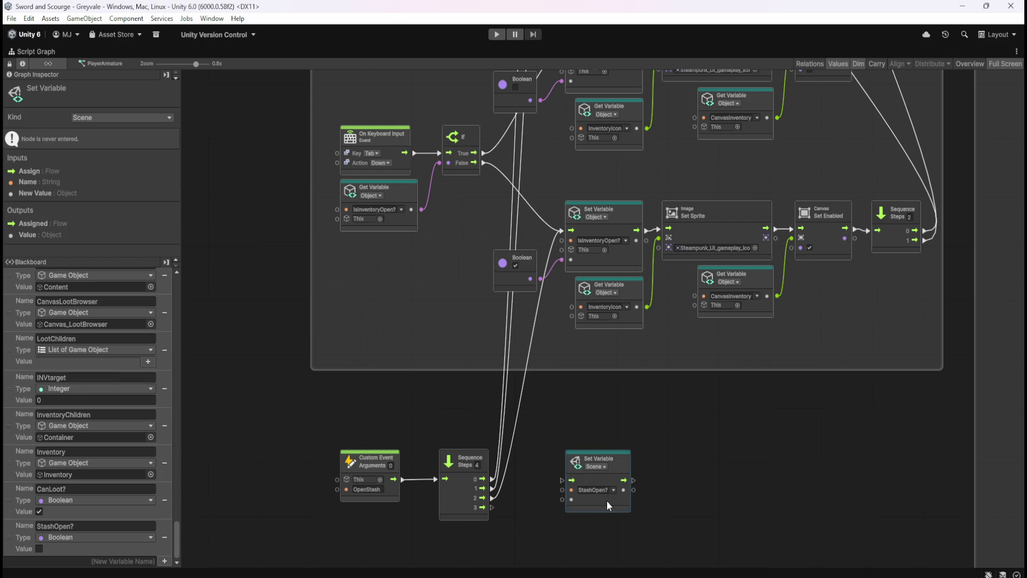
left_click(516, 277)
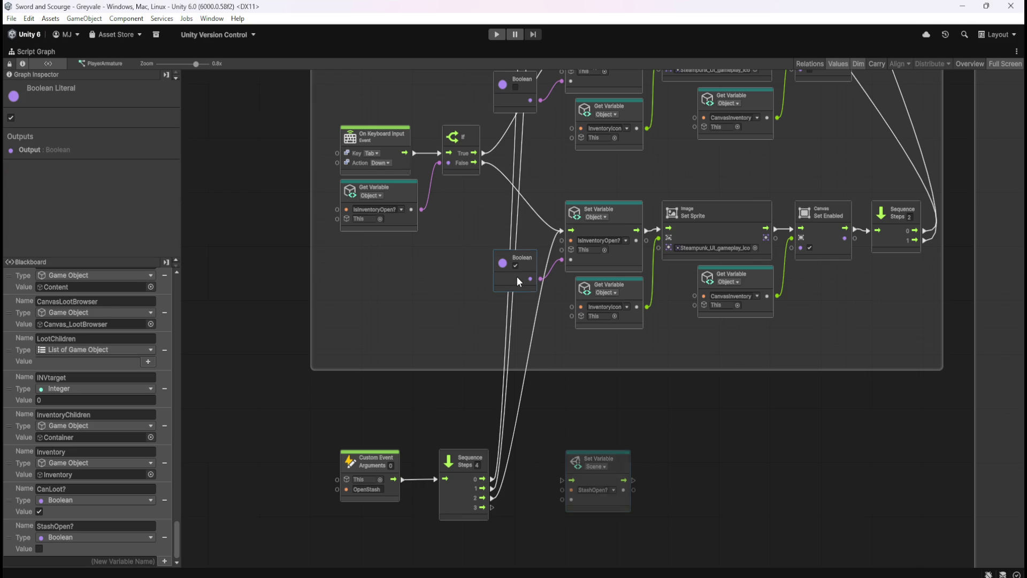
key("ctrl+d")
left_click_drag(602, 326, 531, 519)
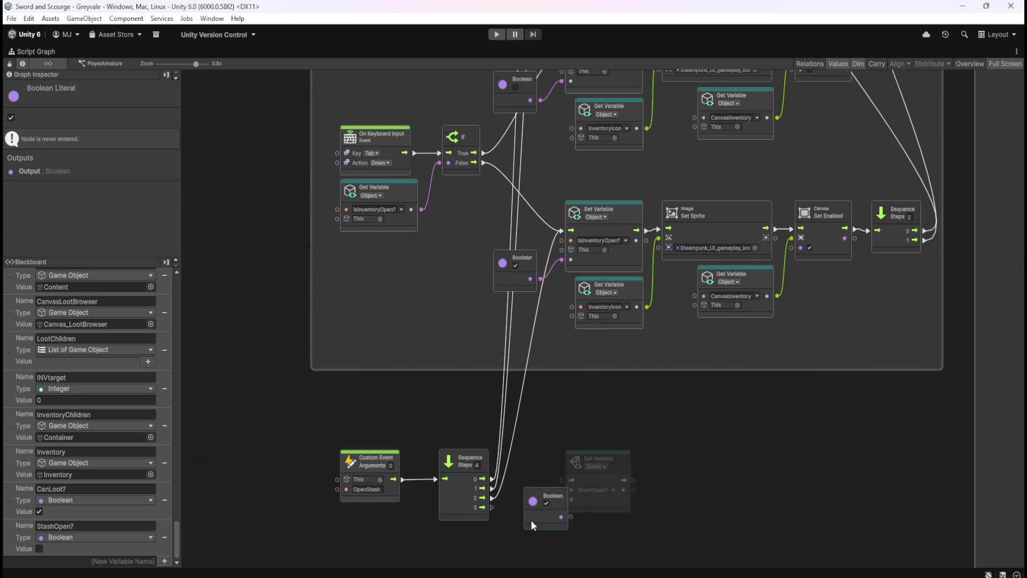
left_click_drag(589, 498, 608, 502)
left_click_drag(555, 521, 582, 505)
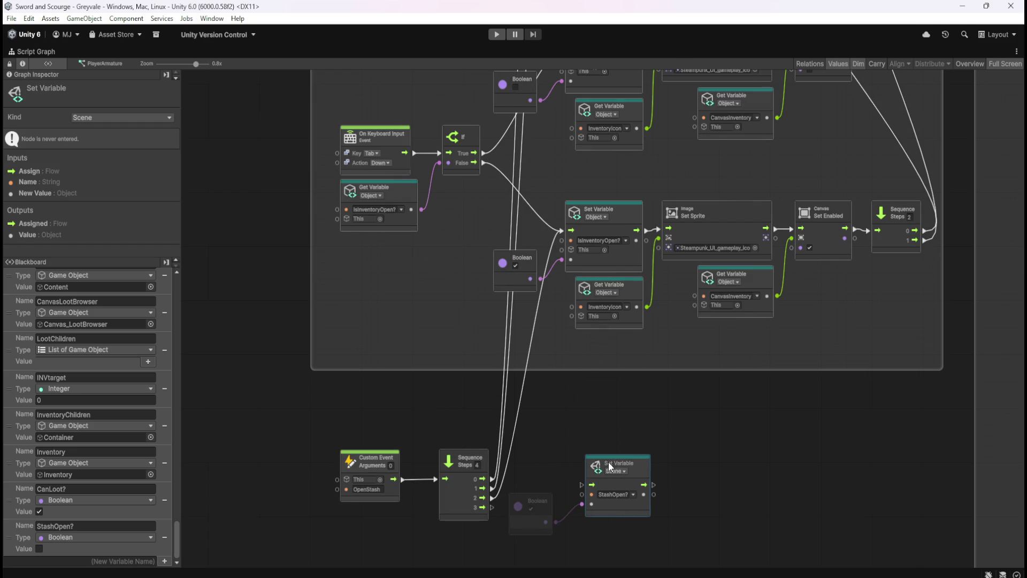
- Tidy the stash nodes and connect Sequence output 3 to the StashOpen? setter
scroll(593, 500, "up", 2)
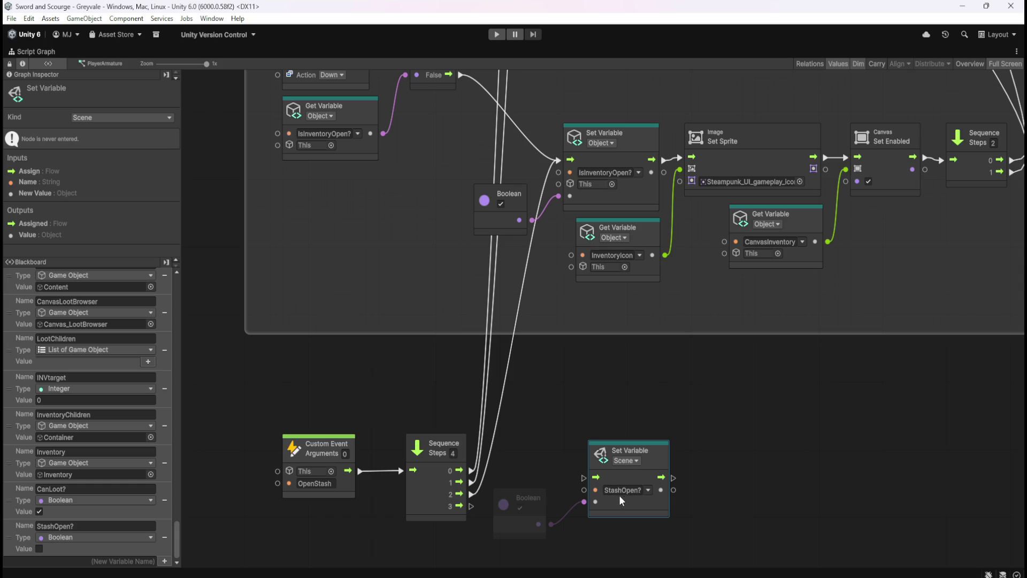
left_click(547, 451)
mouse_move(539, 500)
left_mouse_down()
mouse_move(536, 515)
mouse_move(547, 516)
left_mouse_up()
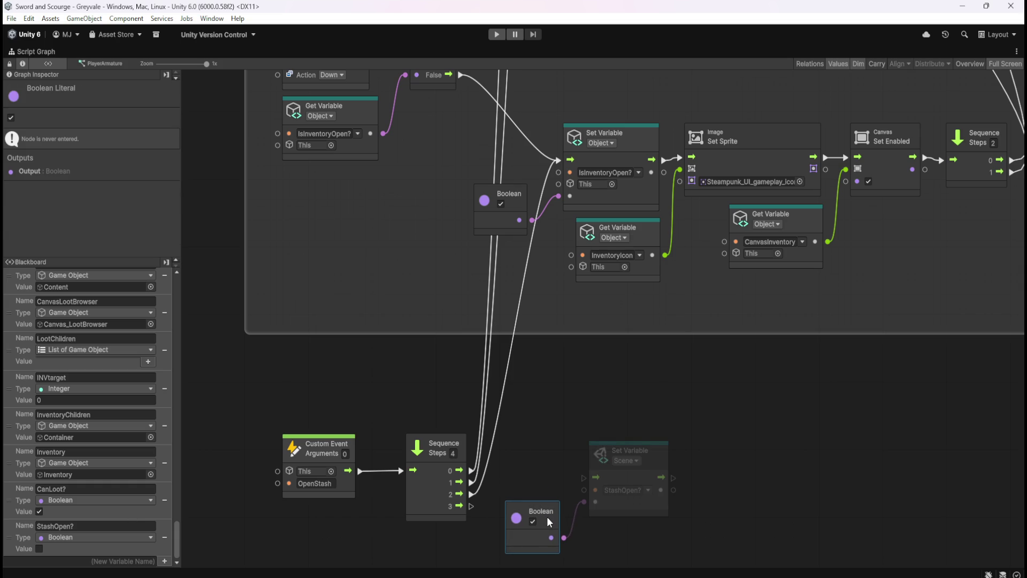
scroll(760, 496, "down", 5)
mouse_move(593, 373)
left_mouse_down()
mouse_move(663, 419)
mouse_move(611, 460)
mouse_move(573, 454)
left_mouse_up()
left_click_drag(517, 422, 551, 427)
left_click(691, 355)
left_click_drag(691, 355, 598, 447)
scroll(597, 365, "down", 1)
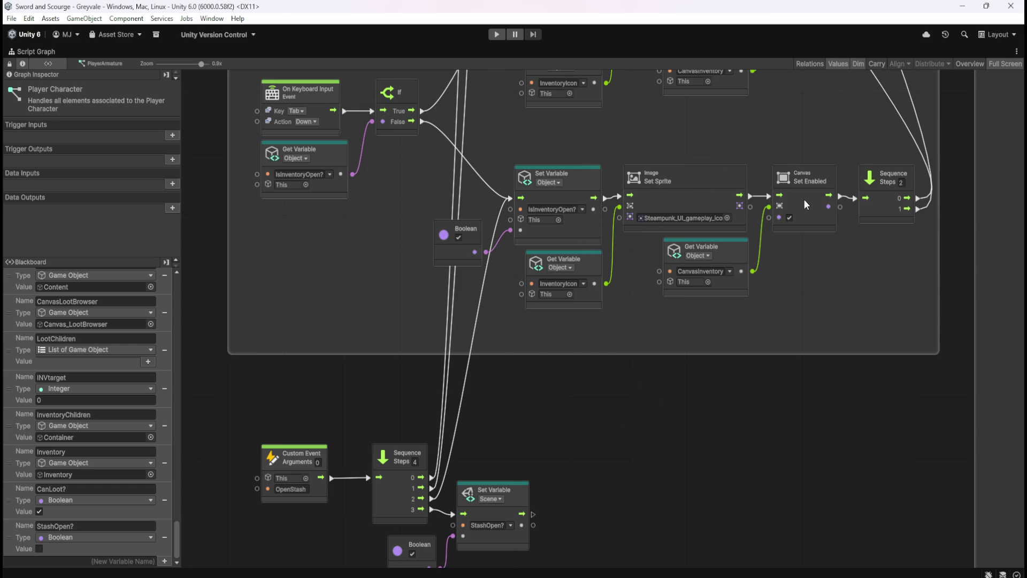
- Add a CanvasStash getter and a duplicated Canvas Set Enabled node targeting it
mouse_move(178, 534)
left_mouse_down()
mouse_move(218, 272)
mouse_move(174, 415)
left_mouse_up()
left_click(63, 274)
mouse_move(8, 537)
left_mouse_down()
mouse_move(12, 547)
mouse_move(616, 478)
mouse_move(610, 493)
left_mouse_up()
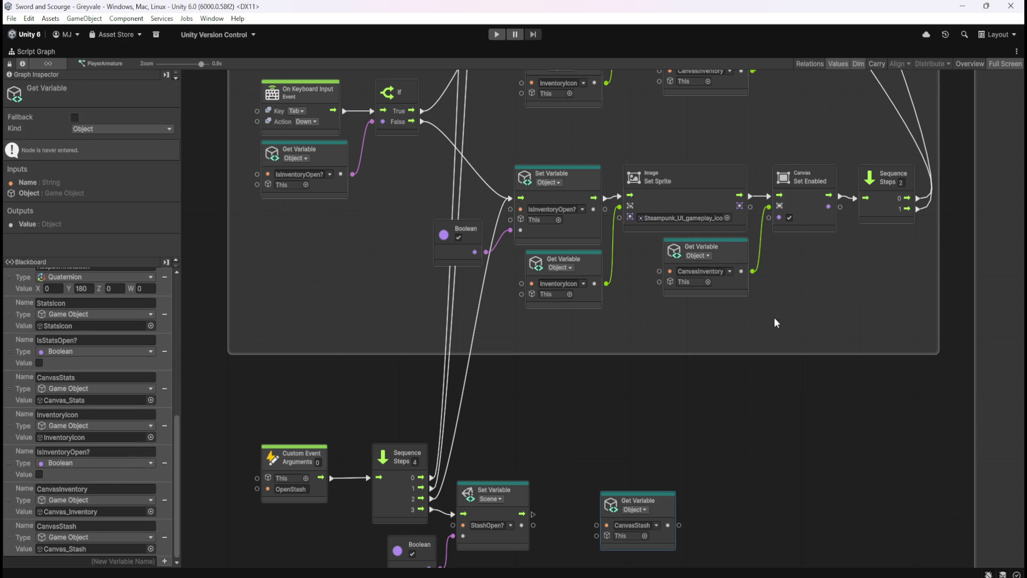
left_click(807, 202)
key("ctrl+d")
left_click_drag(608, 322, 731, 508)
left_click_drag(680, 525, 694, 517)
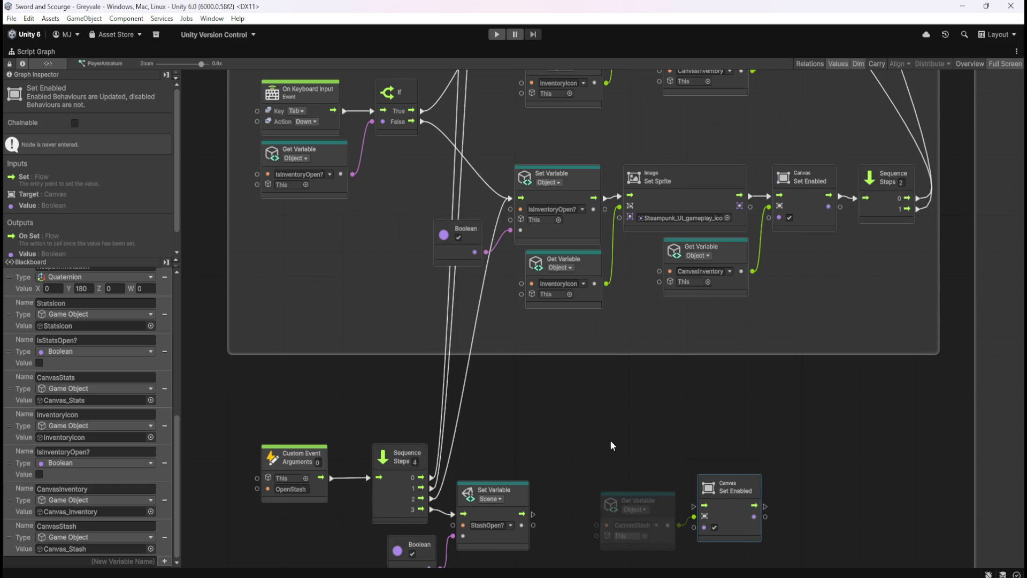
left_click_drag(610, 440, 668, 319)
- Chain the StashOpen? setter into the CanvasStash Set Enabled node and frame the OpenStash chain
left_click(735, 376)
mouse_move(735, 375)
left_mouse_down()
mouse_move(713, 426)
mouse_move(637, 486)
mouse_move(601, 492)
left_mouse_up()
mouse_move(672, 467)
left_mouse_down()
mouse_move(647, 386)
mouse_move(667, 419)
left_mouse_up()
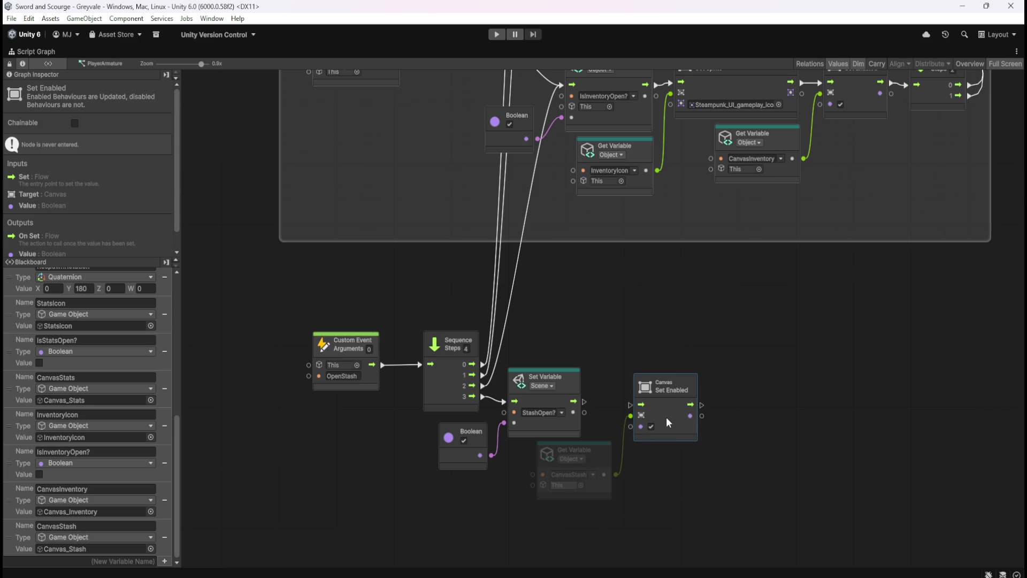
left_click_drag(586, 402, 660, 404)
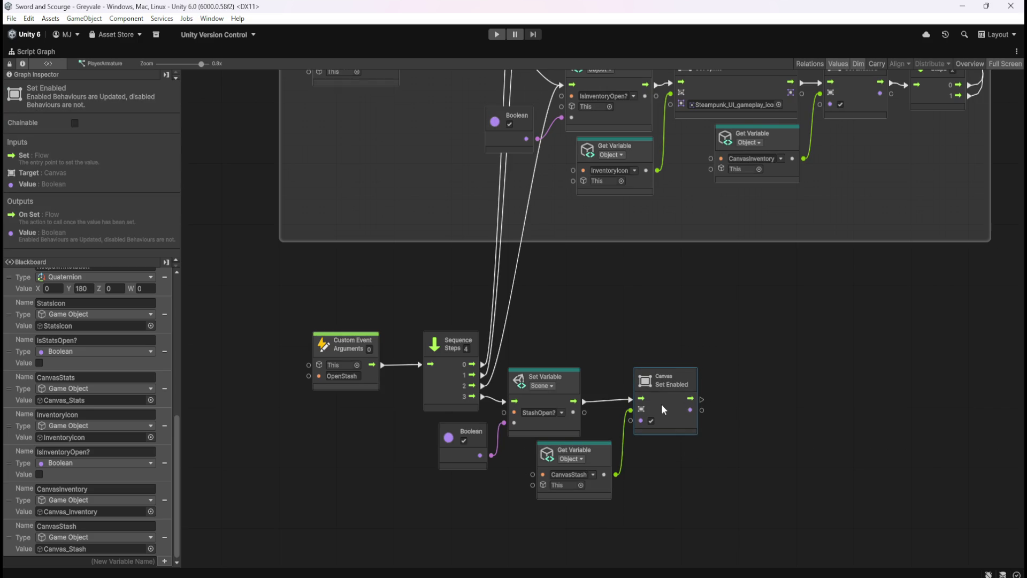
left_click(622, 384)
mouse_move(710, 301)
left_mouse_down()
mouse_move(724, 381)
mouse_move(736, 365)
left_mouse_up()
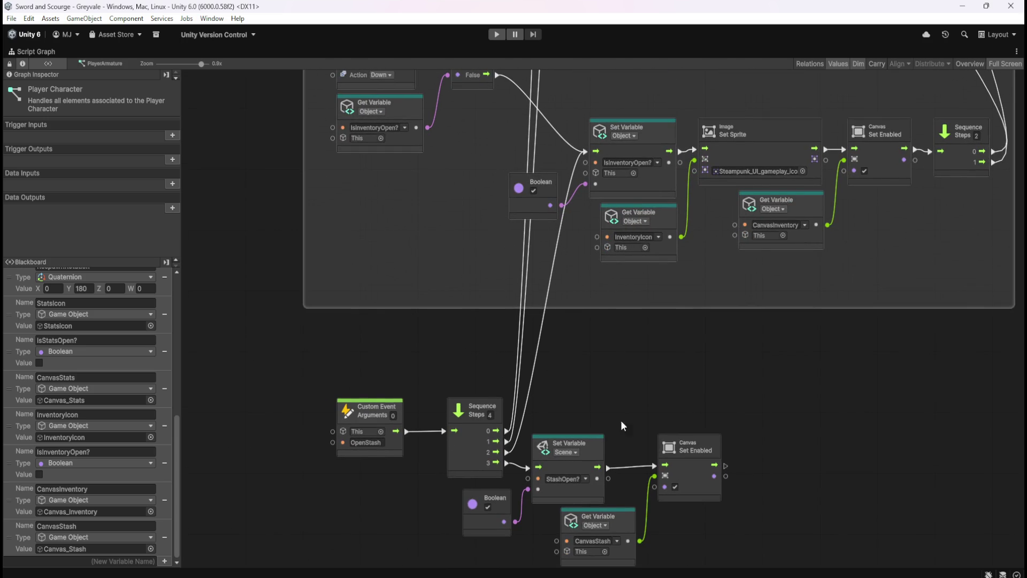
scroll(621, 423, "down", 6)
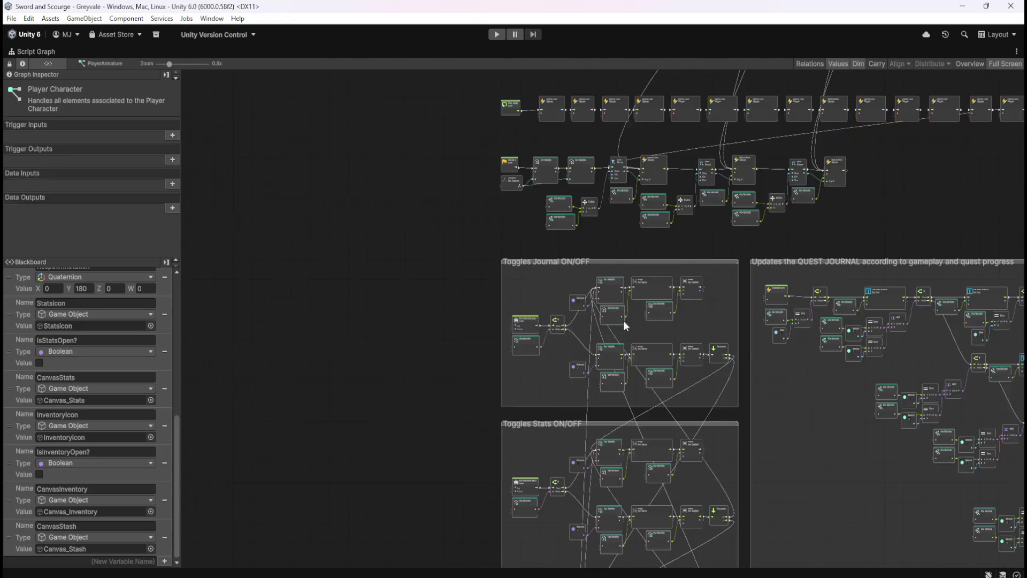
scroll(462, 385, "down", 10)
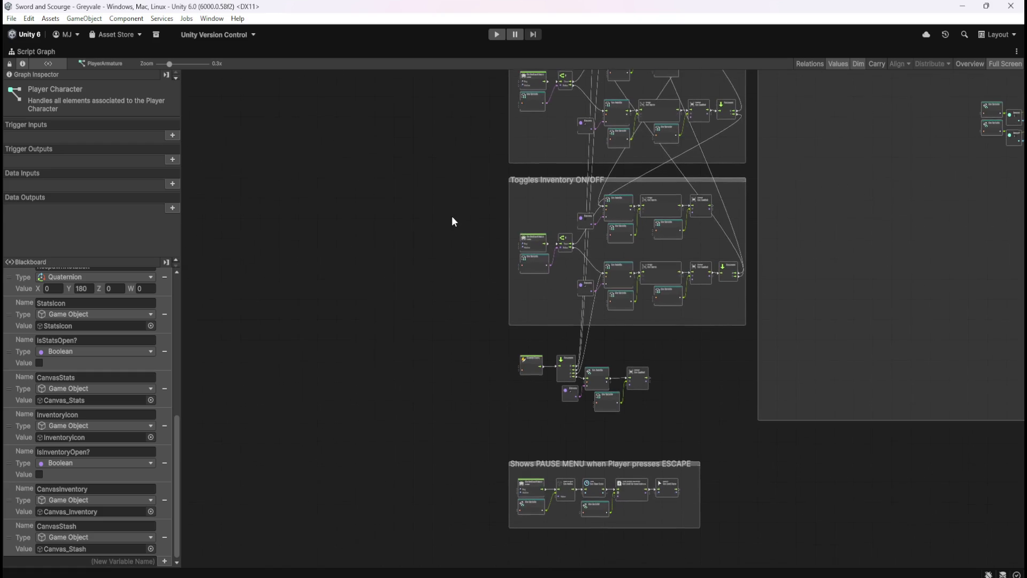
scroll(586, 349, "up", 5)
mouse_move(645, 374)
left_mouse_down()
mouse_move(627, 483)
mouse_move(653, 336)
left_mouse_up()
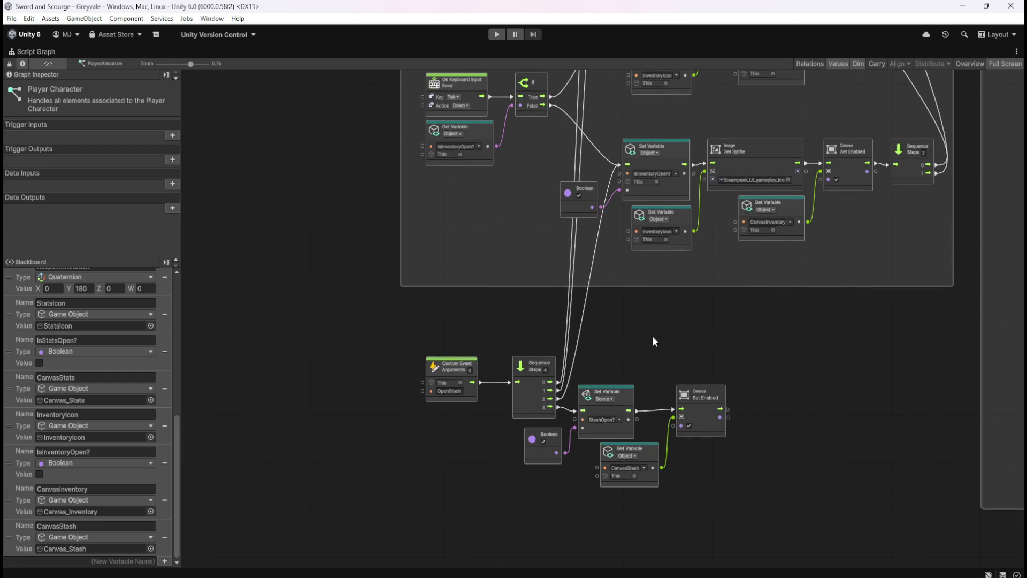
scroll(660, 374, "up", 2)
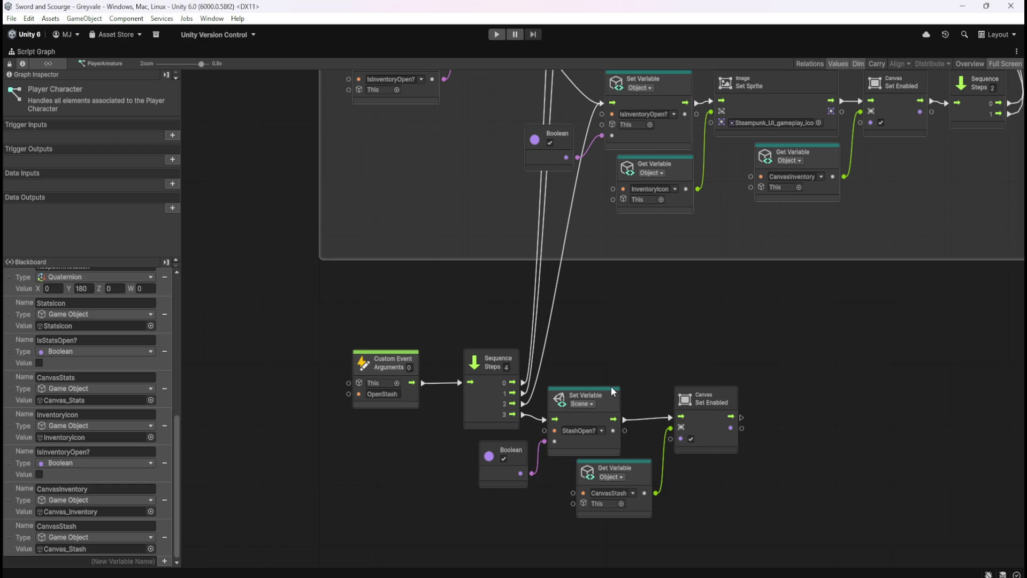
- Add an If node on the empty canvas left of the OpenStash event
scroll(500, 342, "down", 3)
scroll(534, 200, "up", 3)
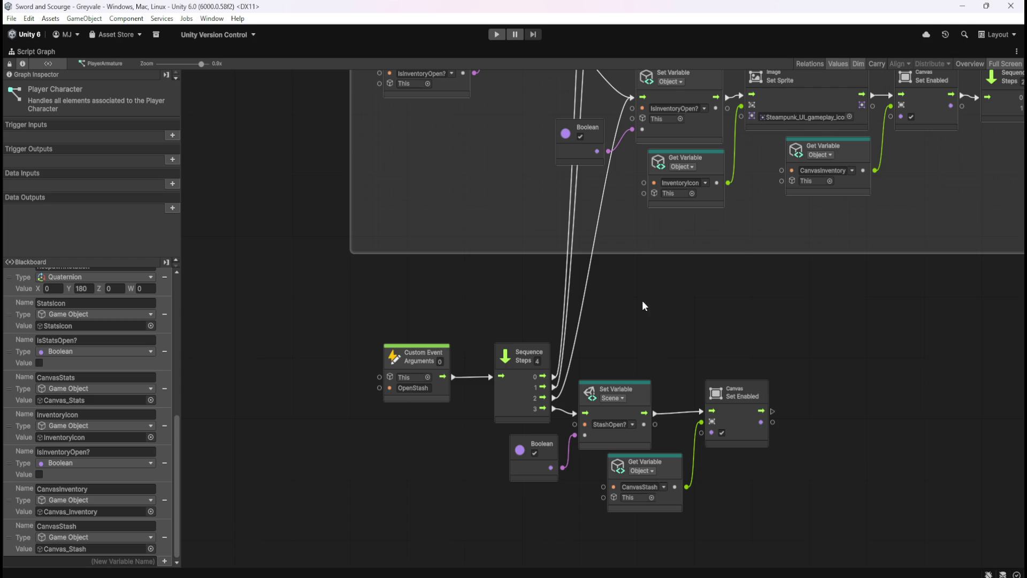
scroll(695, 337, "up", 2)
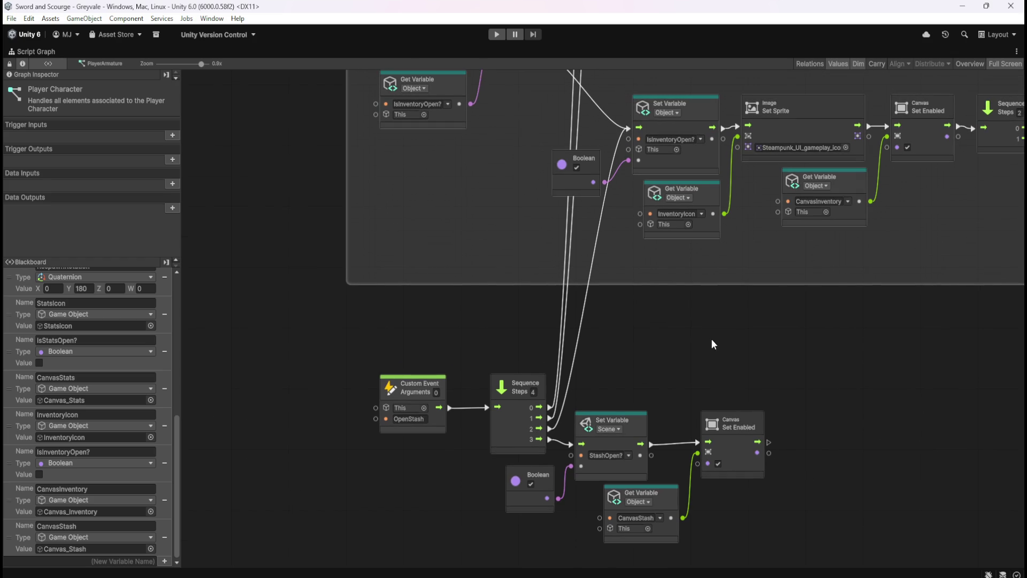
scroll(663, 375, "up", 5)
scroll(656, 433, "up", 8)
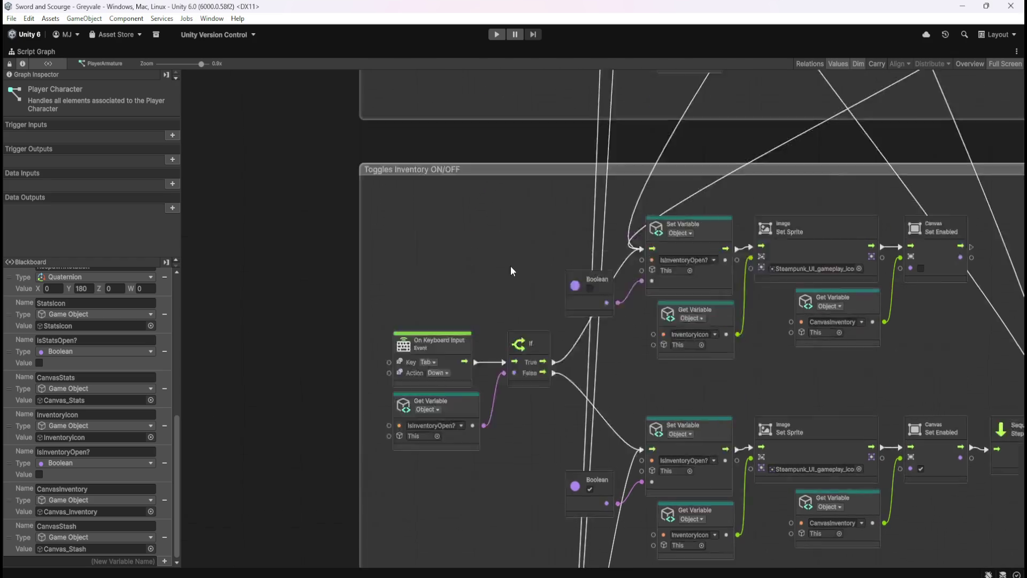
scroll(515, 409, "up", 5)
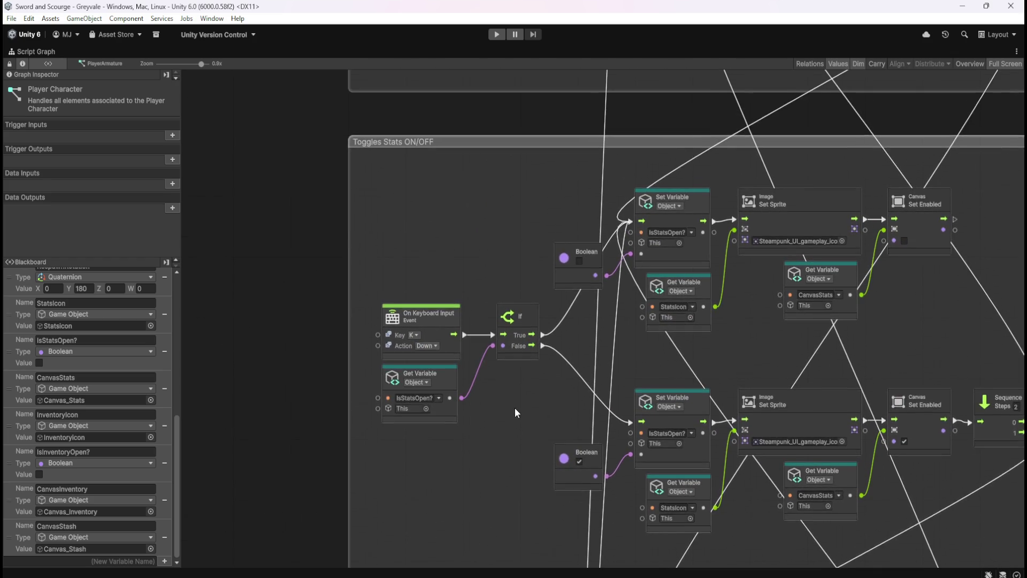
mouse_move(519, 414)
left_mouse_down()
mouse_move(506, 281)
mouse_move(483, 308)
mouse_move(495, 307)
mouse_move(533, 391)
mouse_move(524, 349)
mouse_move(476, 346)
left_mouse_up()
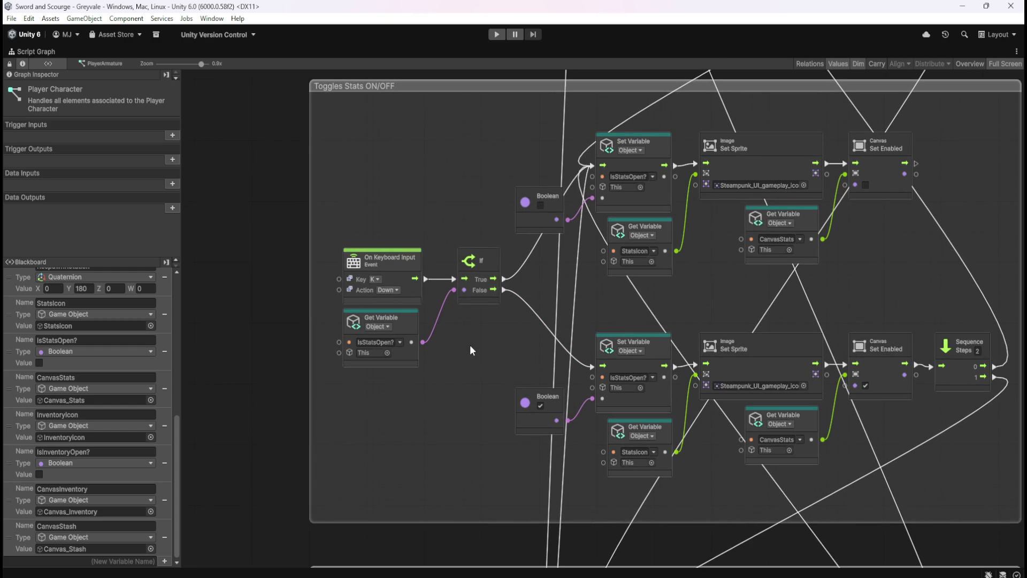
scroll(492, 310, "down", 5)
scroll(530, 447, "down", 6)
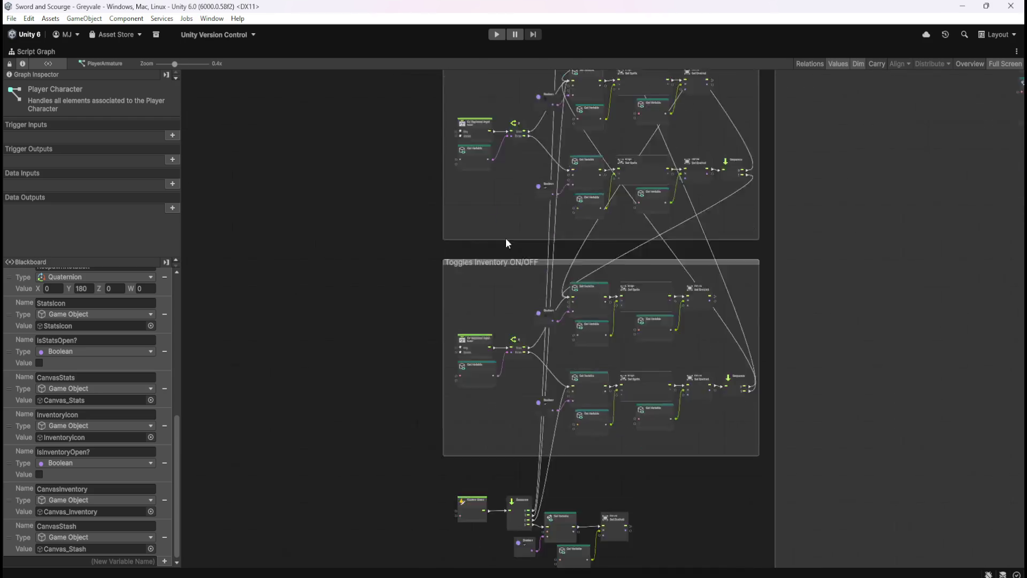
scroll(551, 418, "up", 5)
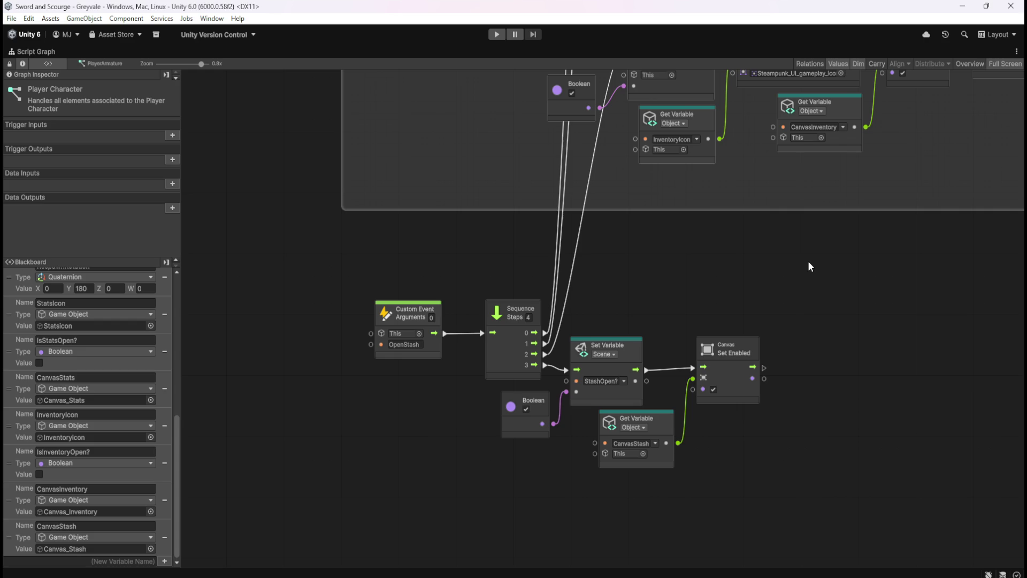
scroll(802, 269, "down", 5)
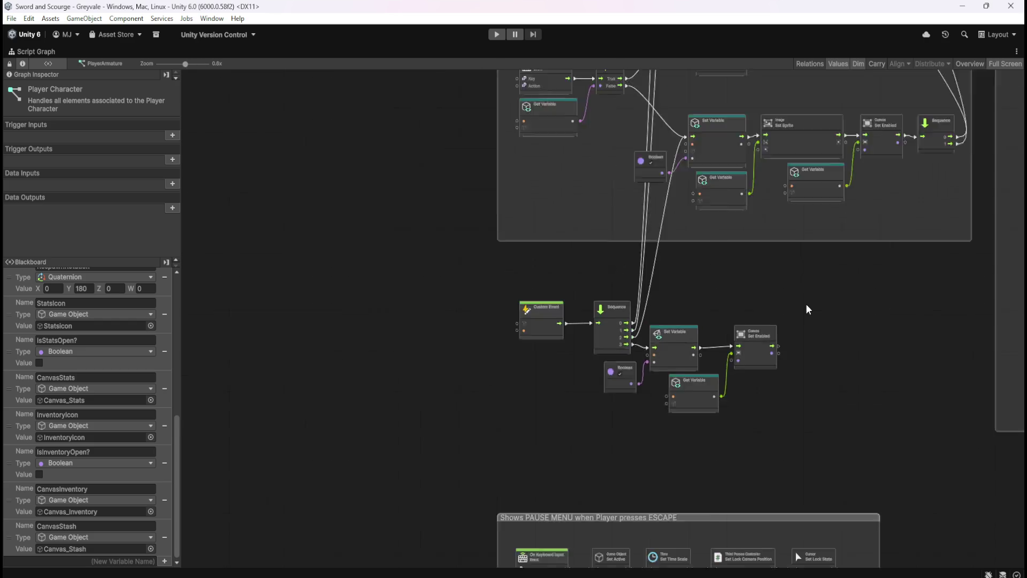
left_click_drag(871, 406, 801, 232)
scroll(745, 310, "up", 5)
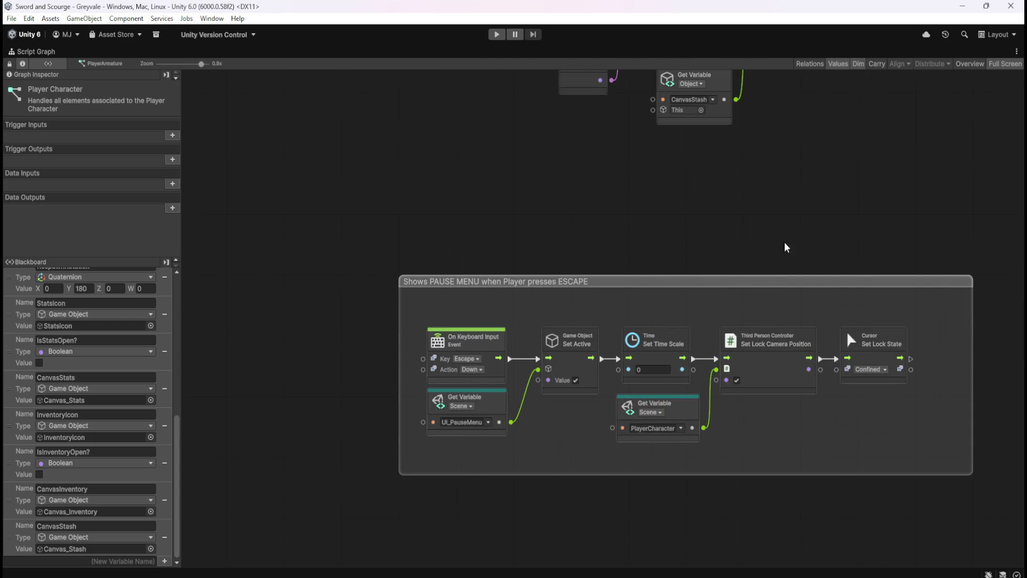
left_click_drag(805, 168, 756, 236)
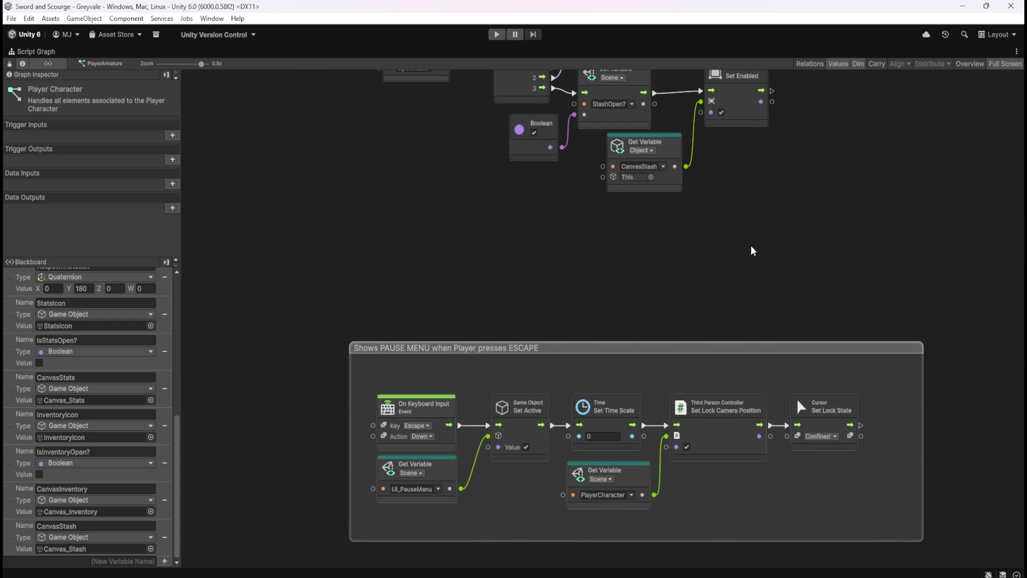
scroll(753, 253, "down", 1)
scroll(753, 255, "down", 2)
left_click_drag(764, 236, 764, 430)
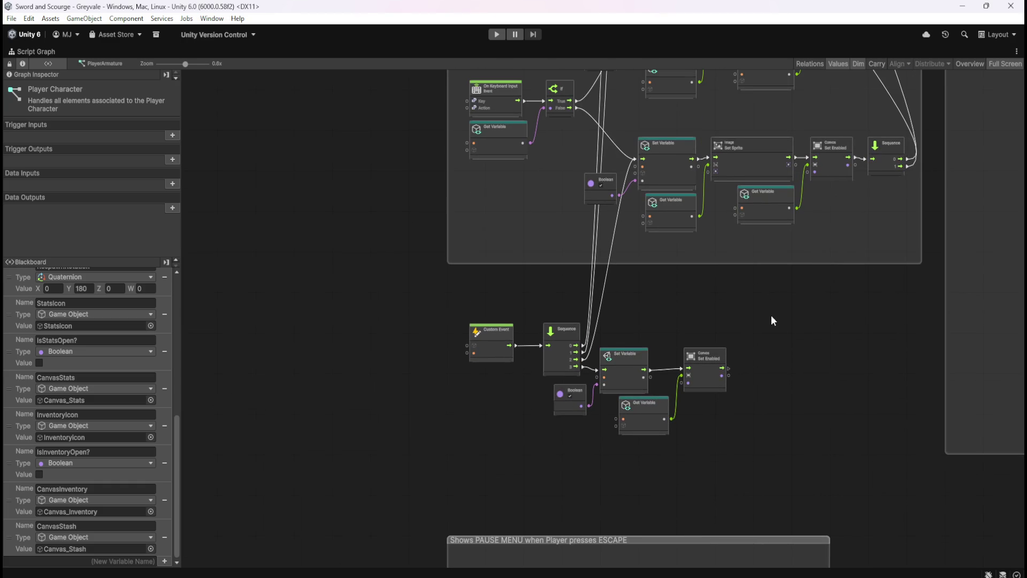
left_click_drag(693, 334, 709, 425)
scroll(690, 460, "up", 1)
left_click_drag(705, 381, 720, 319)
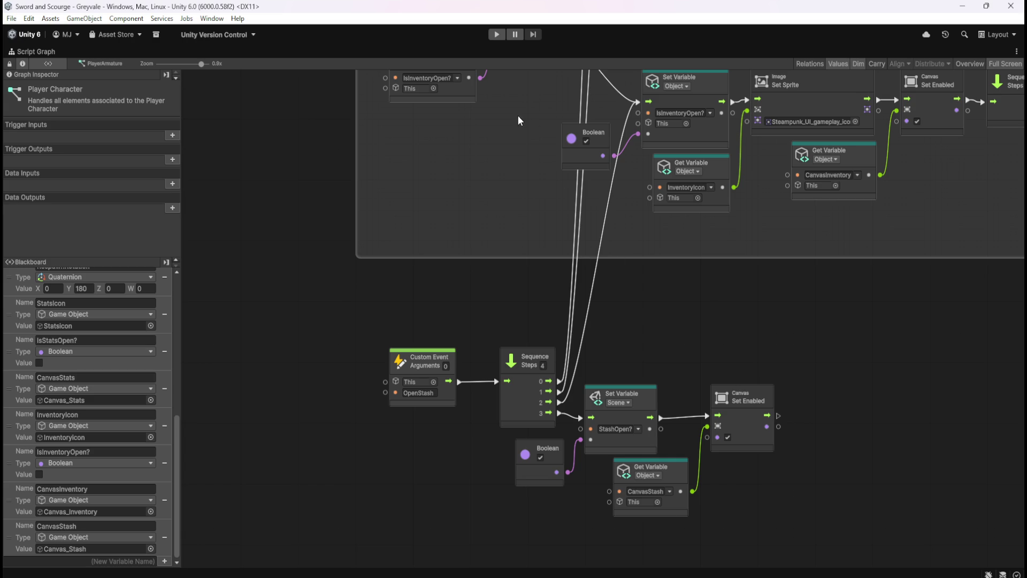
mouse_move(500, 151)
left_mouse_down()
mouse_move(558, 294)
mouse_move(607, 484)
left_mouse_up()
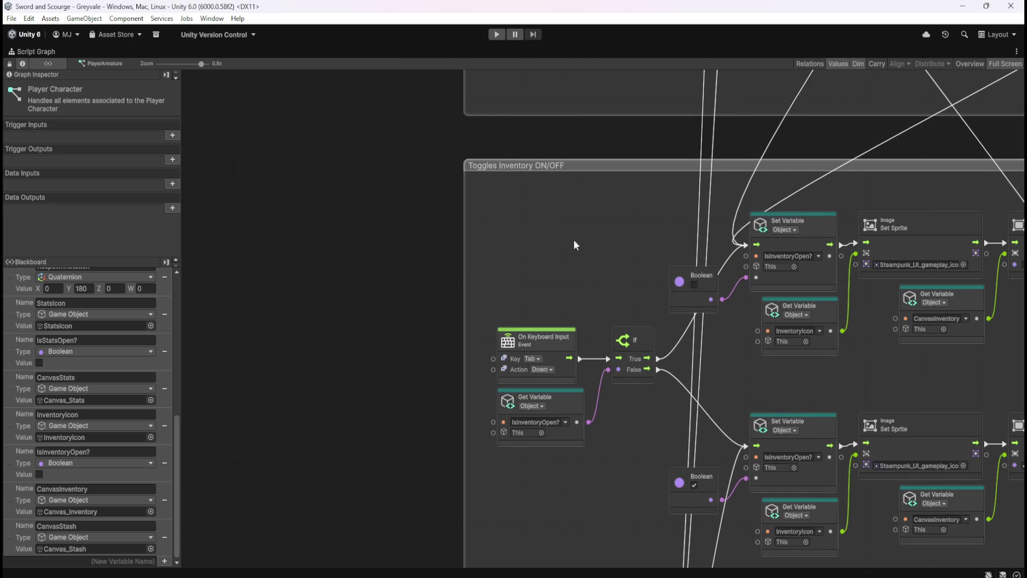
mouse_move(603, 271)
left_mouse_down()
mouse_move(583, 144)
mouse_move(594, 99)
left_mouse_up()
left_click_drag(562, 359, 598, 188)
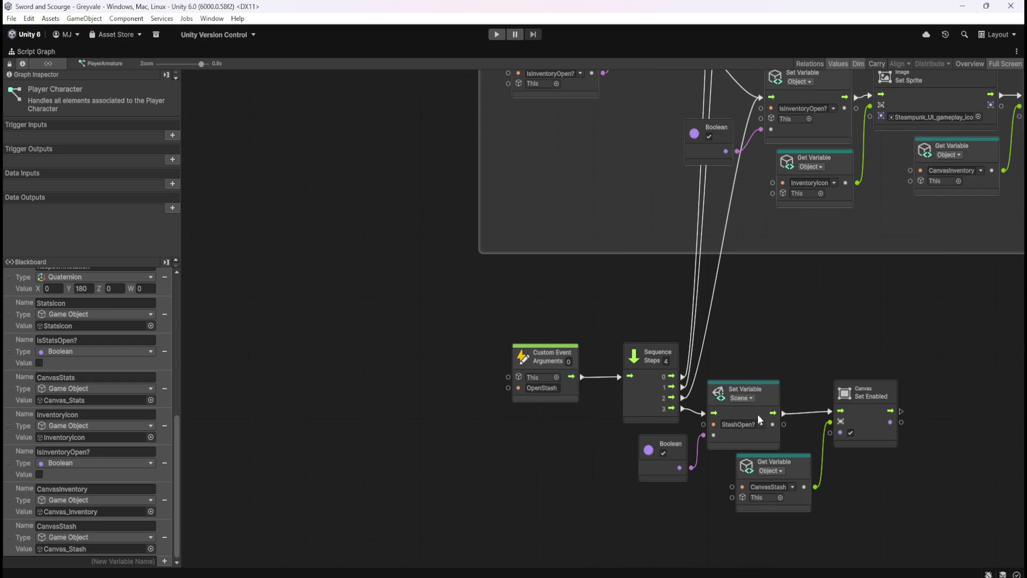
left_click_drag(325, 355, 440, 400)
right_click(381, 374)
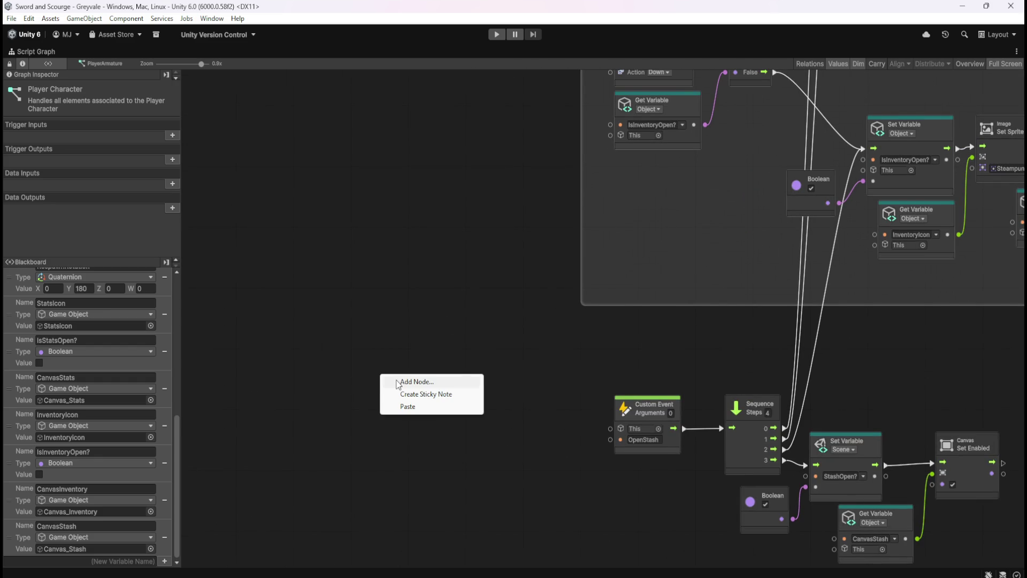
left_click(396, 381)
type("if")
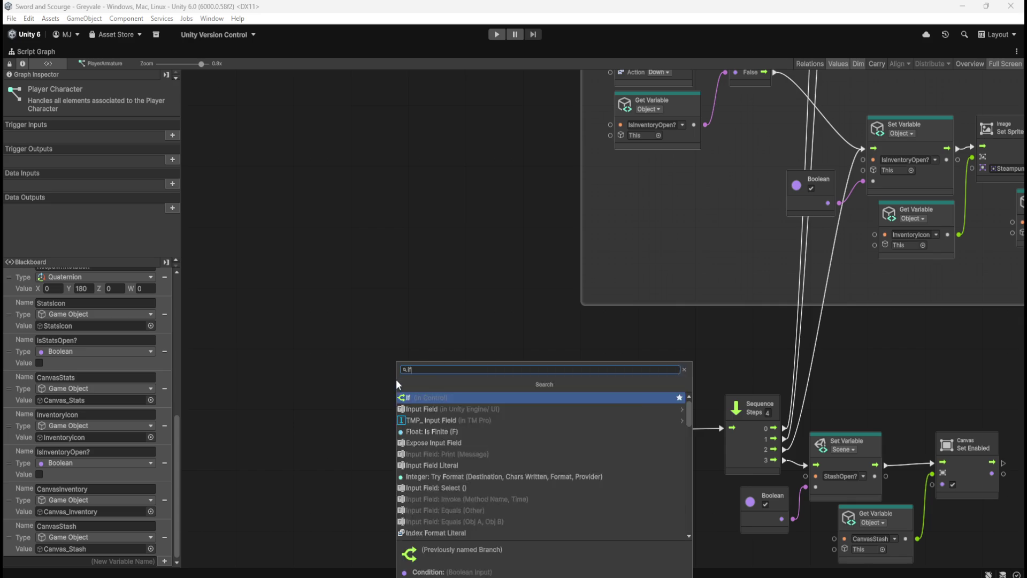
key("Return")
left_click(358, 454)
- Place a StashOpen? getter from the Blackboard and wire it into the If's Condition
scroll(357, 454, "down", 3)
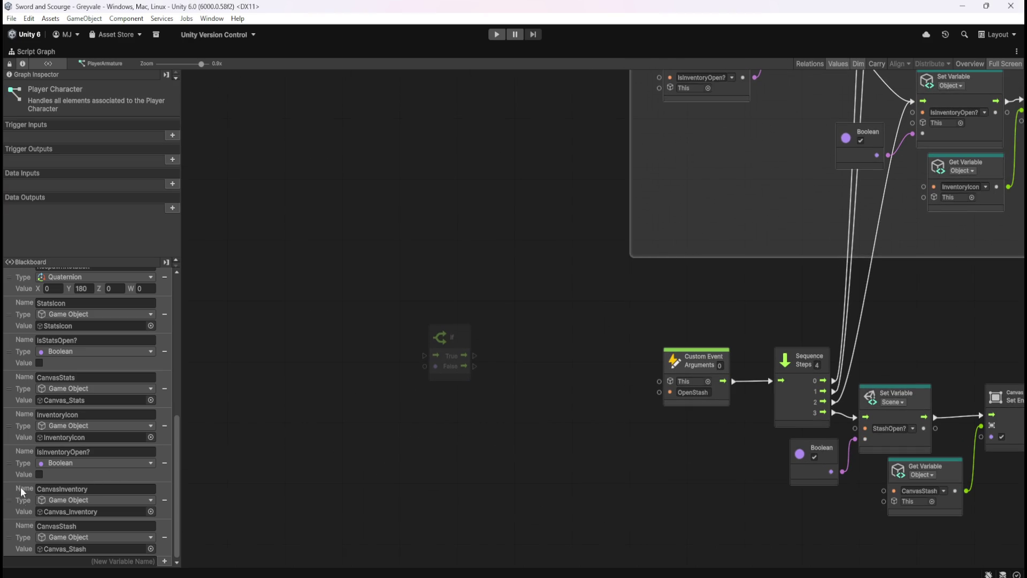
mouse_move(179, 448)
left_mouse_down()
mouse_move(179, 415)
mouse_move(122, 289)
mouse_move(196, 561)
left_mouse_up()
left_click_drag(8, 535, 330, 382)
mouse_move(406, 412)
left_mouse_down()
mouse_move(425, 366)
mouse_move(396, 388)
left_mouse_up()
left_click(428, 414)
- Move the If and StashOpen? pair down and widen the Toggles Inventory group leftward
mouse_move(367, 328)
left_mouse_down()
mouse_move(413, 374)
mouse_move(452, 372)
mouse_move(561, 211)
left_mouse_up()
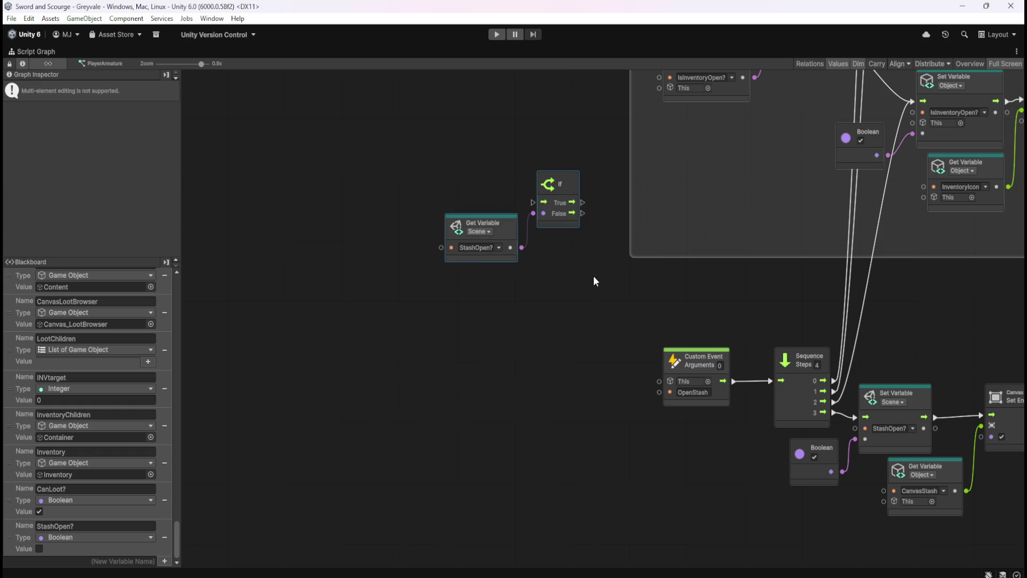
left_click_drag(592, 275, 458, 448)
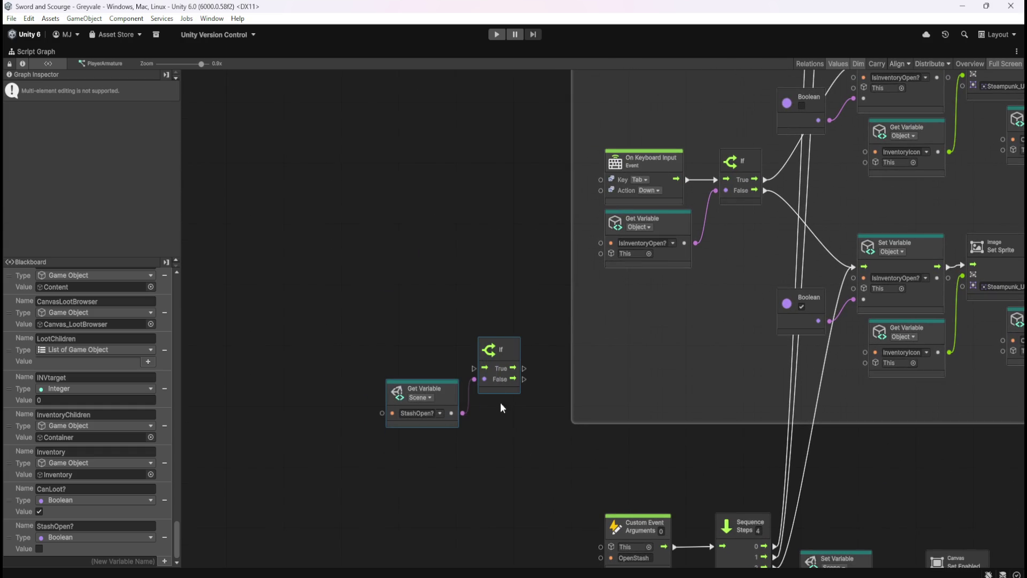
left_click_drag(503, 391, 508, 507)
left_click(566, 365)
left_click(571, 363)
left_click_drag(571, 364, 341, 363)
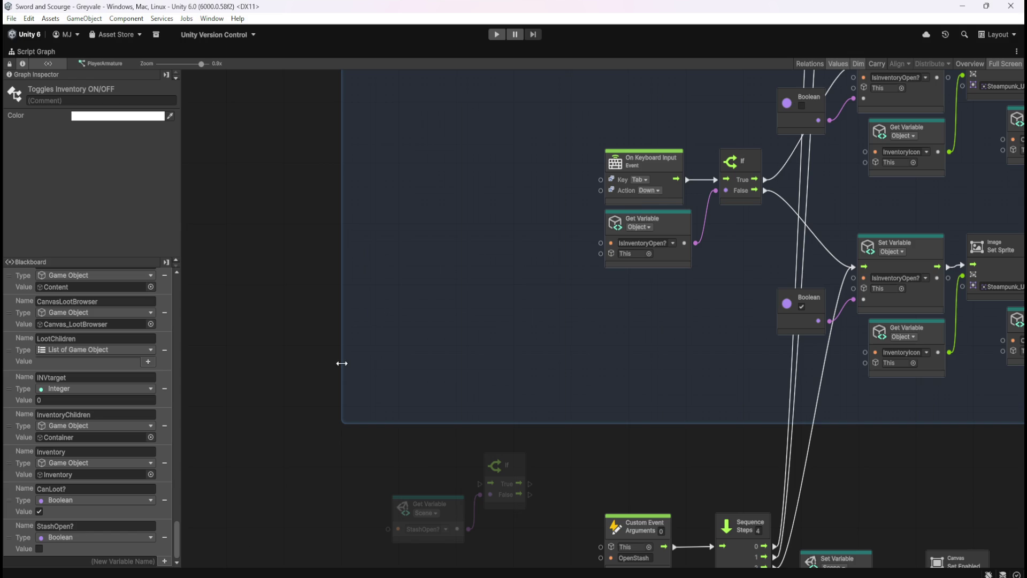
- Place the Tab input with the If and StashOpen? nodes at the group's left side
left_click(661, 170)
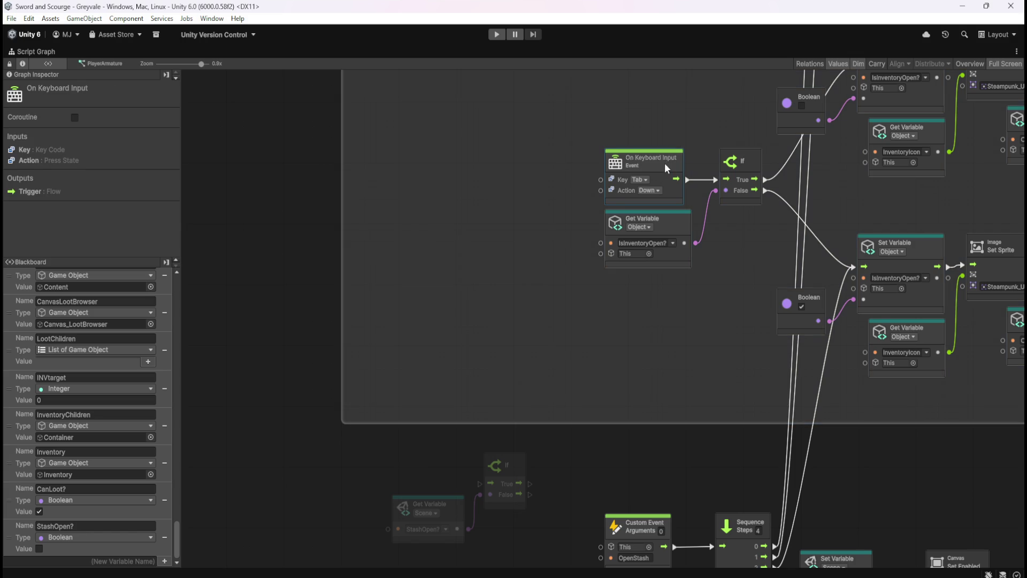
left_click_drag(646, 168, 416, 177)
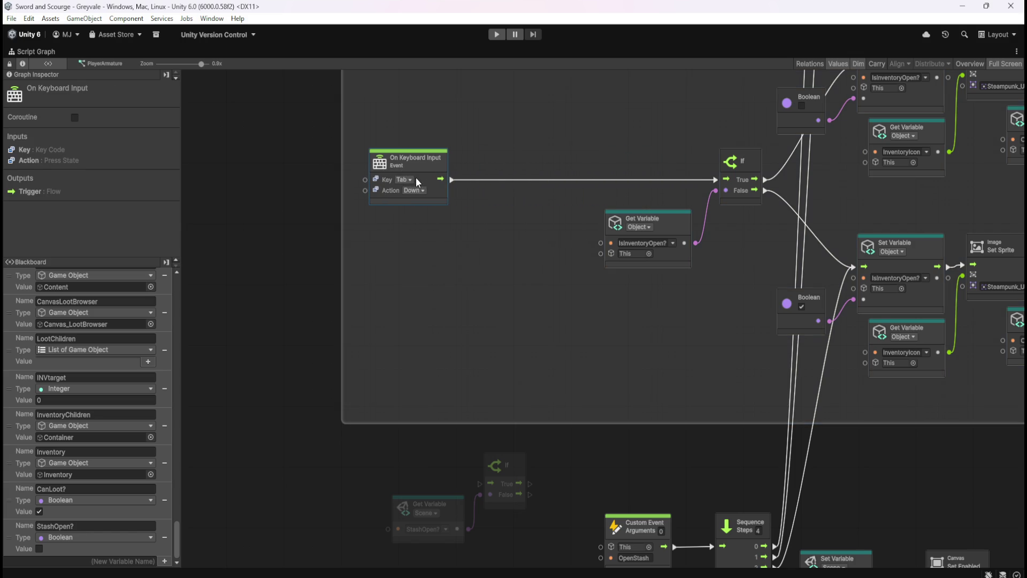
mouse_move(420, 445)
left_mouse_down()
mouse_move(497, 515)
mouse_move(523, 191)
mouse_move(483, 214)
left_mouse_up()
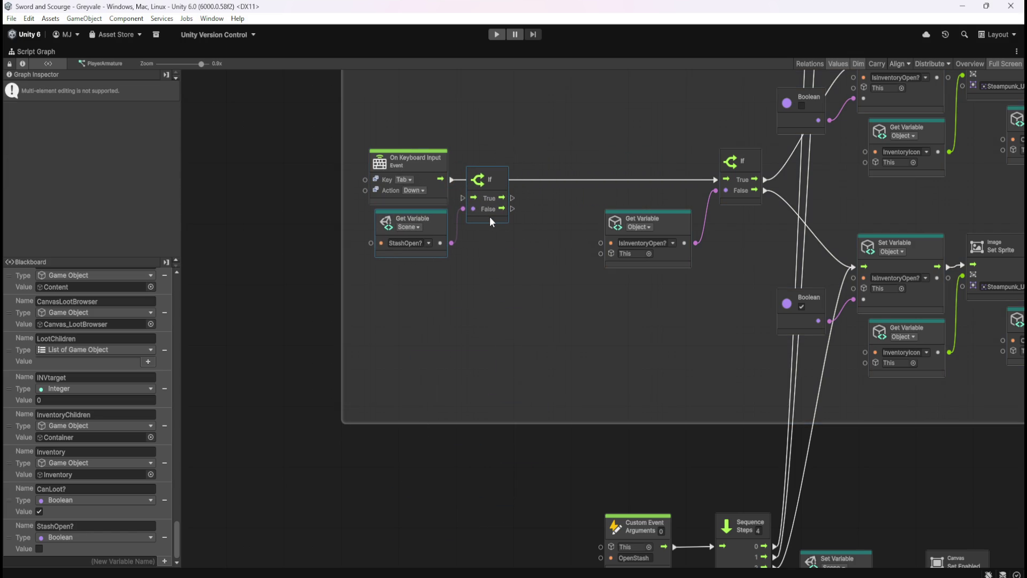
left_click(502, 190)
- Wire the new If's False output into the IsInventoryOpen? If and tidy the nodes
mouse_move(499, 180)
left_mouse_down()
mouse_move(500, 160)
mouse_move(453, 180)
mouse_move(465, 181)
left_mouse_up()
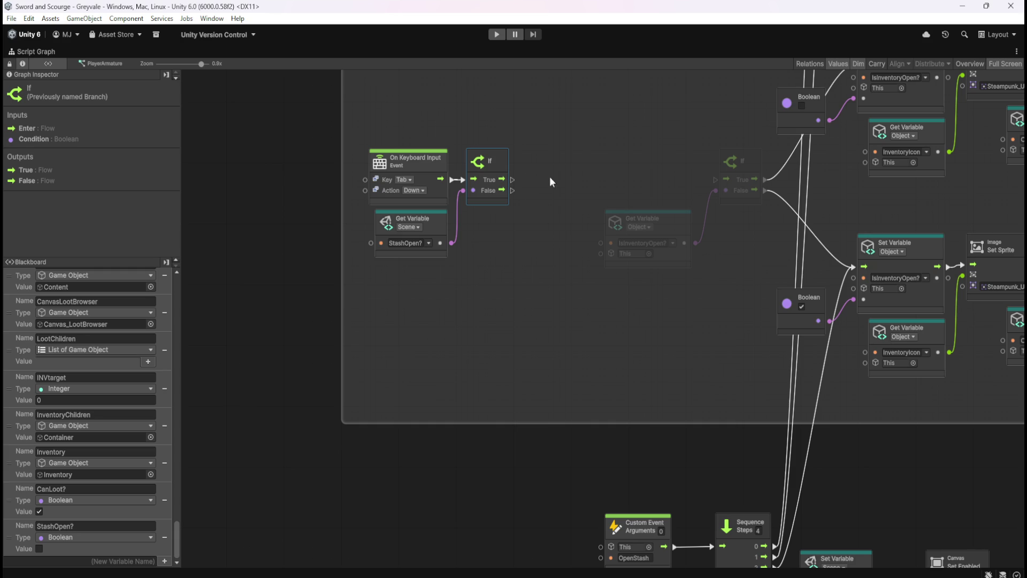
scroll(528, 321, "down", 5)
scroll(560, 241, "up", 5)
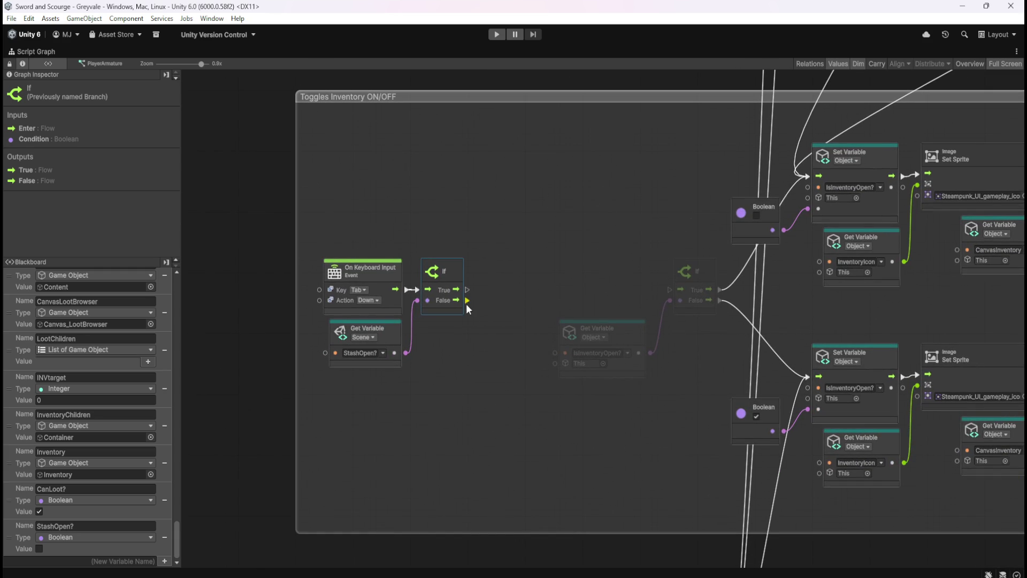
mouse_move(468, 301)
left_mouse_down()
mouse_move(608, 304)
mouse_move(669, 290)
left_mouse_up()
left_click(499, 362)
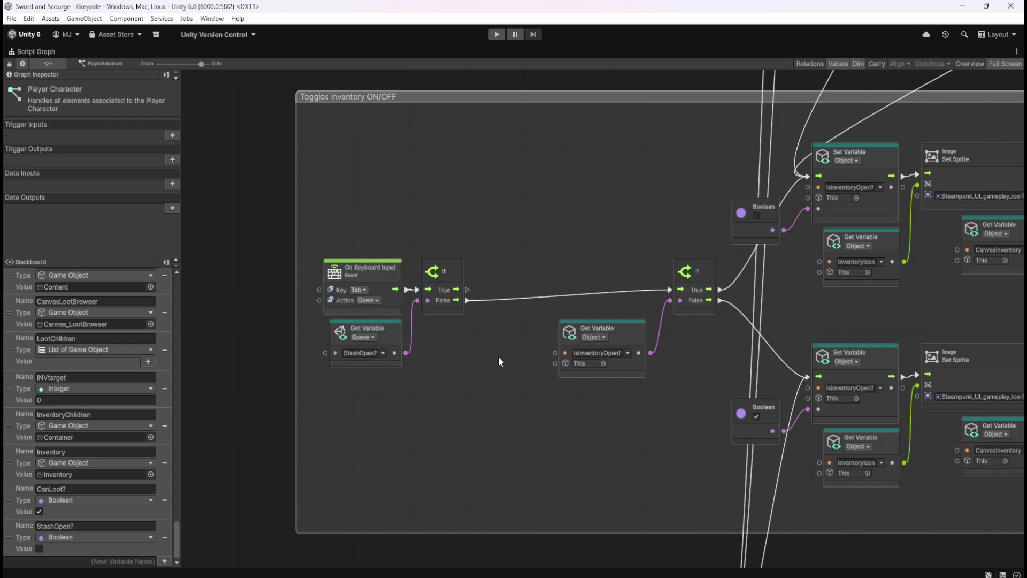
mouse_move(383, 255)
left_mouse_down()
mouse_move(450, 302)
mouse_move(547, 298)
left_mouse_up()
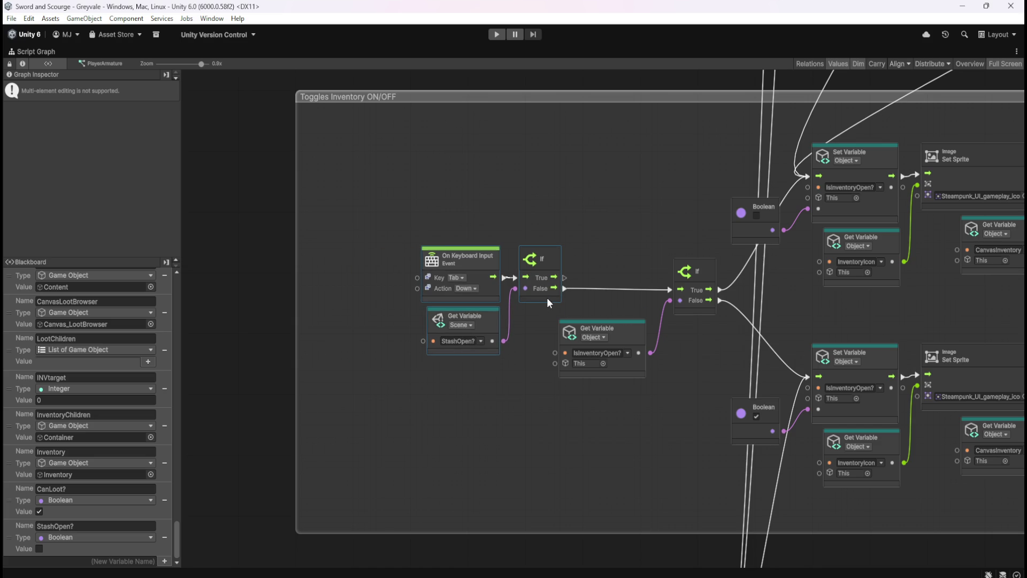
left_click(535, 321)
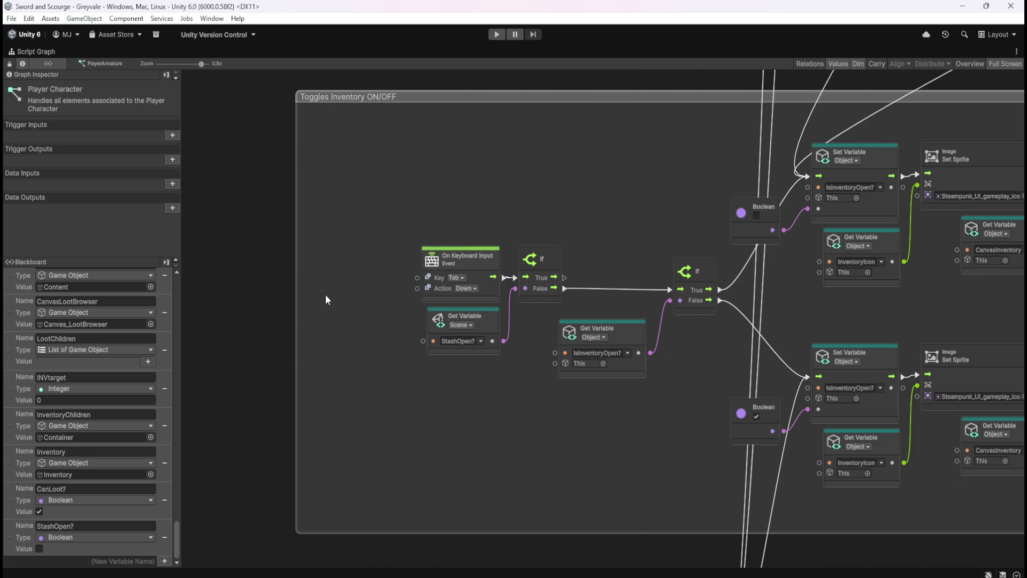
- Adjust the inventory group's left edge and widen the Toggles Stats group leftward
left_click_drag(297, 314, 353, 308)
left_click(529, 486)
mouse_move(511, 424)
left_mouse_down()
mouse_move(485, 195)
mouse_move(507, 406)
left_mouse_up()
left_click_drag(523, 371, 528, 498)
left_click_drag(486, 264, 531, 428)
left_click_drag(559, 253, 387, 282)
left_click(593, 219)
- Move the K input left, paste the If and StashOpen? pair beside it, and wire K into the If
left_click_drag(593, 219, 550, 364)
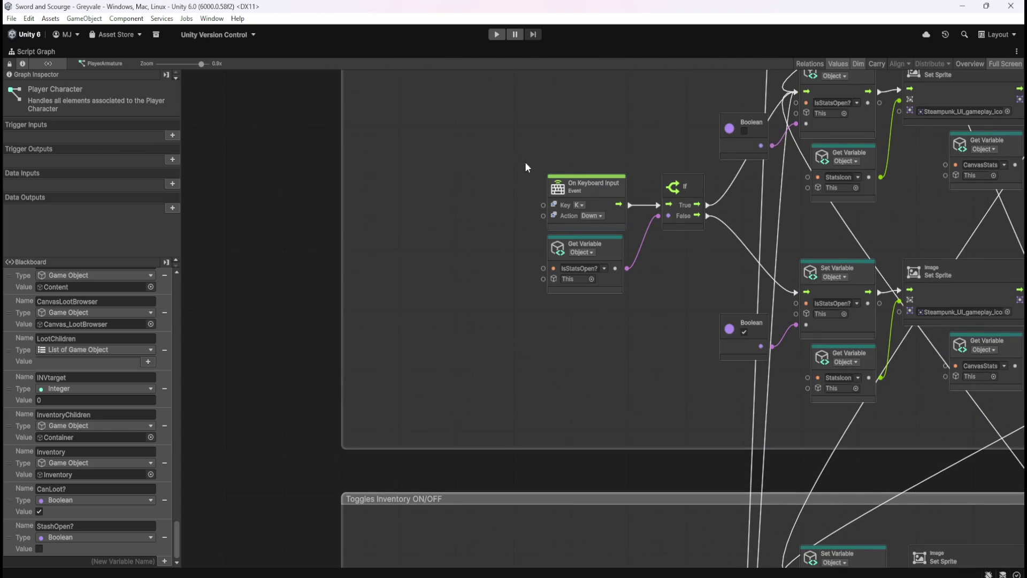
left_click_drag(600, 192, 415, 193)
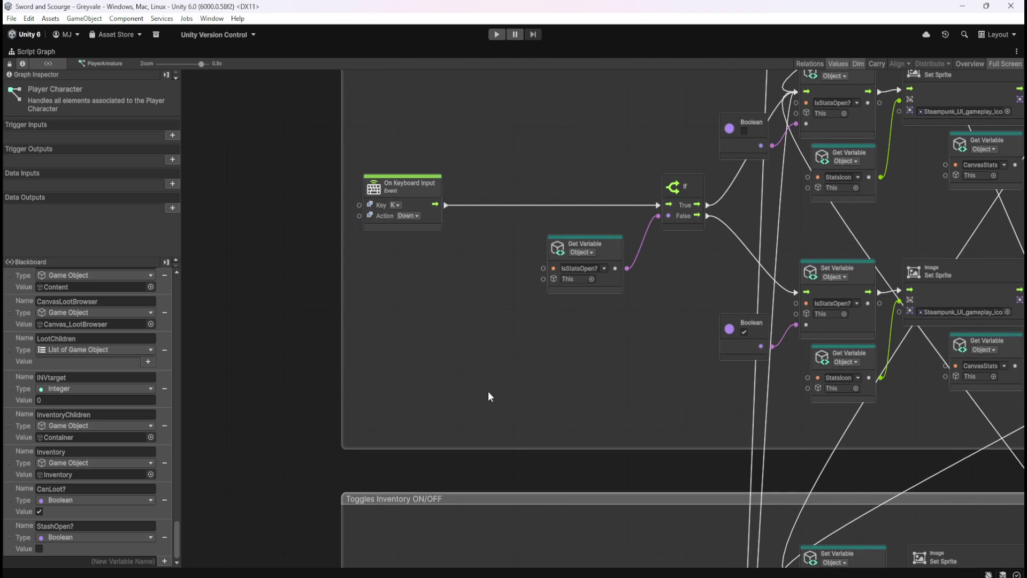
left_click_drag(489, 393, 524, 144)
left_click(551, 446)
left_click(510, 470, "ctrl")
left_click_drag(544, 217, 522, 440)
scroll(523, 445, "up", 3)
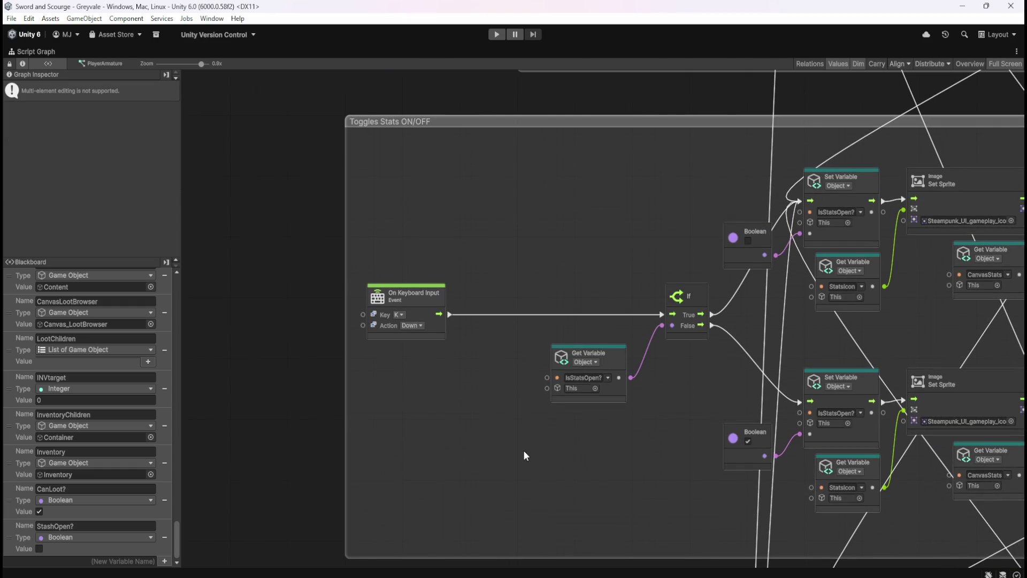
key("ctrl+v")
left_click_drag(590, 346, 462, 361)
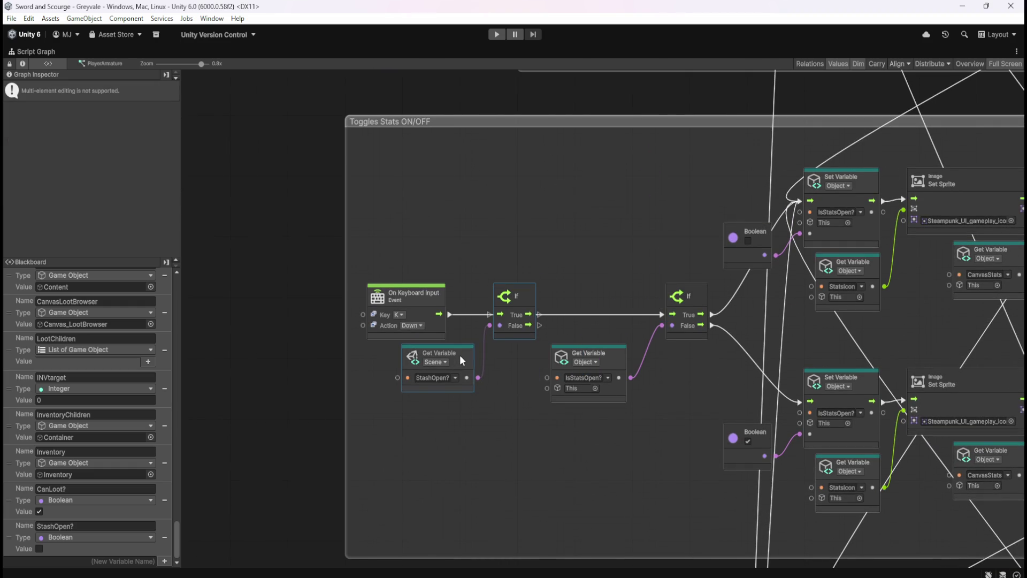
left_click(454, 309)
mouse_move(450, 314)
left_mouse_down()
mouse_move(668, 323)
mouse_move(664, 315)
left_mouse_up()
- Arrange the K input, If and StashOpen? nodes neatly inside the Toggles Stats group
mouse_move(499, 246)
left_mouse_down()
mouse_move(432, 341)
mouse_move(436, 316)
left_mouse_up()
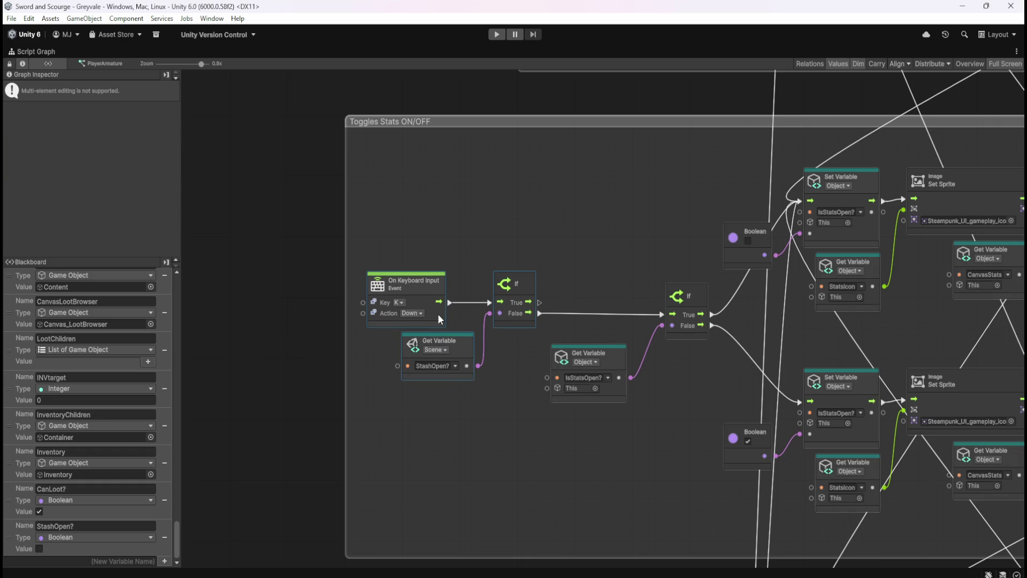
scroll(556, 242, "down", 5)
scroll(487, 199, "up", 2)
left_click_drag(488, 202, 536, 202)
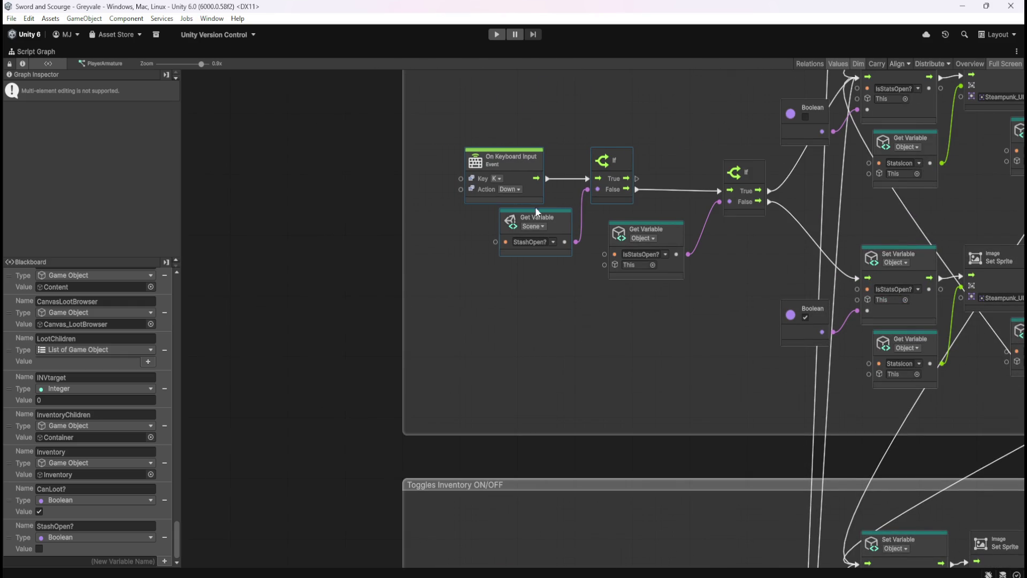
scroll(578, 167, "down", 5)
scroll(581, 313, "up", 3)
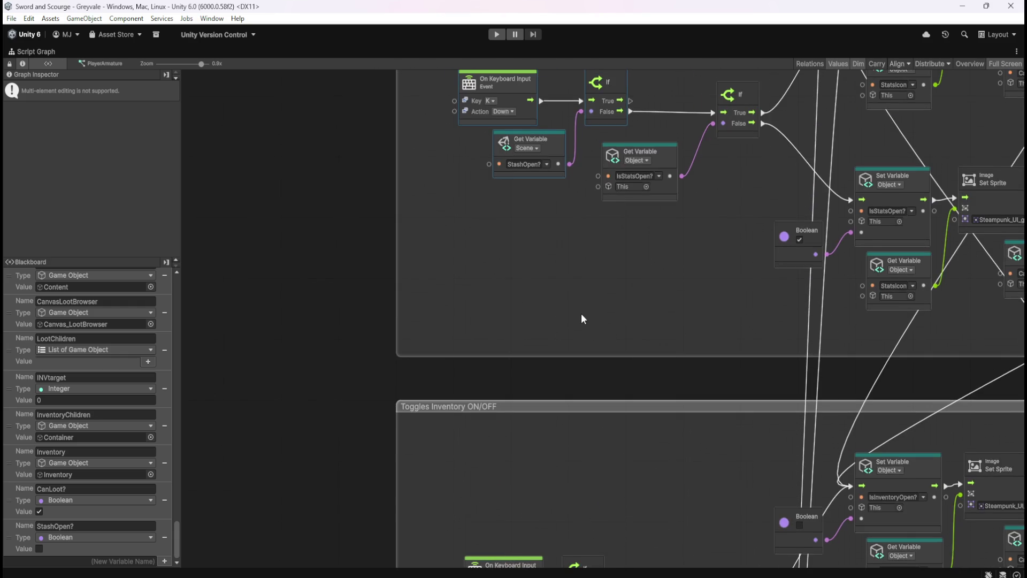
mouse_move(581, 313)
left_mouse_down()
mouse_move(592, 230)
mouse_move(574, 359)
left_mouse_up()
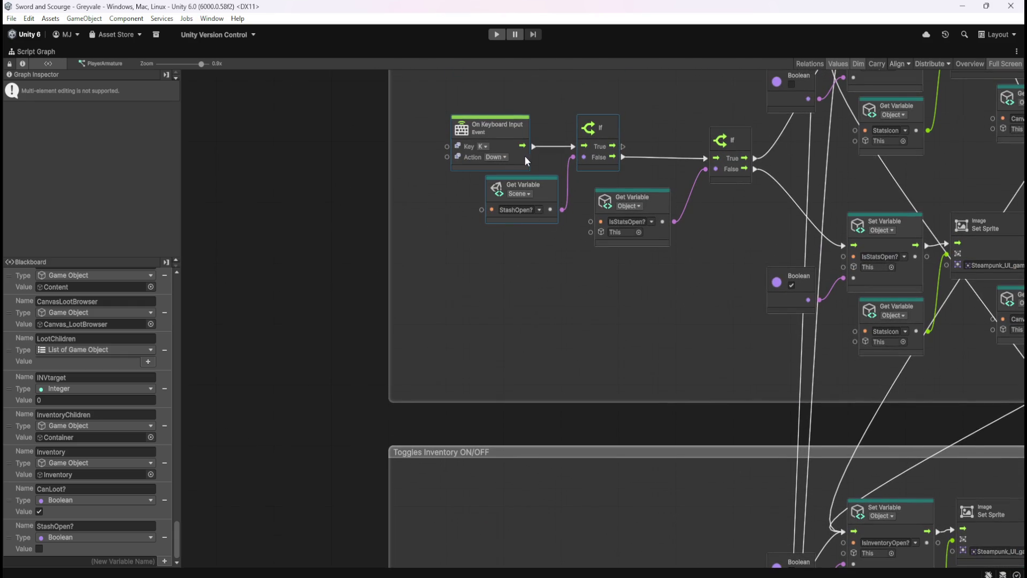
left_click_drag(514, 156, 511, 156)
mouse_move(562, 370)
left_mouse_down()
mouse_move(554, 168)
mouse_move(544, 367)
mouse_move(575, 152)
mouse_move(551, 310)
mouse_move(562, 238)
left_mouse_up()
left_click(562, 237)
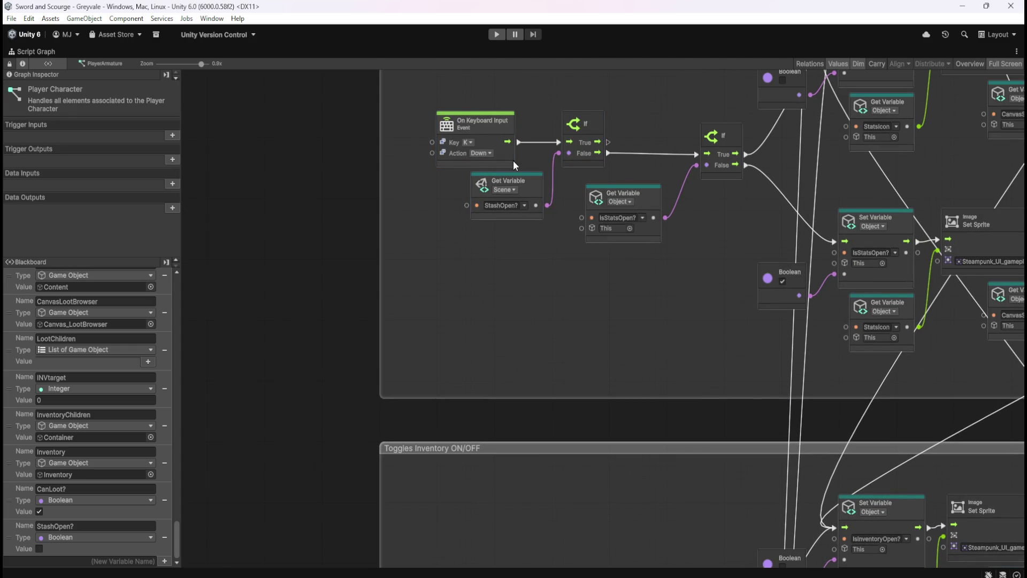
left_click(538, 182)
left_click_drag(525, 184, 503, 186)
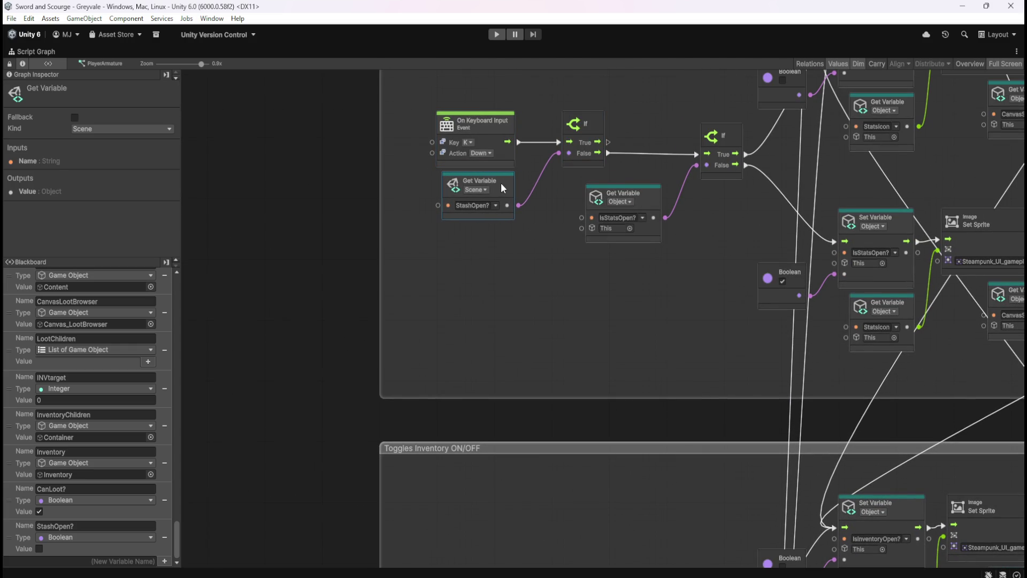
left_click_drag(531, 129, 490, 184)
mouse_move(545, 454)
left_mouse_down()
mouse_move(566, 218)
mouse_move(563, 482)
left_mouse_up()
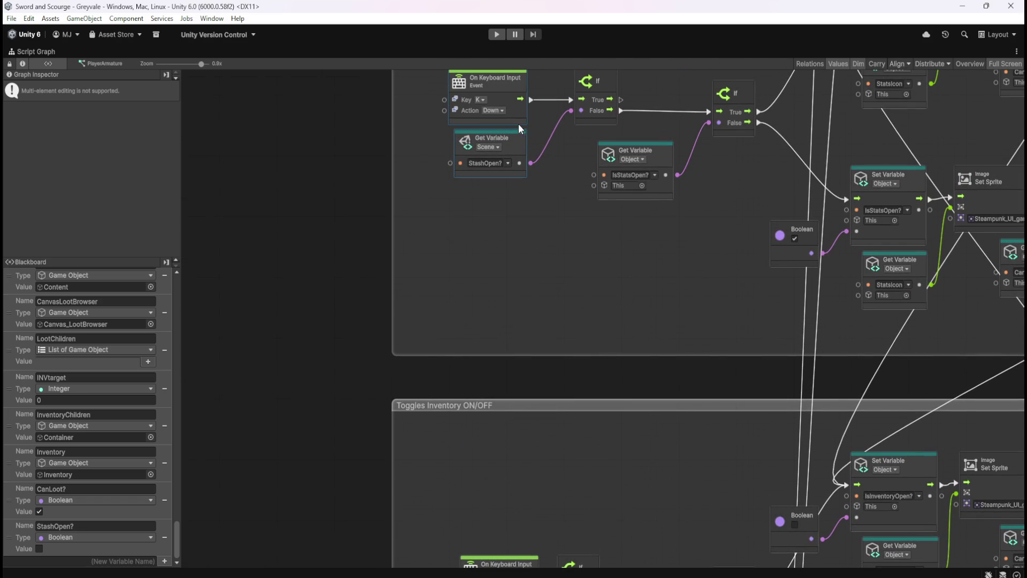
left_click_drag(519, 108, 528, 107)
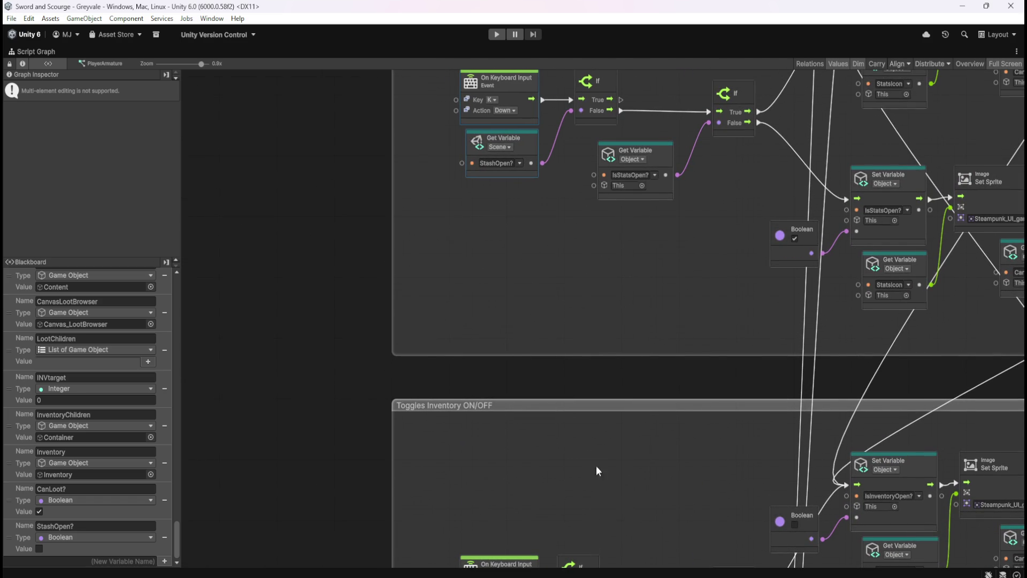
mouse_move(595, 497)
left_mouse_down()
mouse_move(623, 313)
mouse_move(614, 464)
mouse_move(624, 416)
left_mouse_up()
mouse_move(627, 356)
left_mouse_down()
mouse_move(566, 340)
mouse_move(592, 516)
mouse_move(574, 397)
mouse_move(608, 96)
left_mouse_up()
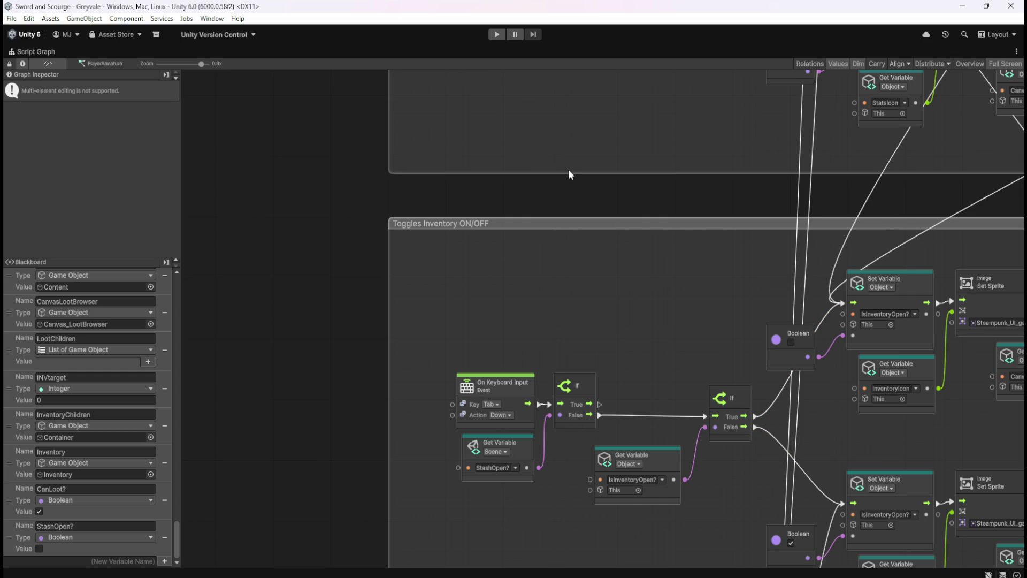
mouse_move(571, 134)
left_mouse_down()
mouse_move(555, 335)
mouse_move(583, 129)
mouse_move(582, 336)
left_mouse_up()
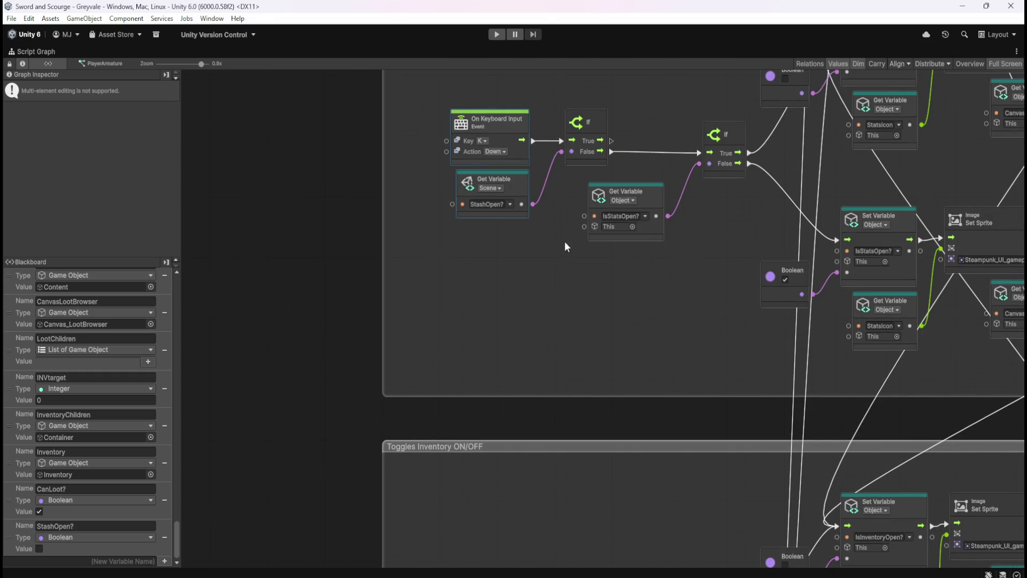
- Widen the Toggles Journal group to the left
left_click_drag(544, 261, 553, 437)
mouse_move(583, 148)
left_mouse_down()
mouse_move(605, 72)
mouse_move(599, 291)
mouse_move(567, 435)
mouse_move(619, 192)
mouse_move(551, 213)
left_mouse_up()
left_click(557, 213)
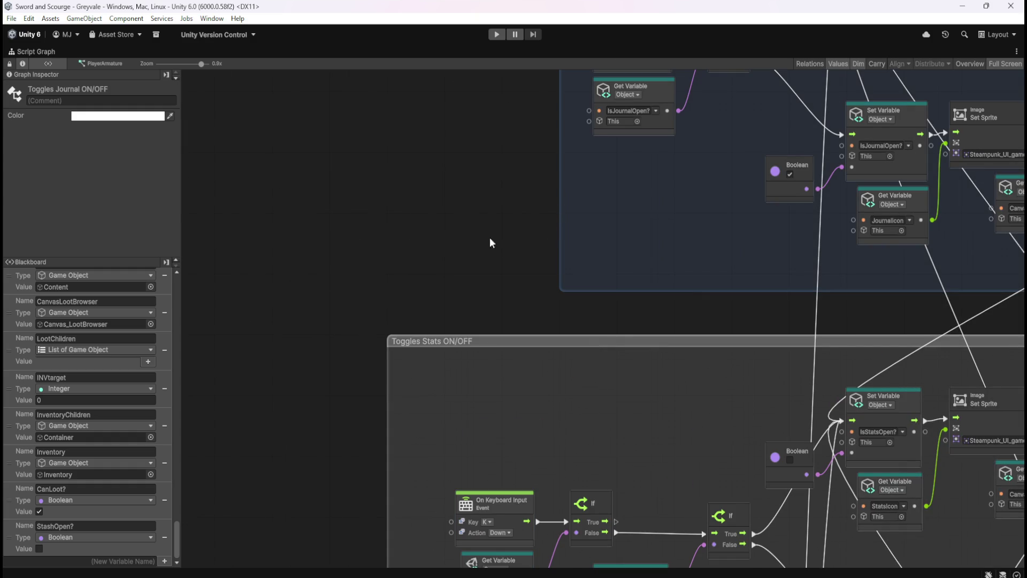
left_click(490, 238)
left_click_drag(558, 231, 385, 248)
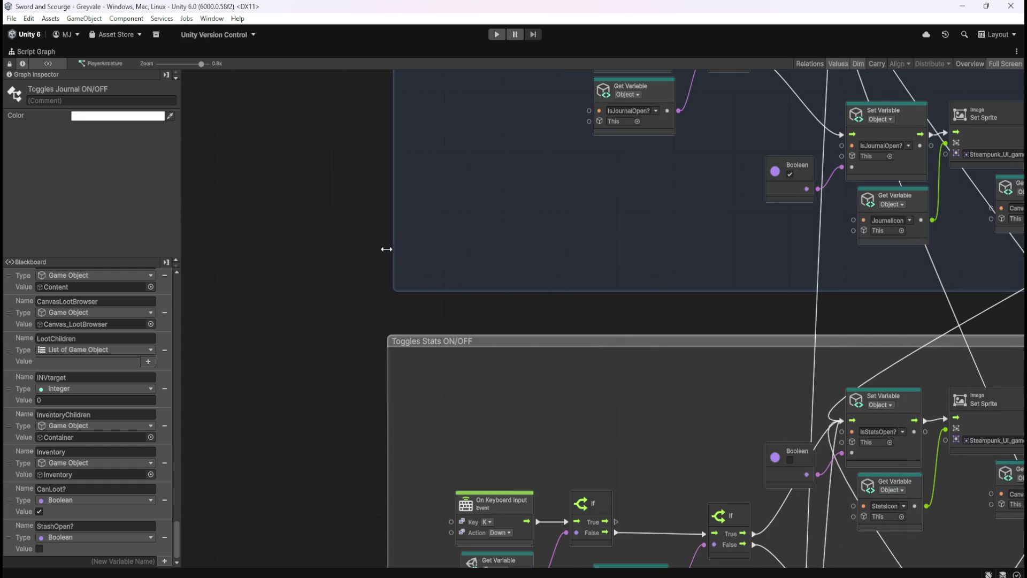
left_click(541, 204)
scroll(551, 243, "up", 5)
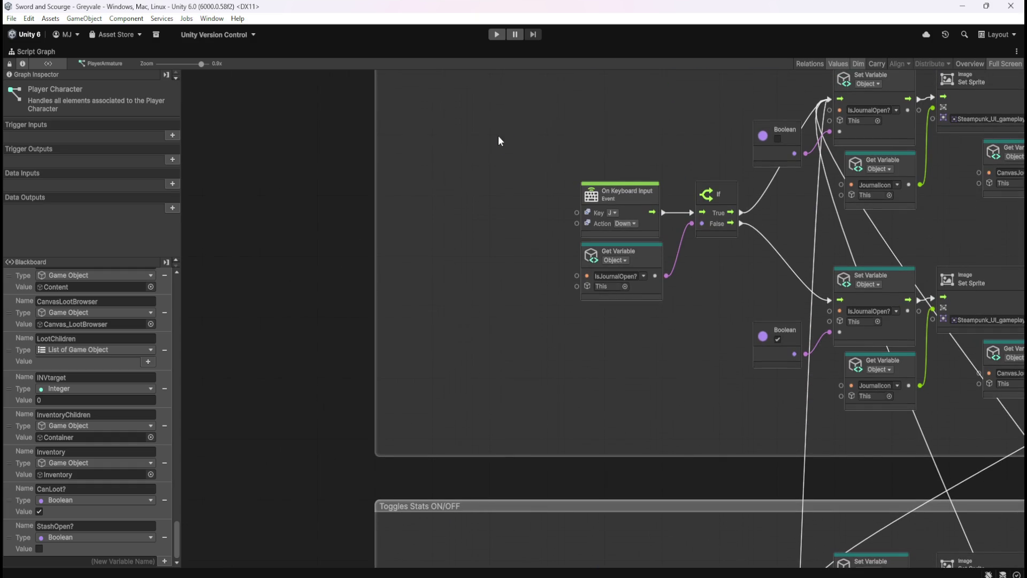
- Move the J event left and paste the If and StashOpen? pair into Toggles Journal
left_click(623, 206)
left_click_drag(624, 205, 444, 214)
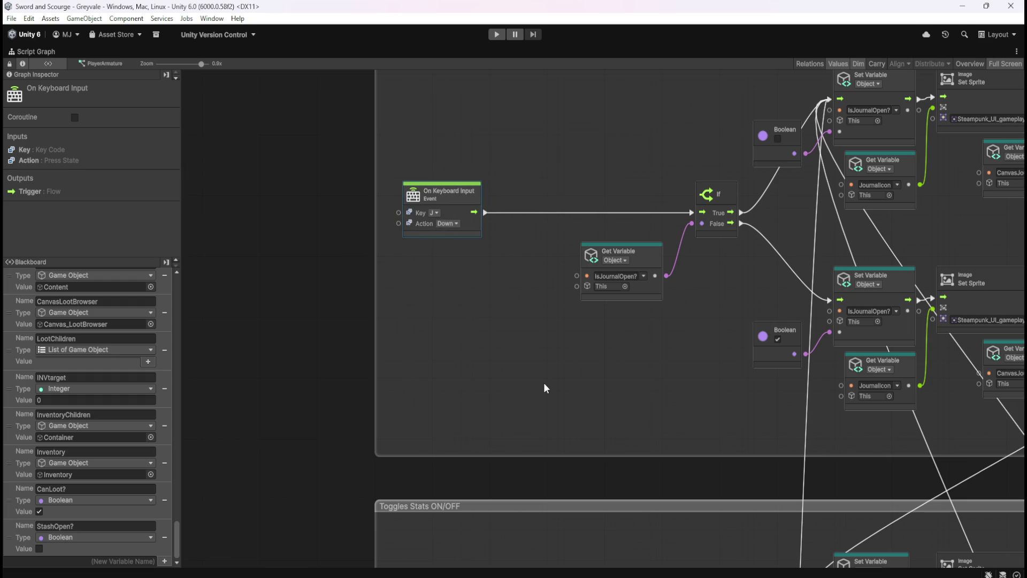
scroll(544, 383, "down", 5)
left_click(571, 407)
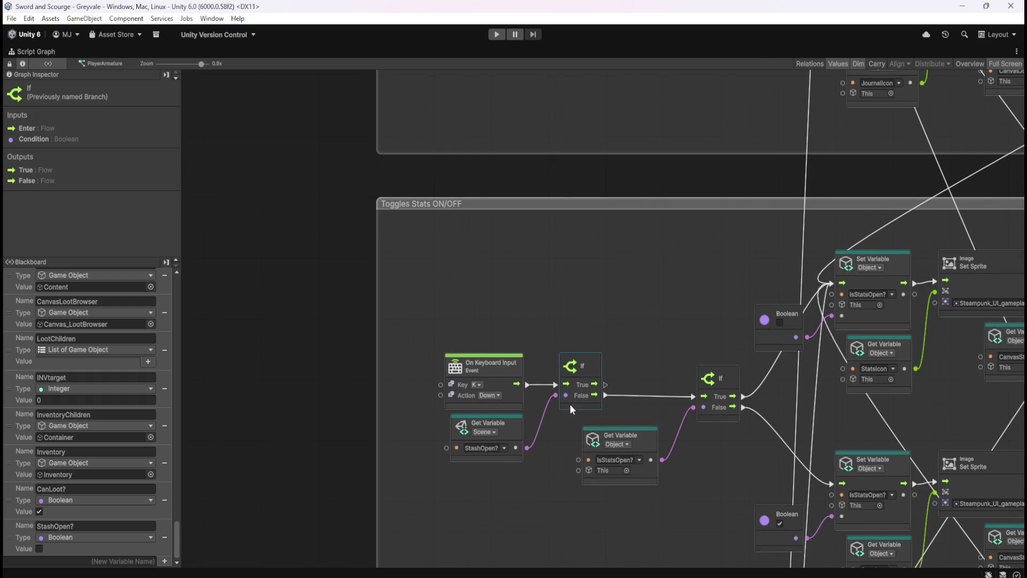
left_click(517, 426, "shift")
scroll(564, 374, "up", 5)
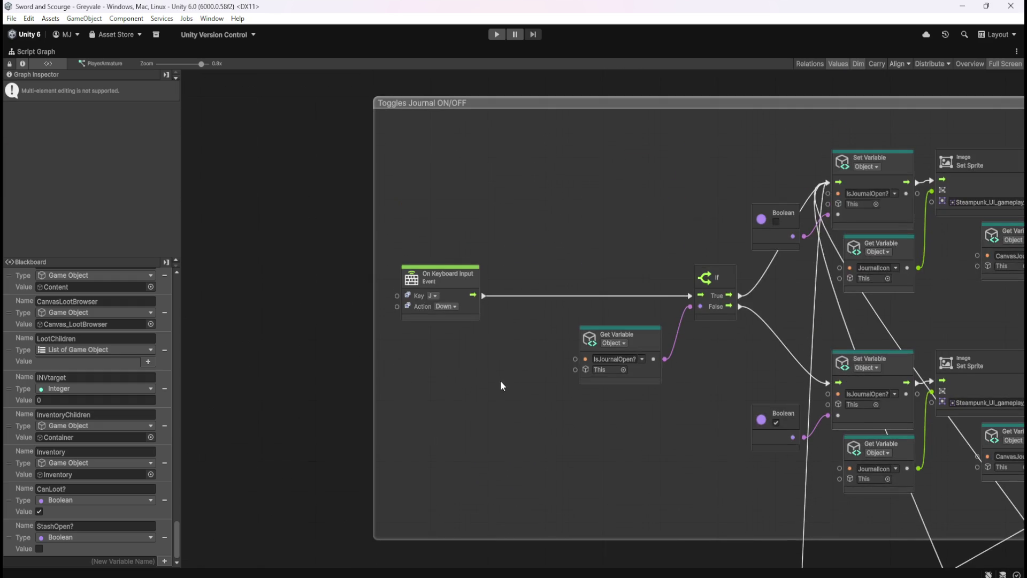
key("ctrl+v")
left_click_drag(573, 341, 460, 339)
- Wire J into the pasted If and its False output to the IsJournalOpen? branch
left_click_drag(483, 295, 691, 296)
mouse_move(418, 239)
left_mouse_down()
mouse_move(455, 252)
mouse_move(525, 345)
left_mouse_up()
mouse_move(535, 309)
left_mouse_down()
mouse_move(534, 289)
mouse_move(581, 302)
left_mouse_up()
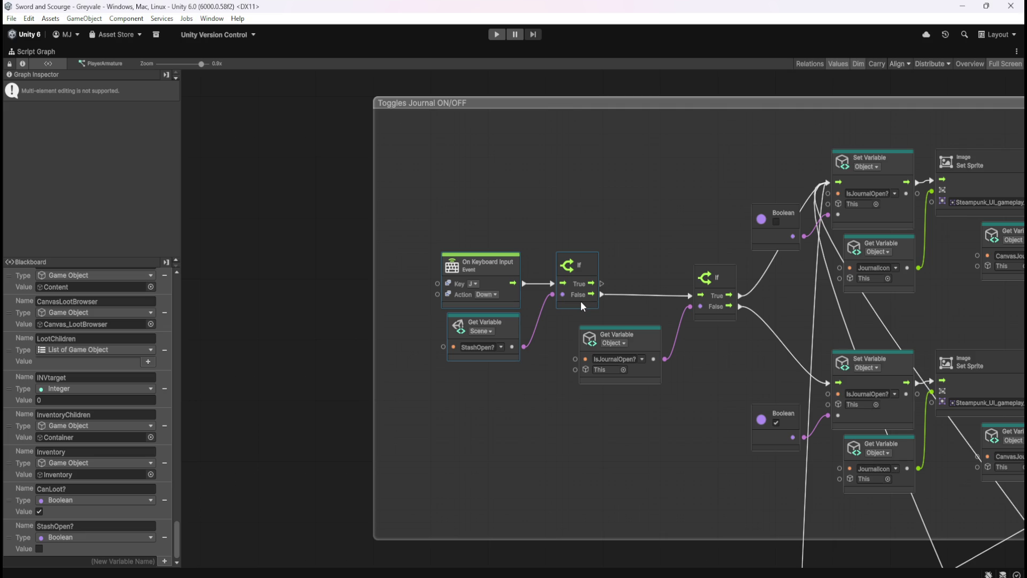
left_click_drag(582, 302, 585, 303)
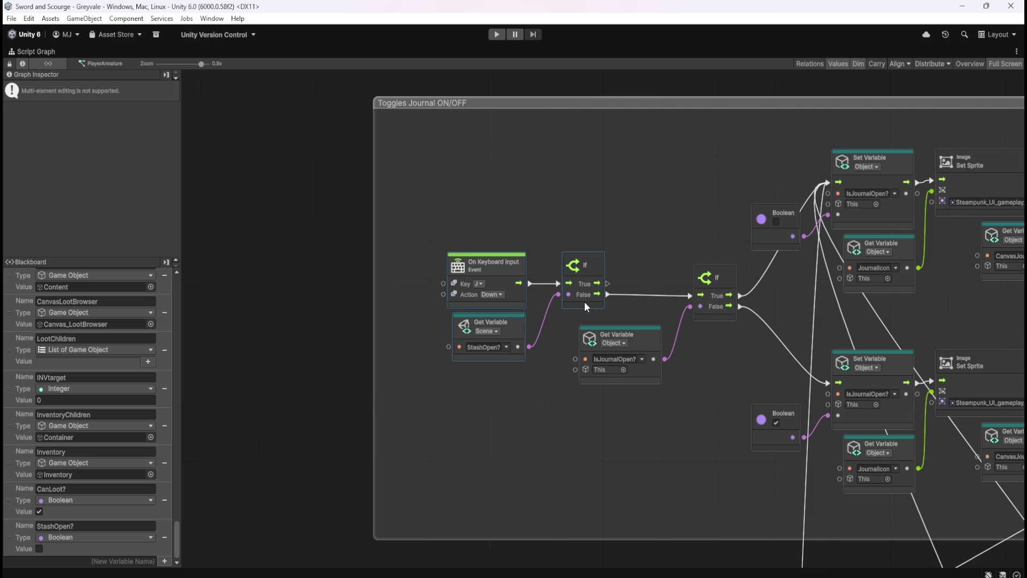
left_click(404, 406)
scroll(442, 338, "down", 5)
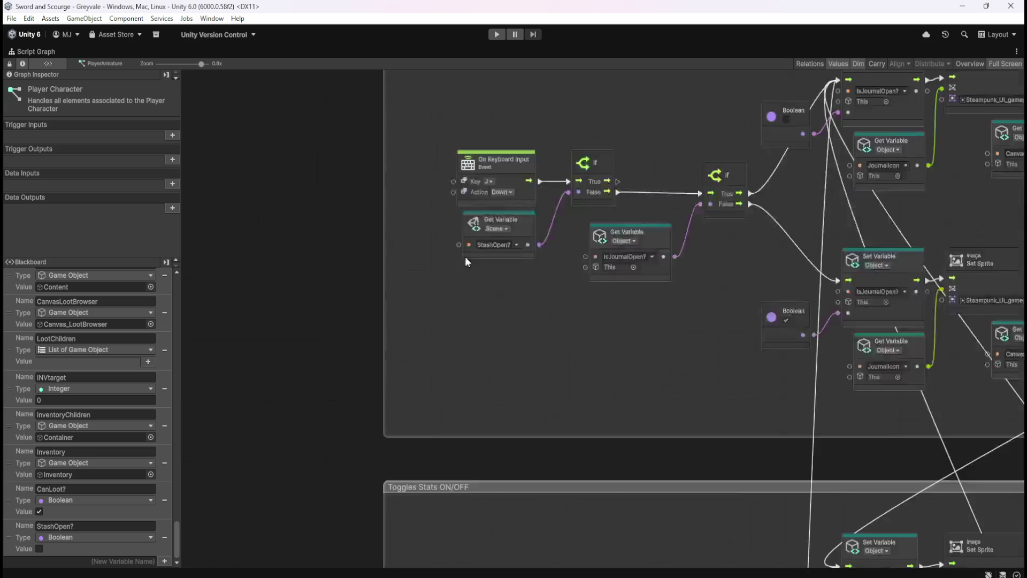
- Review the Journal, Stats, Inventory and OpenStash chains, then un-maximize the Script Graph with Shift+Space
mouse_move(472, 214)
left_mouse_down()
mouse_move(465, 320)
mouse_move(482, 399)
left_mouse_up()
scroll(472, 345, "up", 6)
left_click_drag(489, 473, 454, 207)
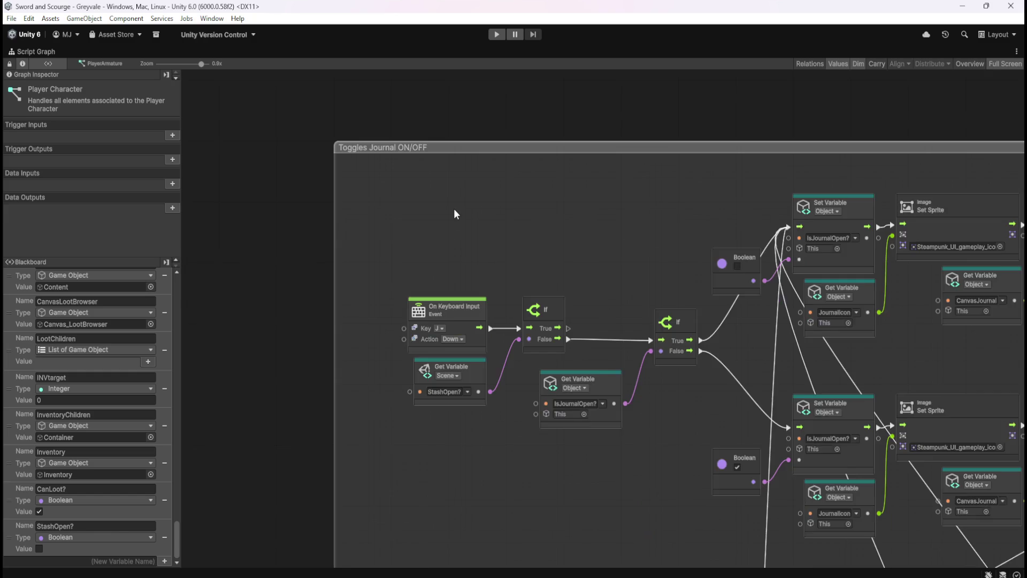
scroll(451, 435, "up", 8)
scroll(413, 194, "down", 5)
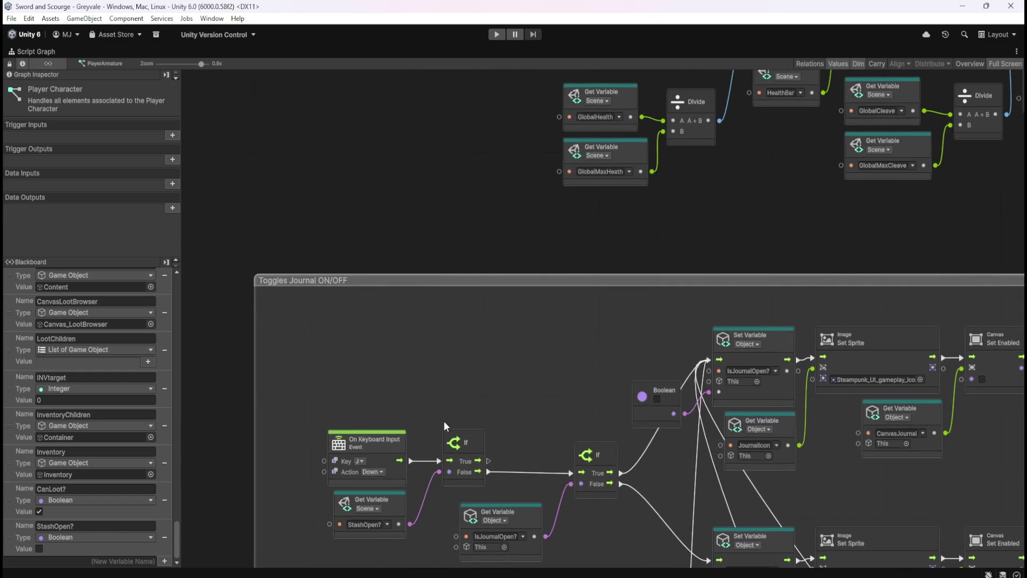
left_click_drag(444, 420, 527, 242)
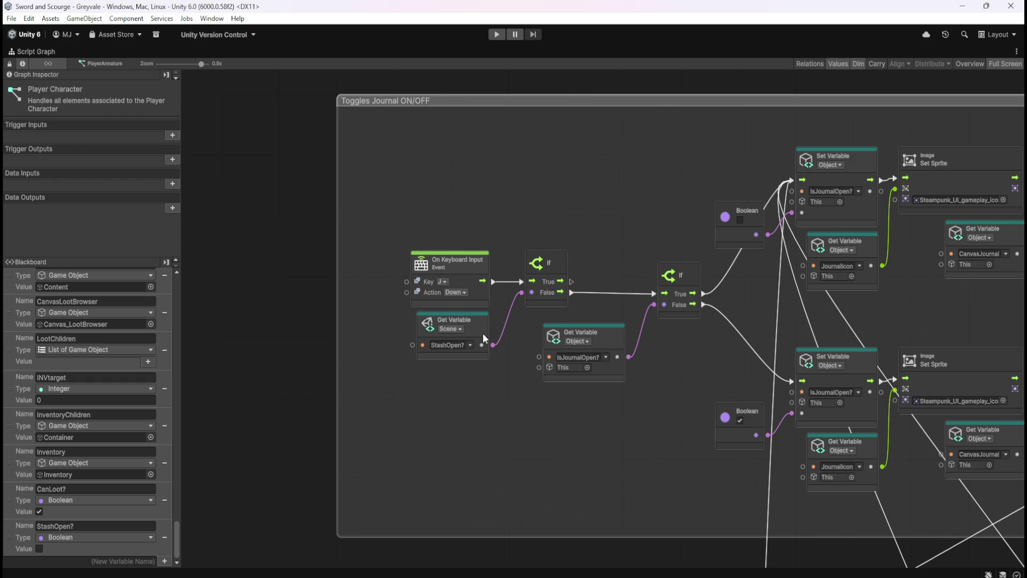
scroll(559, 457, "up", 10)
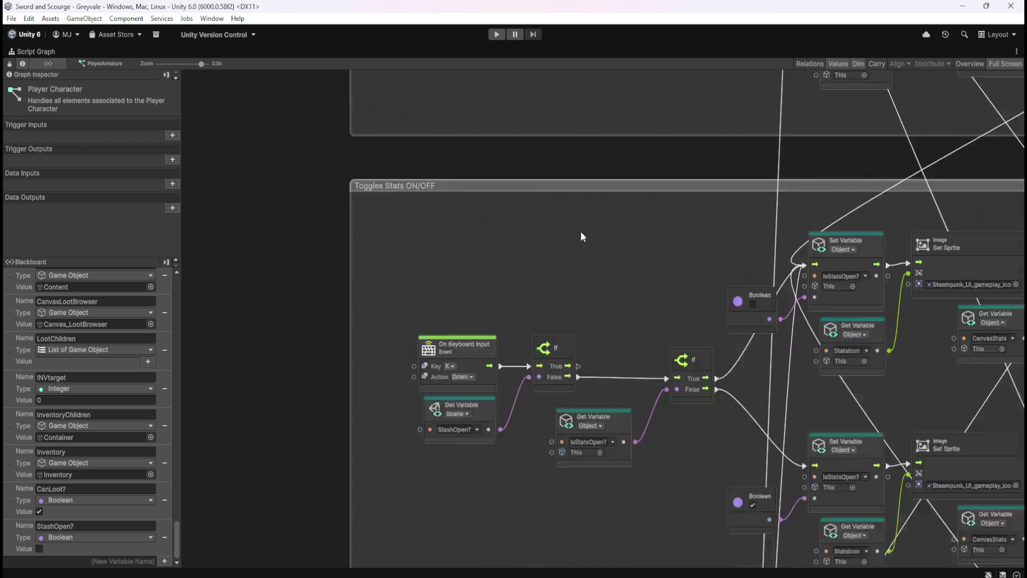
scroll(598, 439, "down", 10)
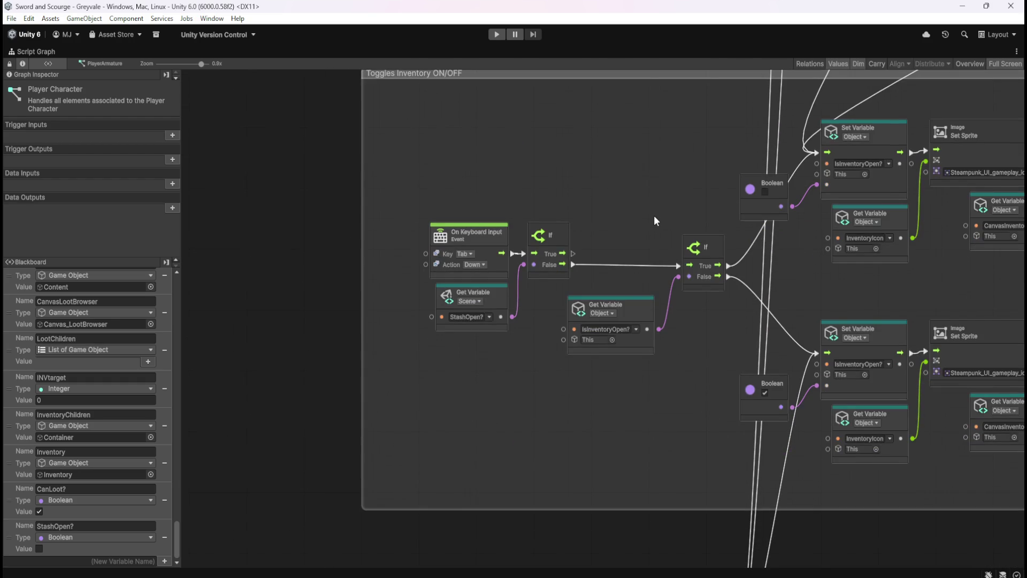
scroll(642, 350, "up", 2)
scroll(579, 320, "down", 6)
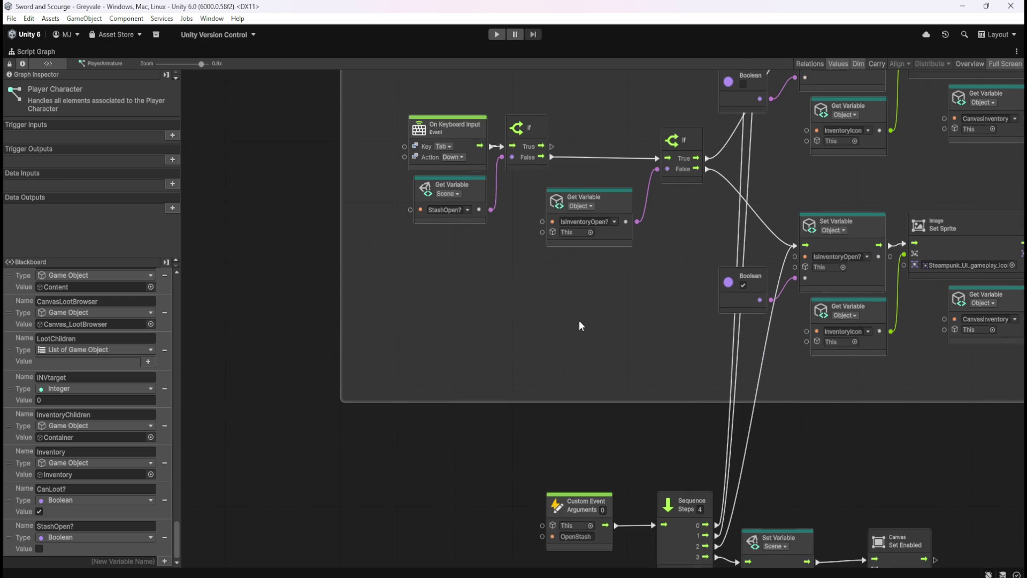
scroll(535, 299, "down", 3)
mouse_move(537, 252)
left_mouse_down()
mouse_move(355, 298)
mouse_move(496, 431)
left_mouse_up()
mouse_move(497, 276)
left_mouse_down()
mouse_move(500, 348)
mouse_move(504, 190)
left_mouse_up()
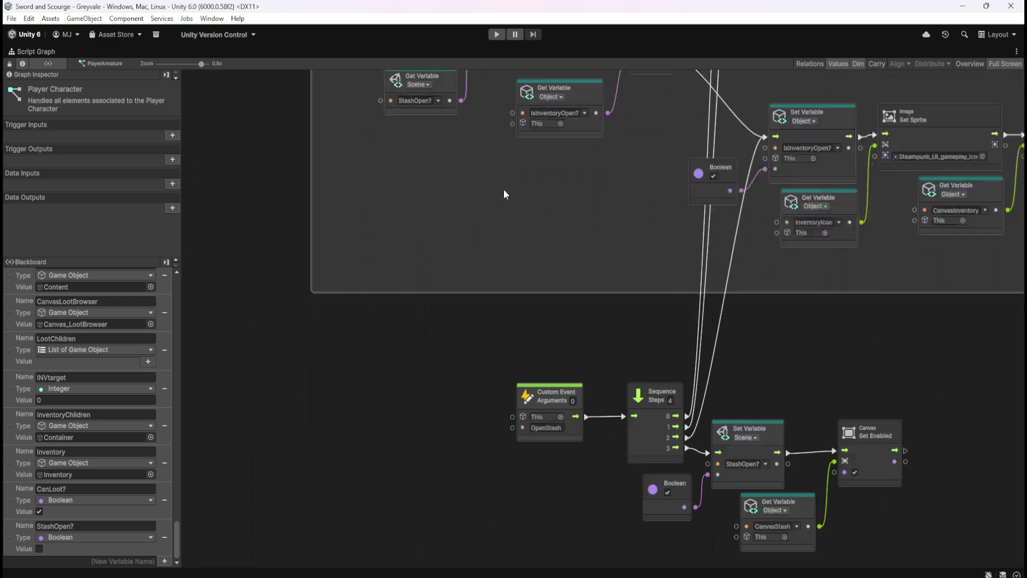
scroll(561, 257, "down", 1)
scroll(755, 290, "right", 3)
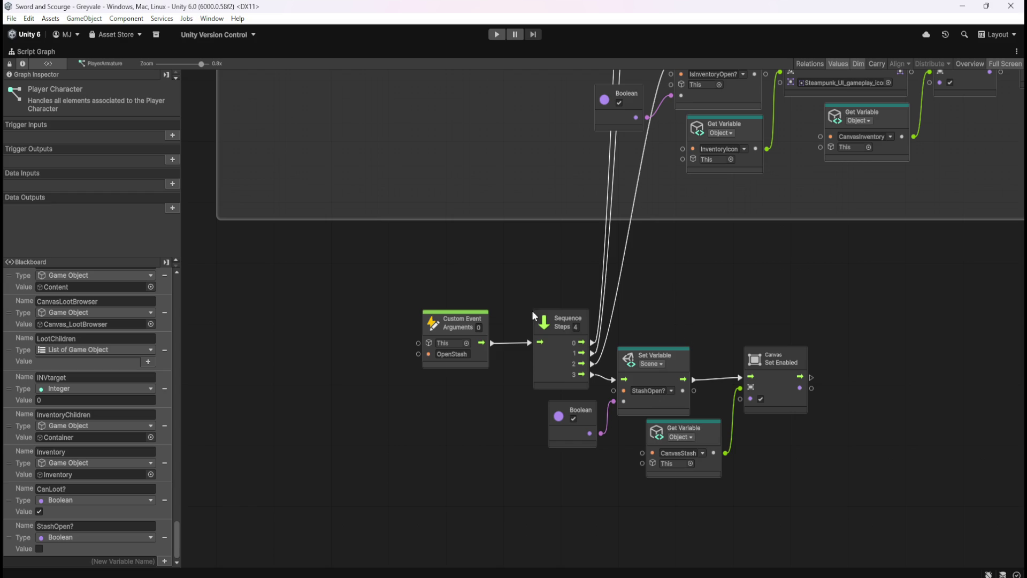
scroll(485, 257, "up", 5)
scroll(476, 270, "down", 5)
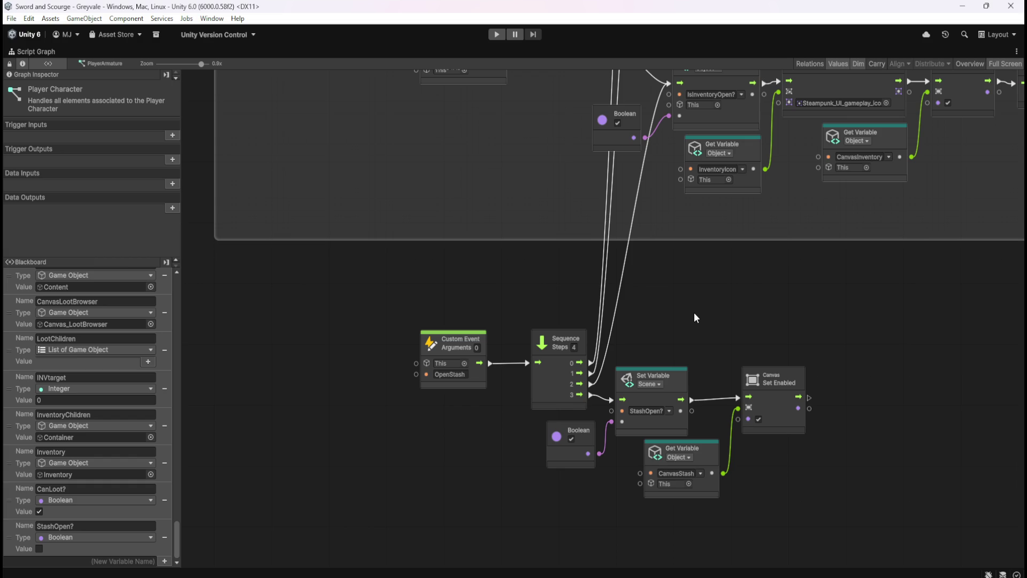
key("shift+space")
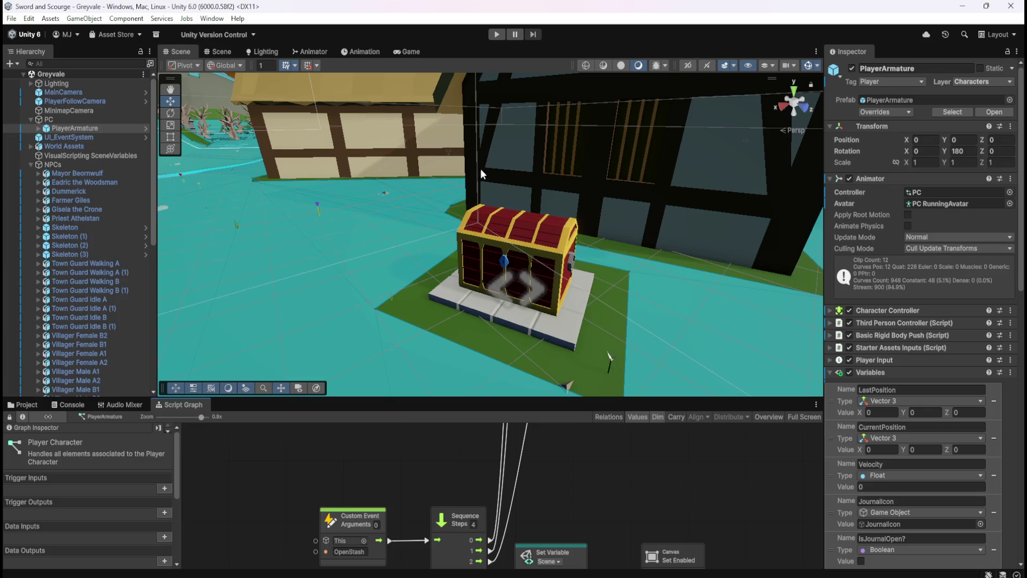
- Stop Play mode, set the Game view to Play Maximized, and start Play again
left_click(497, 34)
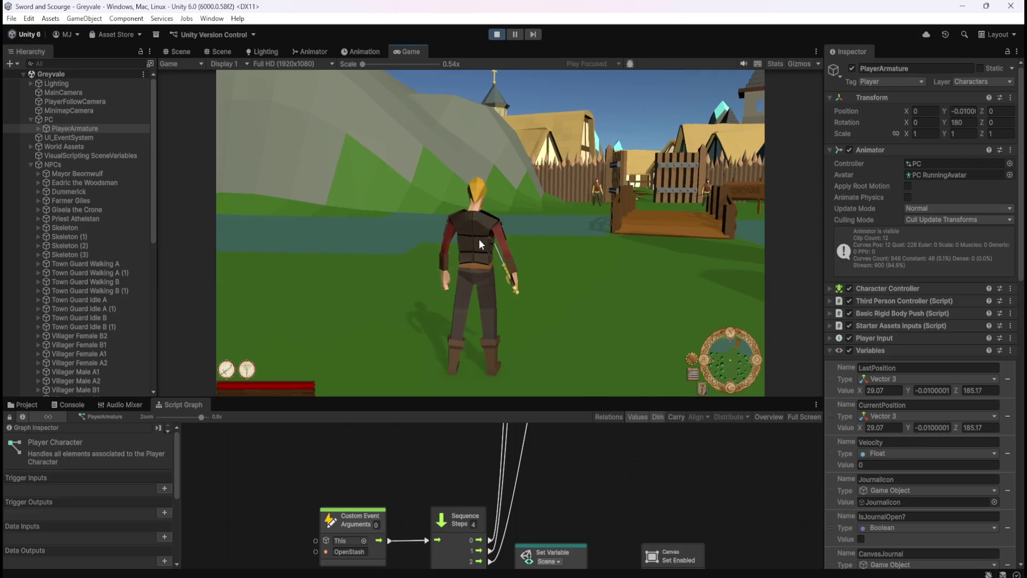
left_click(498, 35)
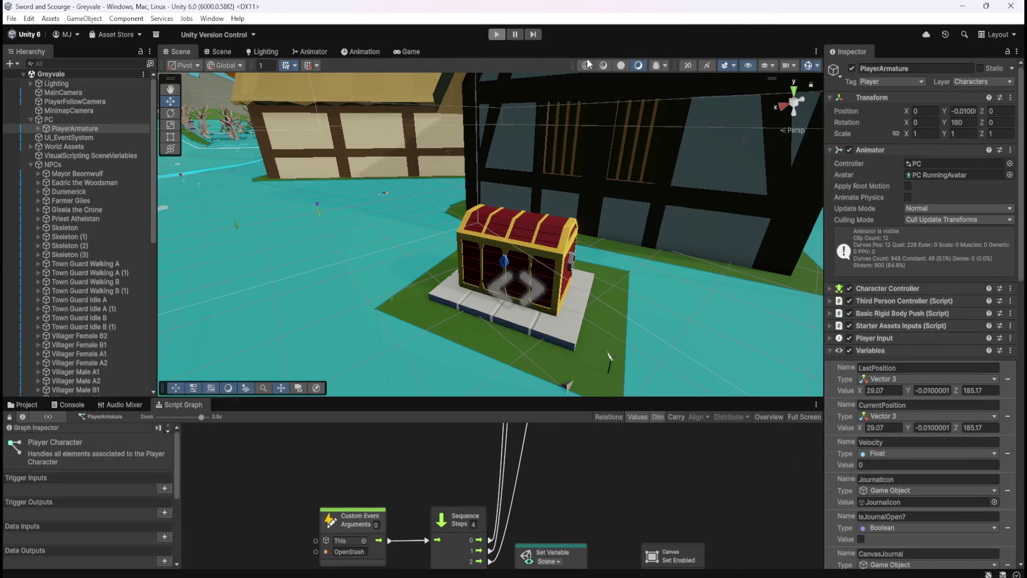
left_click(410, 52)
left_click(593, 64)
left_click(613, 89)
left_click(178, 51)
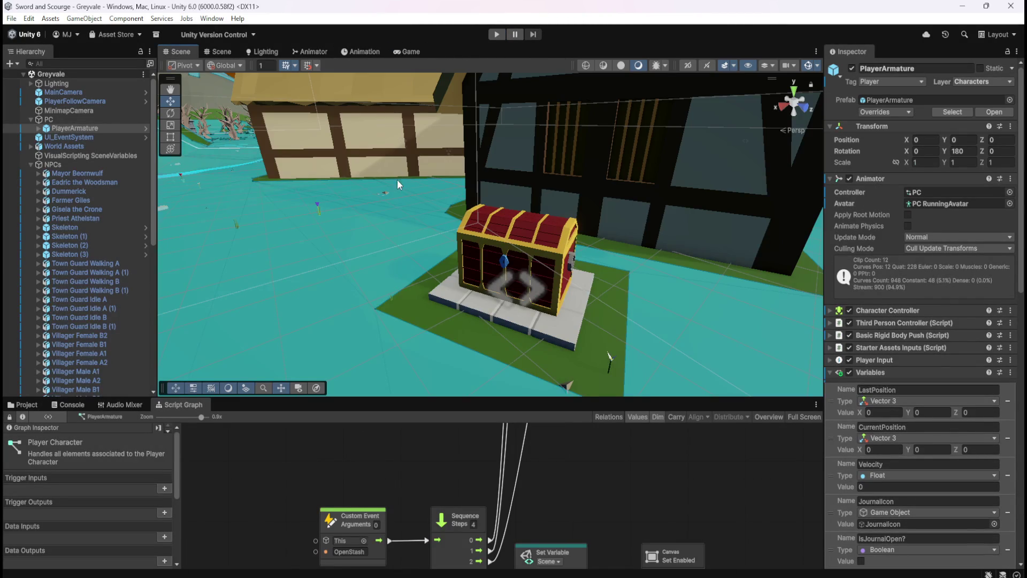
left_click(498, 35)
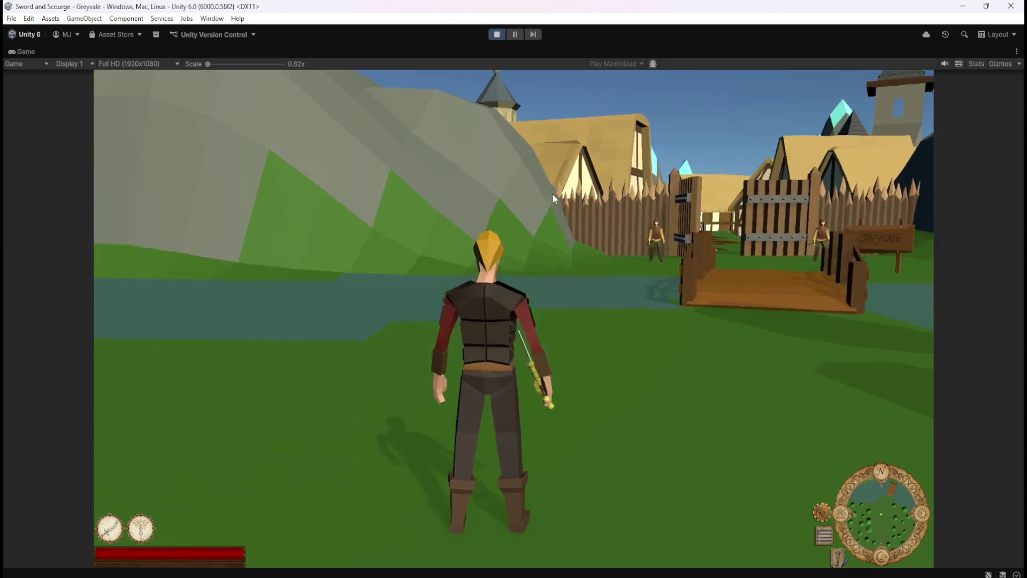
- Run the hero across the bridge and through the Greyvale gate, toggling the character stats panel on the way
key("w")
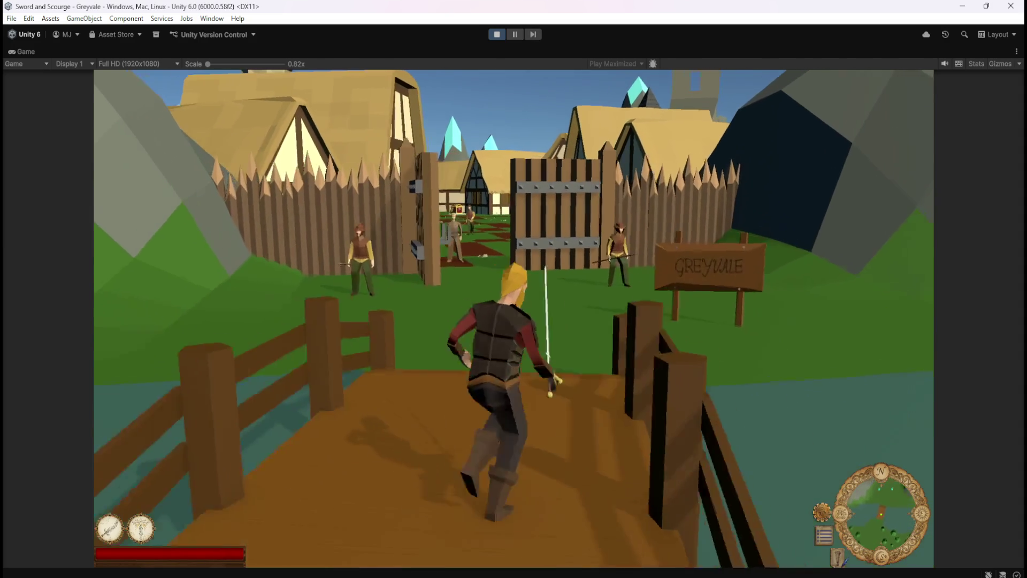
key("c")
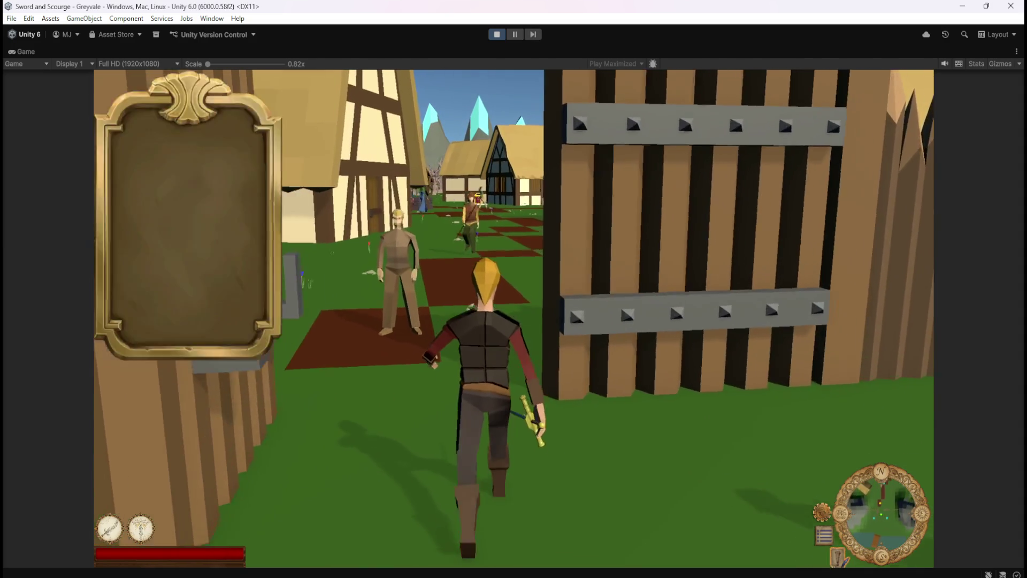
key("w")
key("i")
key("c")
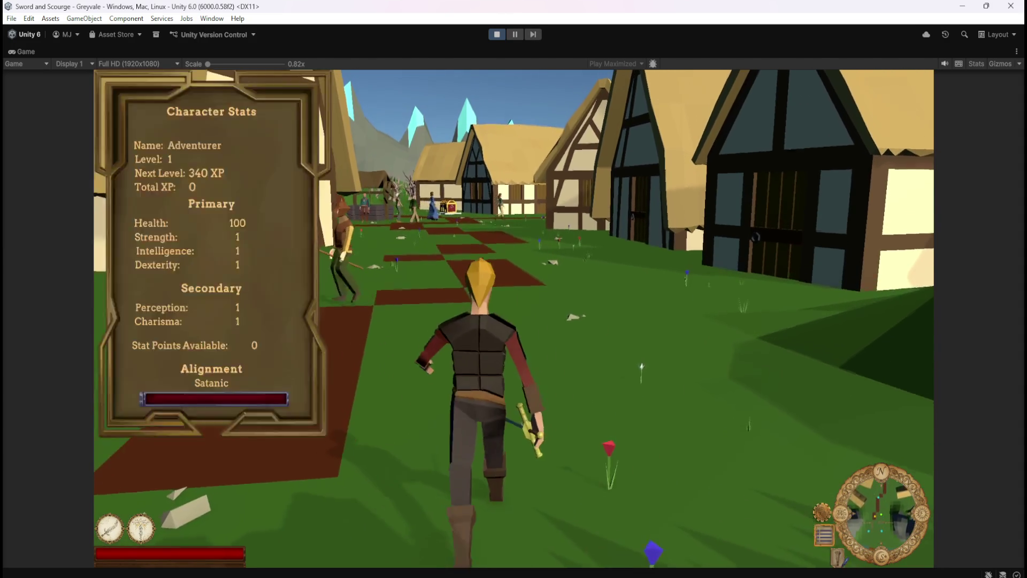
key("i")
key("c")
key("i")
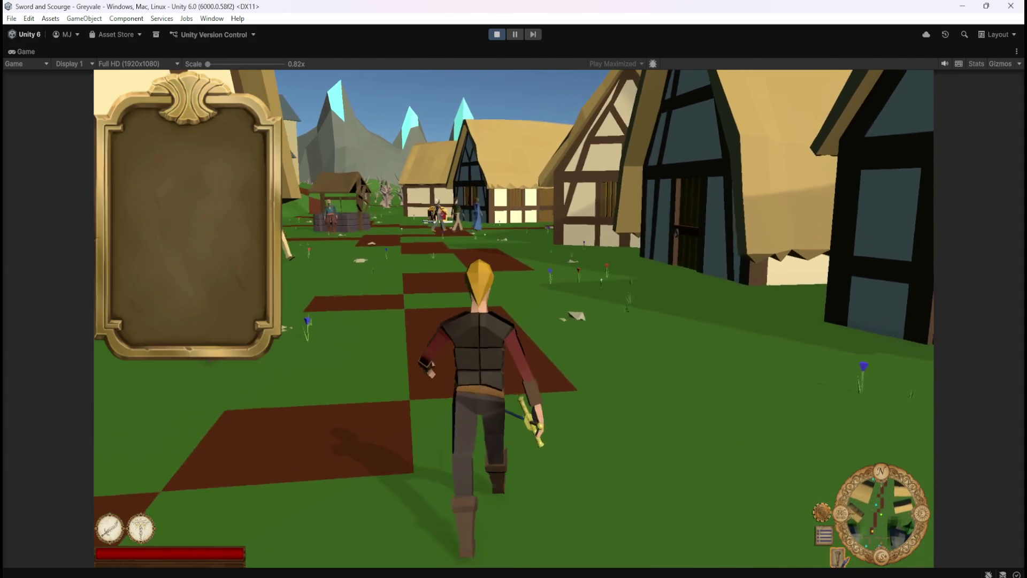
key("c")
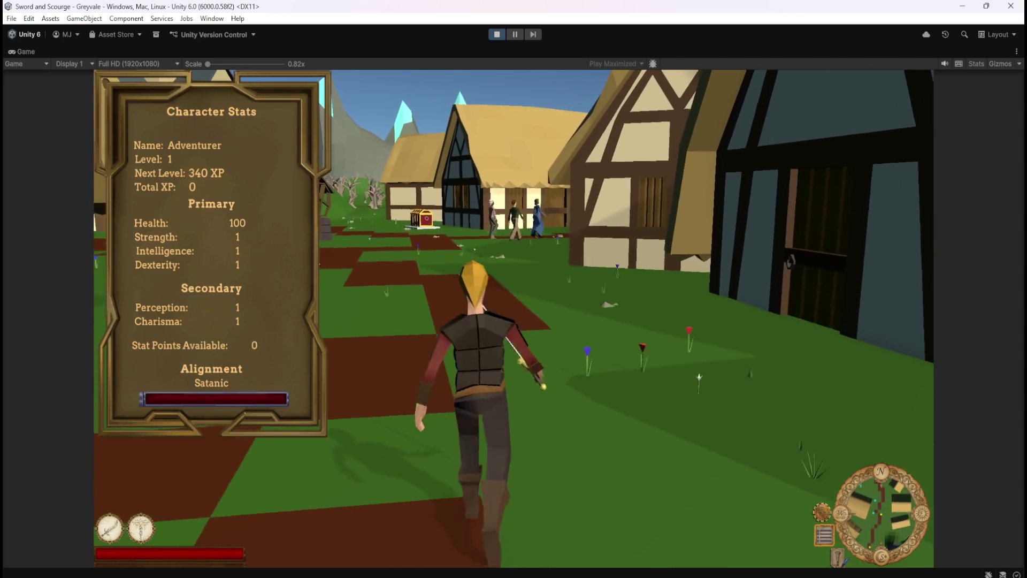
key("c")
- Turn the hero toward the treasure chest, run up to it and open the stash with E
key("a")
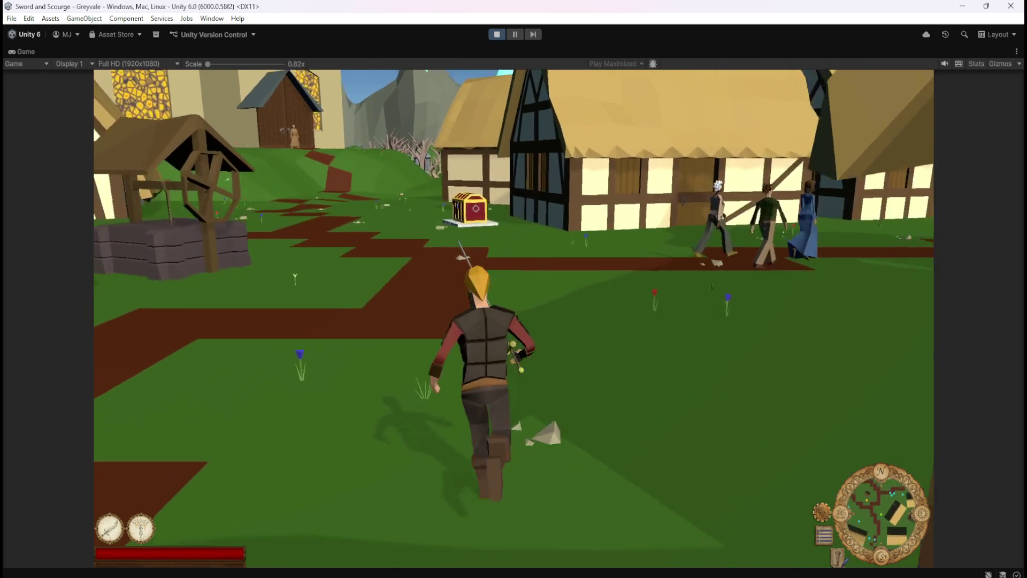
key("w")
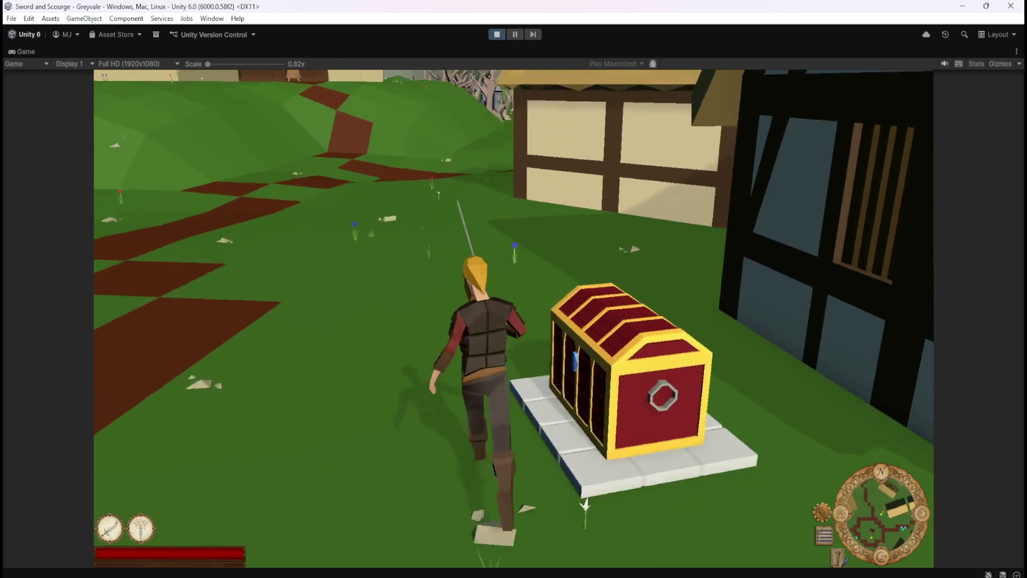
key("e")
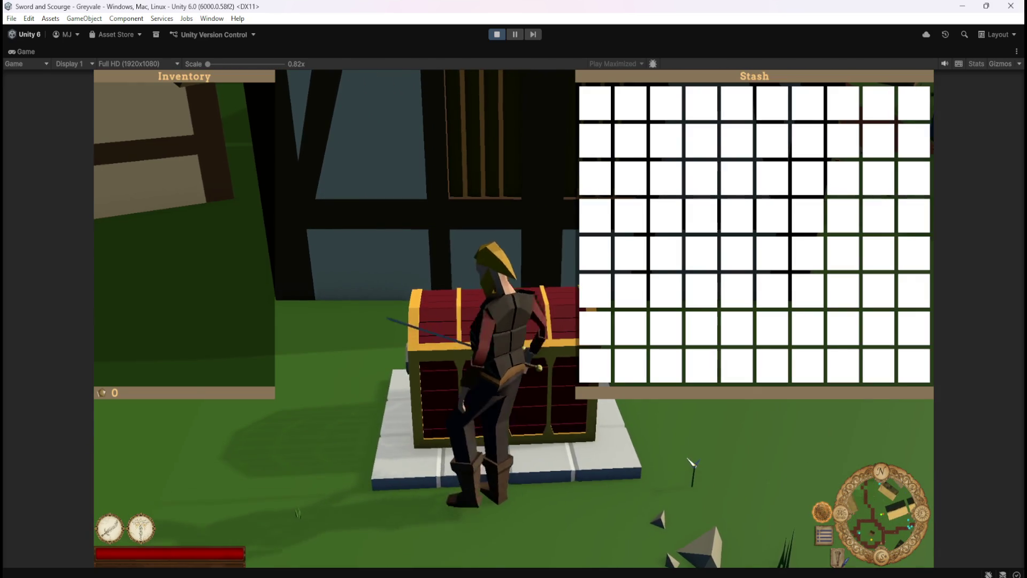
key("d")
key("a")
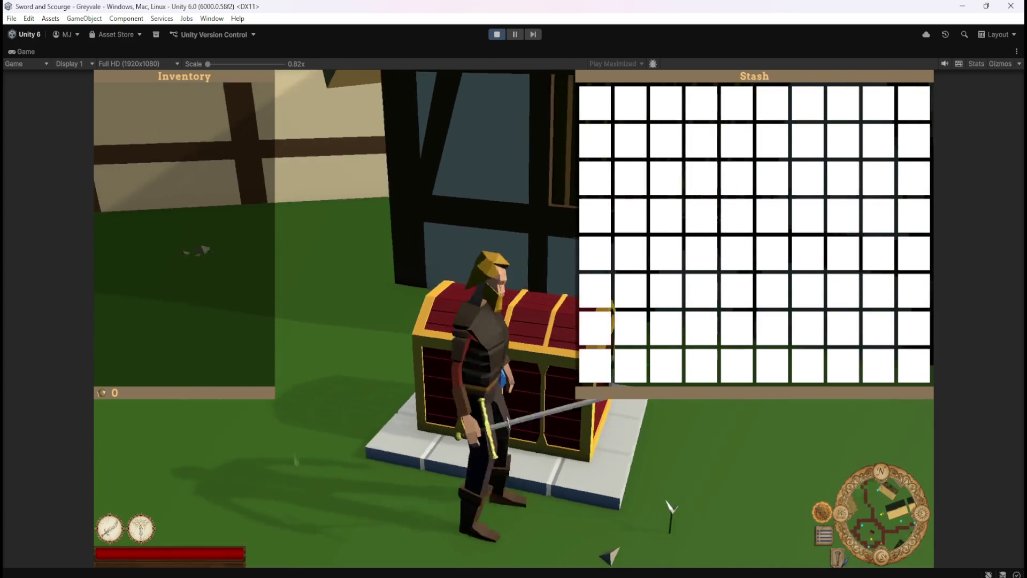
key("s")
key("w")
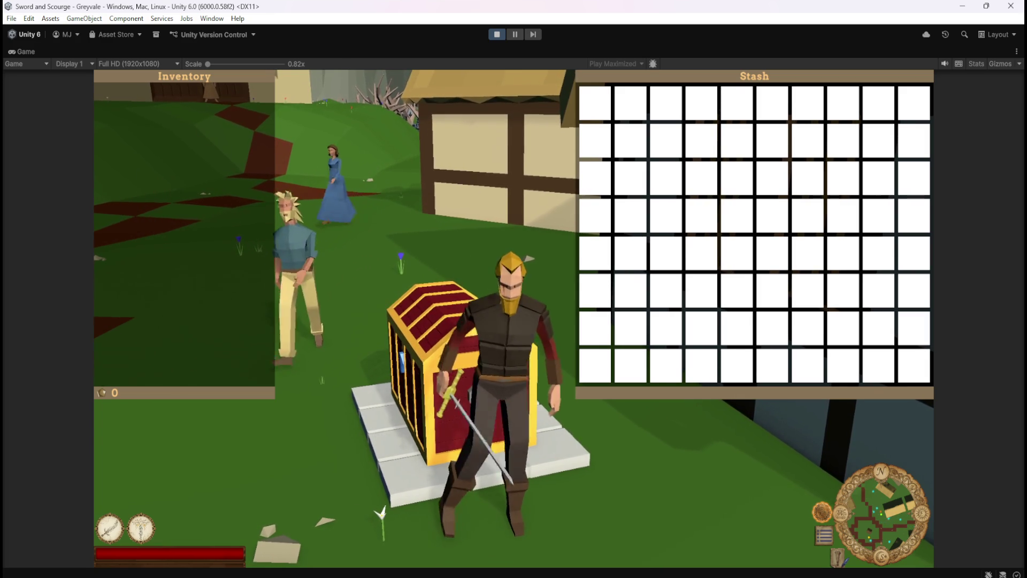
- Walk the hero left and right beside the chest
key("a")
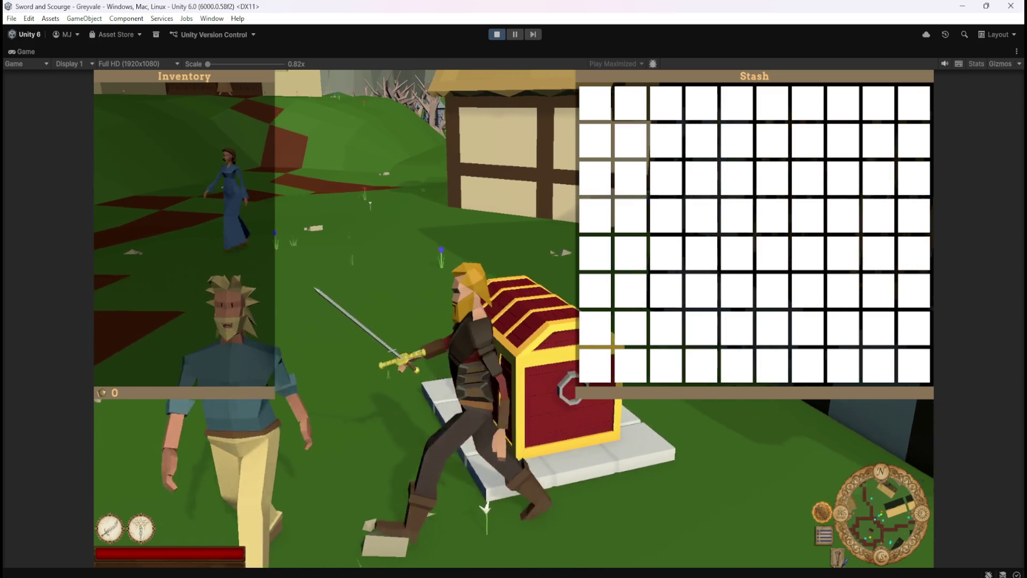
key("d")
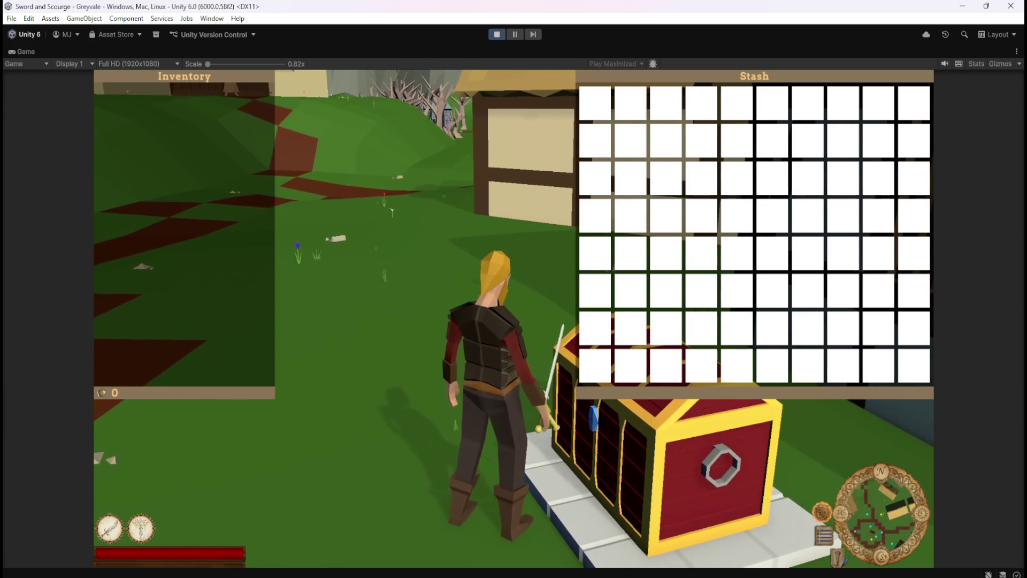
key("d")
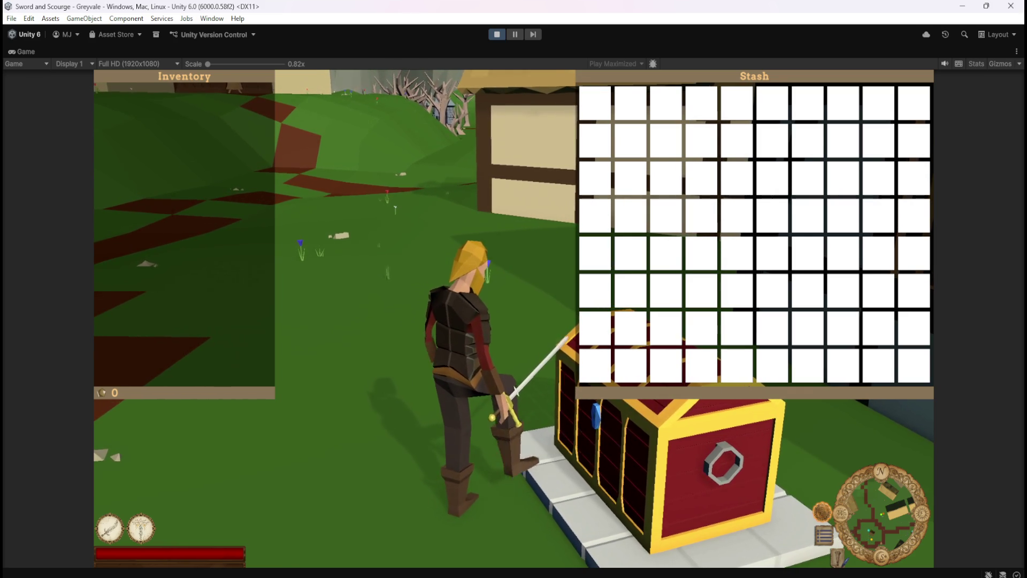
key("a")
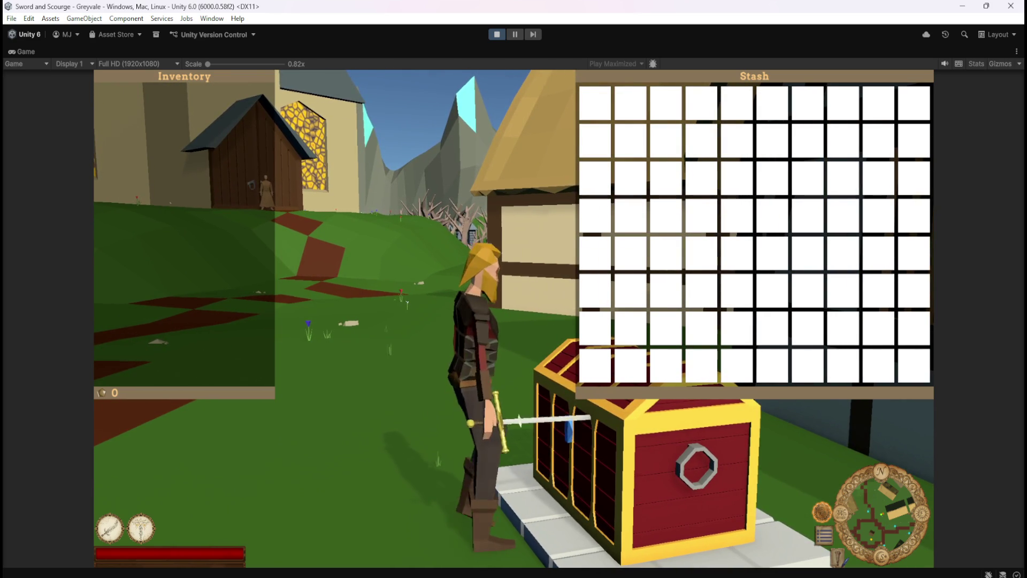
- Toggle the pause menu with Escape and Resume seven times, then pause again and stop Play mode
key("Escape")
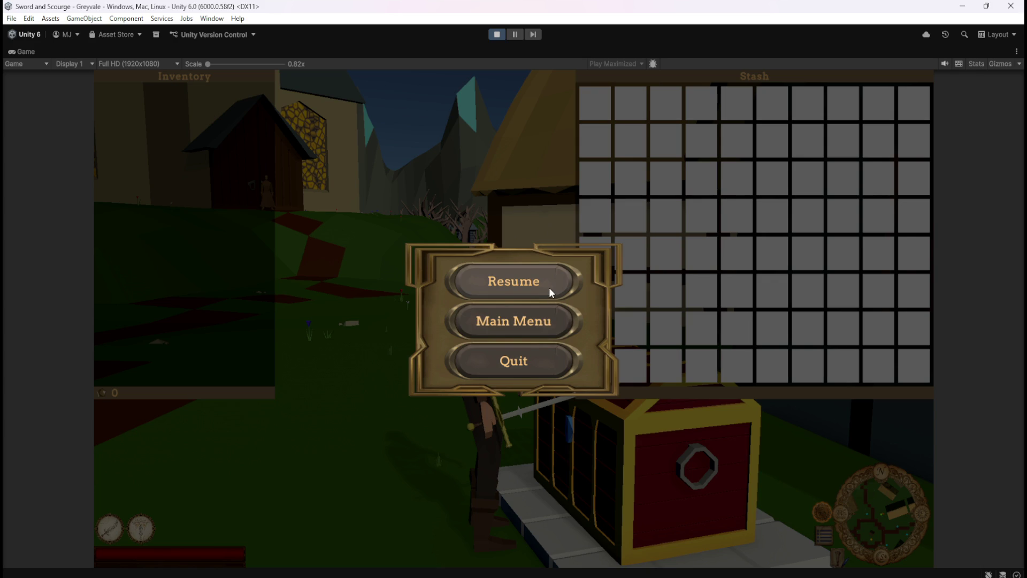
left_click(549, 288)
key("Escape")
left_click(518, 284)
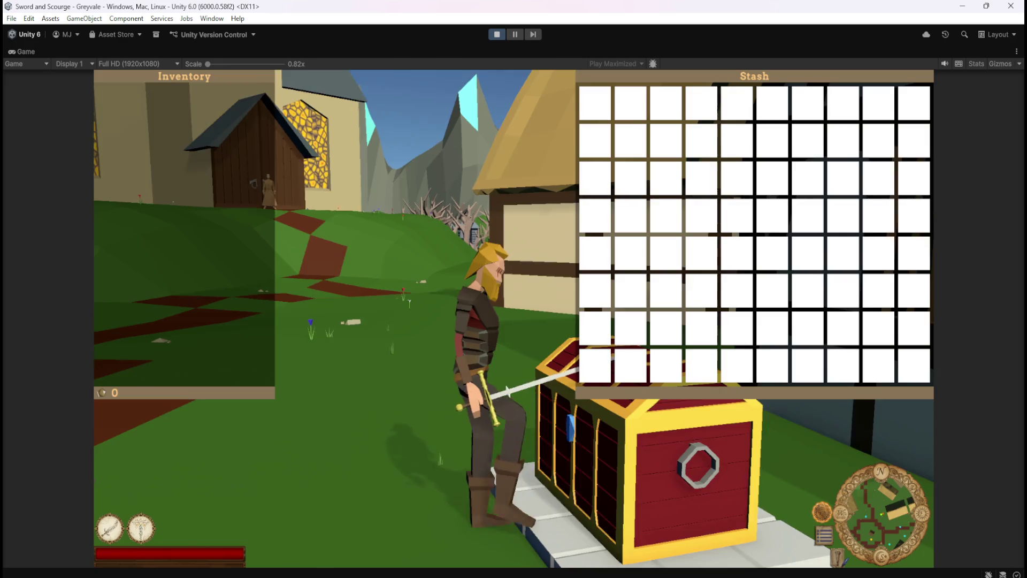
key("Escape")
left_click(512, 294)
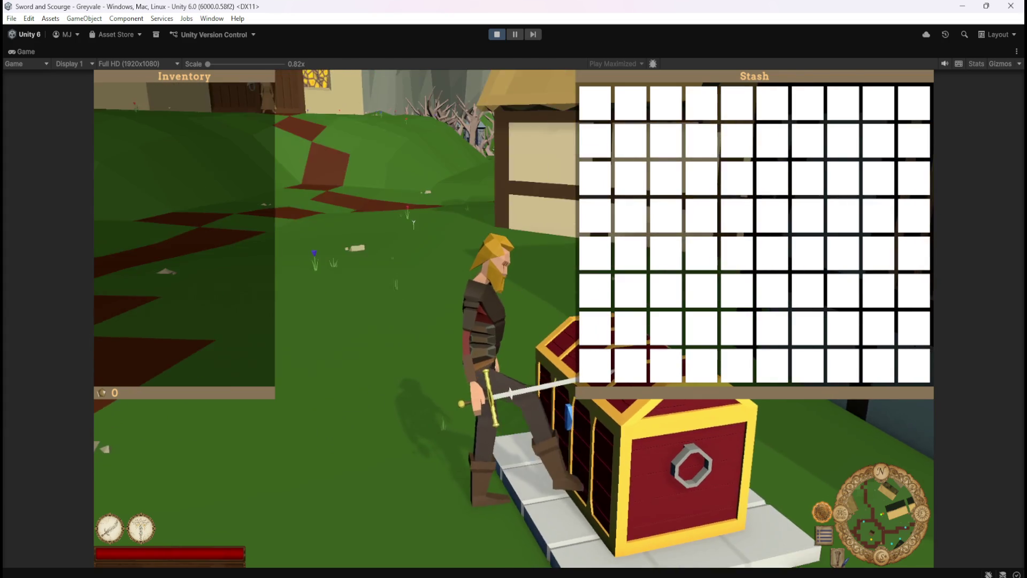
key("Escape")
left_click(470, 278)
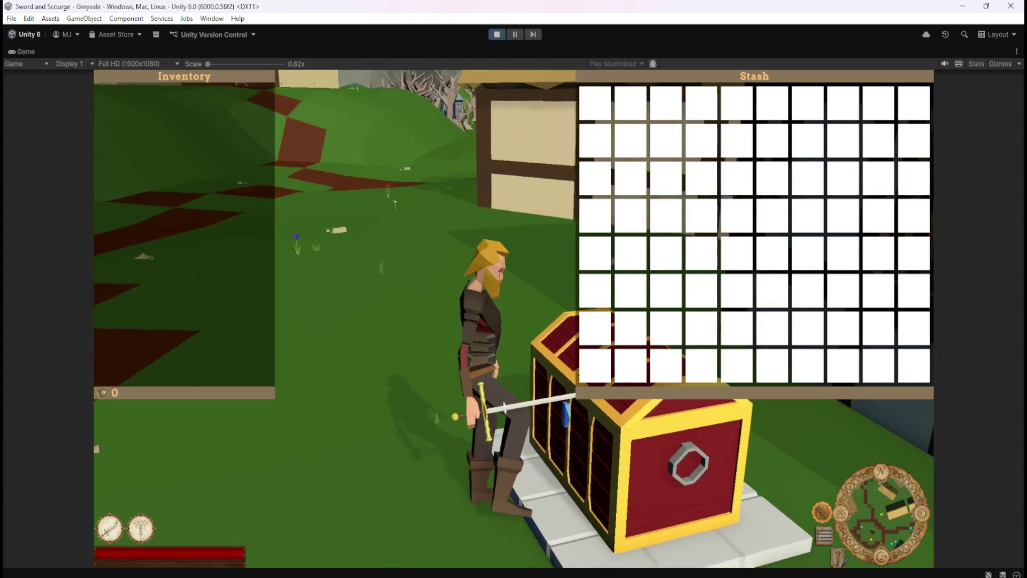
key("Escape")
left_click(535, 296)
key("Escape")
left_click(517, 292)
key("Escape")
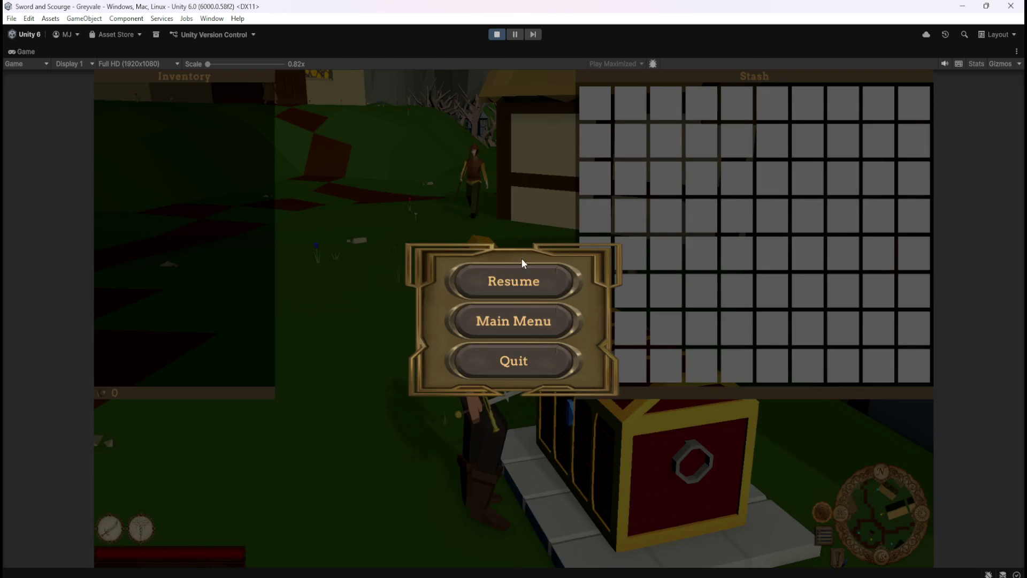
left_click(519, 281)
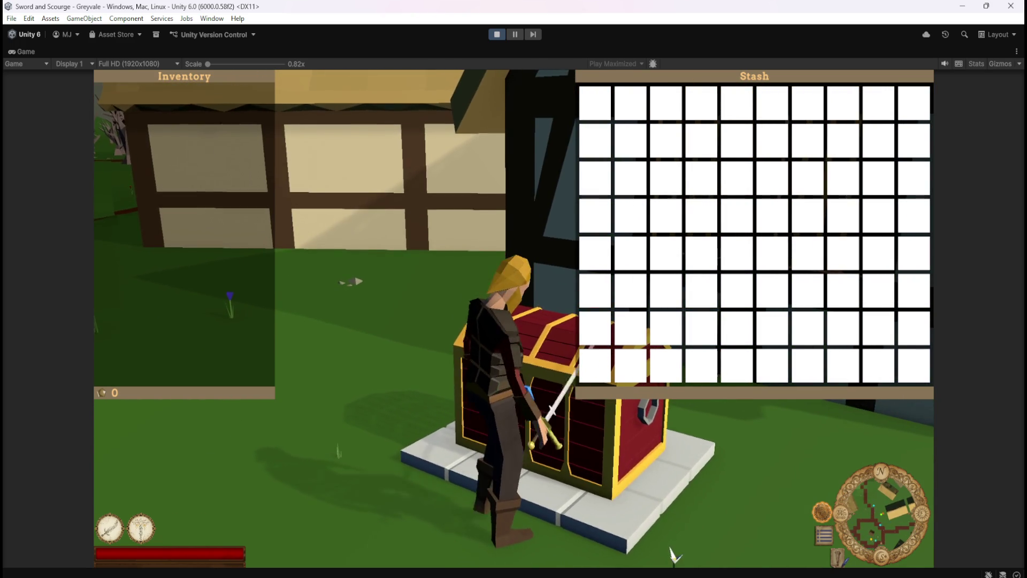
key("Escape")
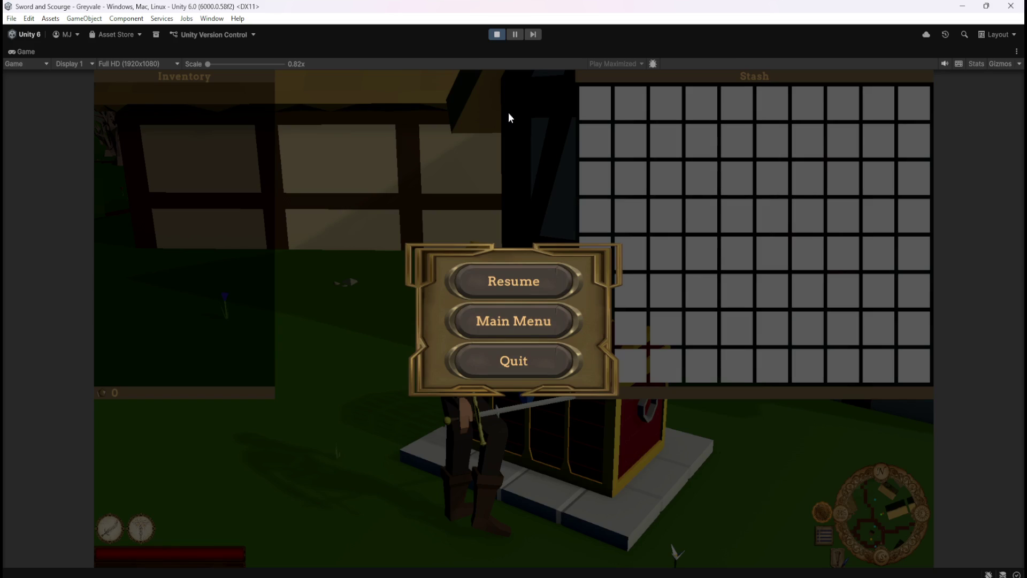
left_click(496, 35)
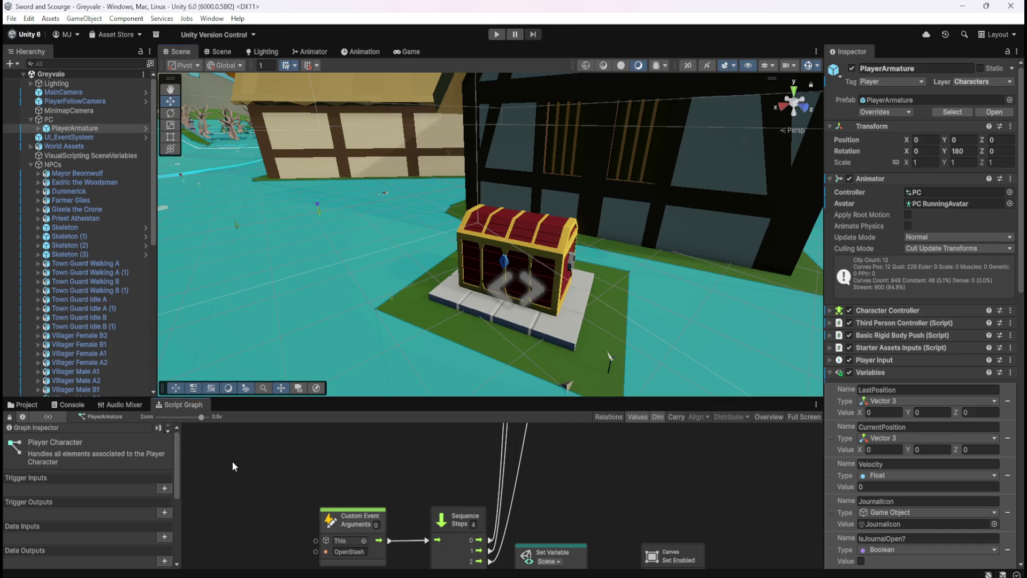
- Add a sticky note reading 'Freeze character movement whilst stash open TRUE' to the maximized graph
key("shift+space")
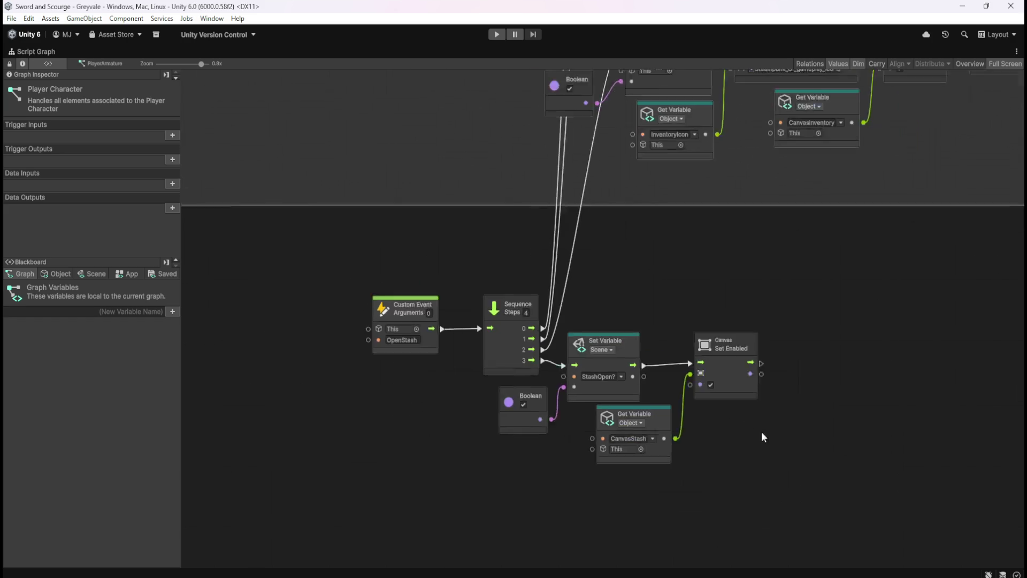
right_click(781, 356)
left_click(828, 394)
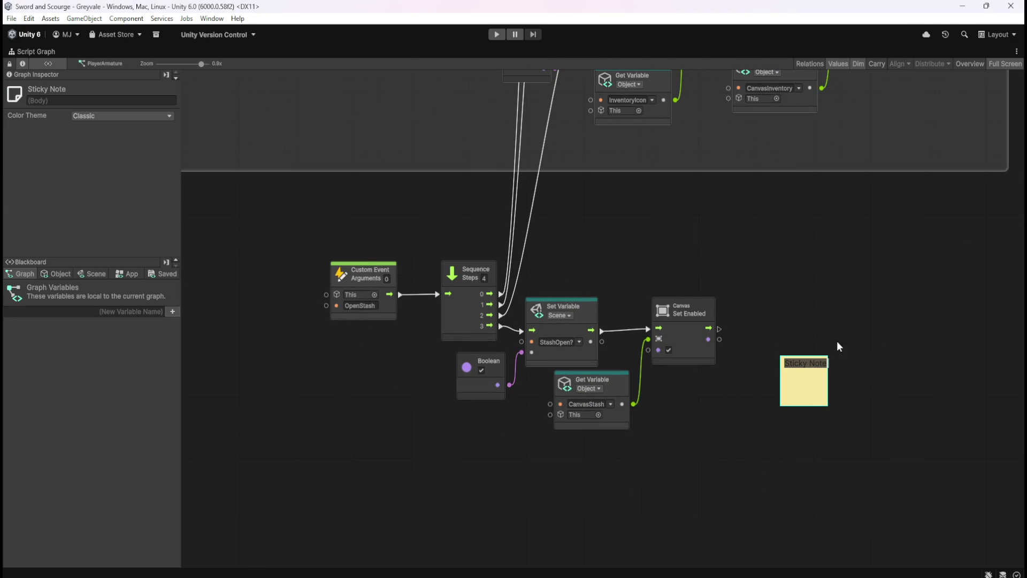
type("Freeze c")
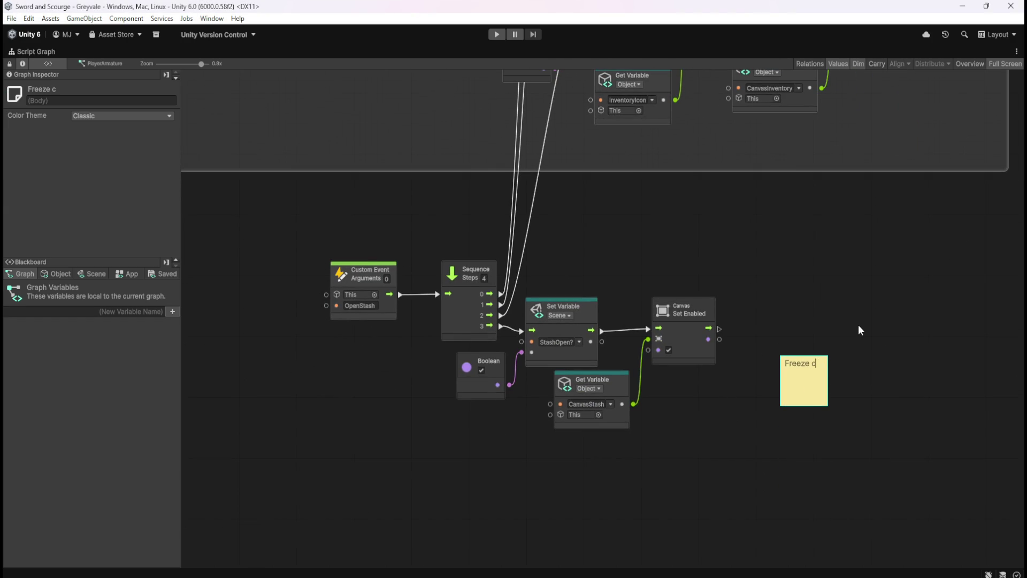
type("haracter movement")
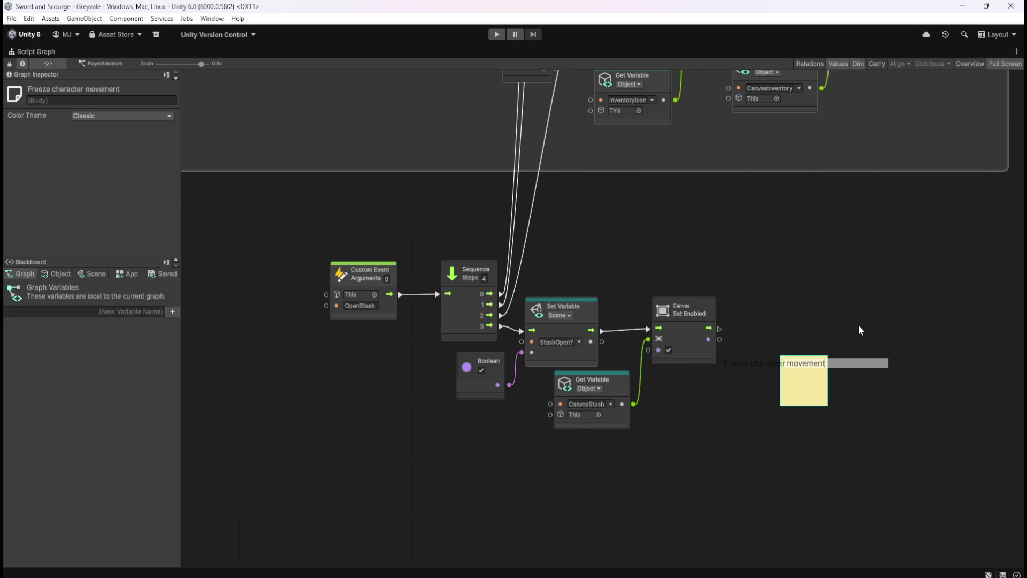
type(" whilst s")
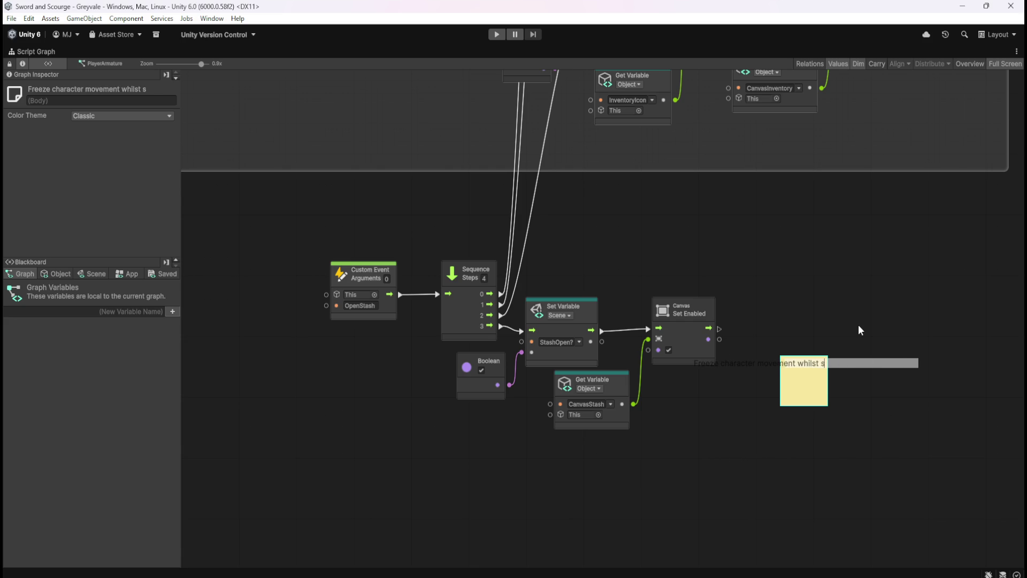
type("tash open TRUE")
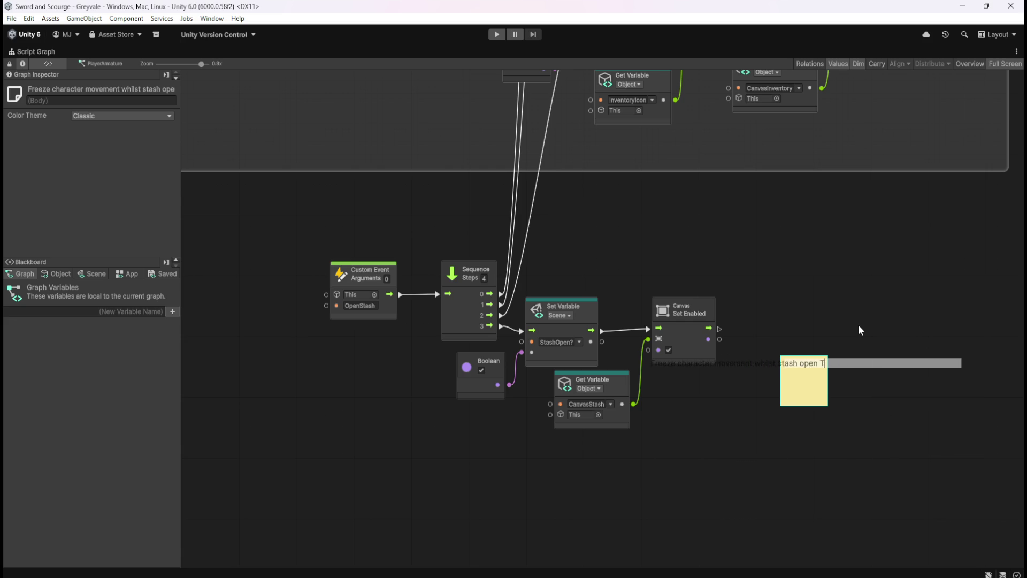
left_click(852, 306)
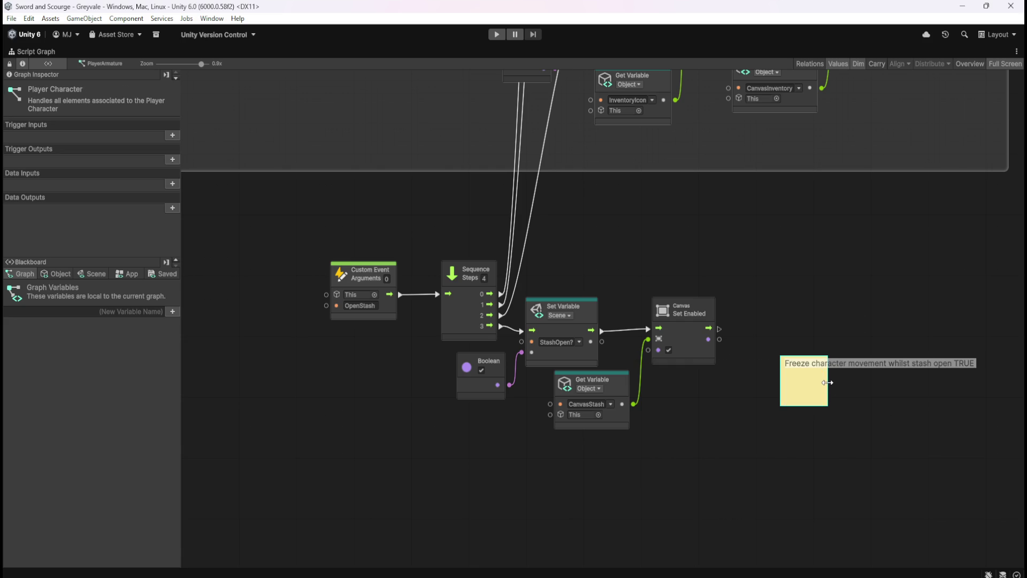
- Resize the sticky note to fit its text and place it beside the Set Enabled node
left_click_drag(828, 382, 983, 372)
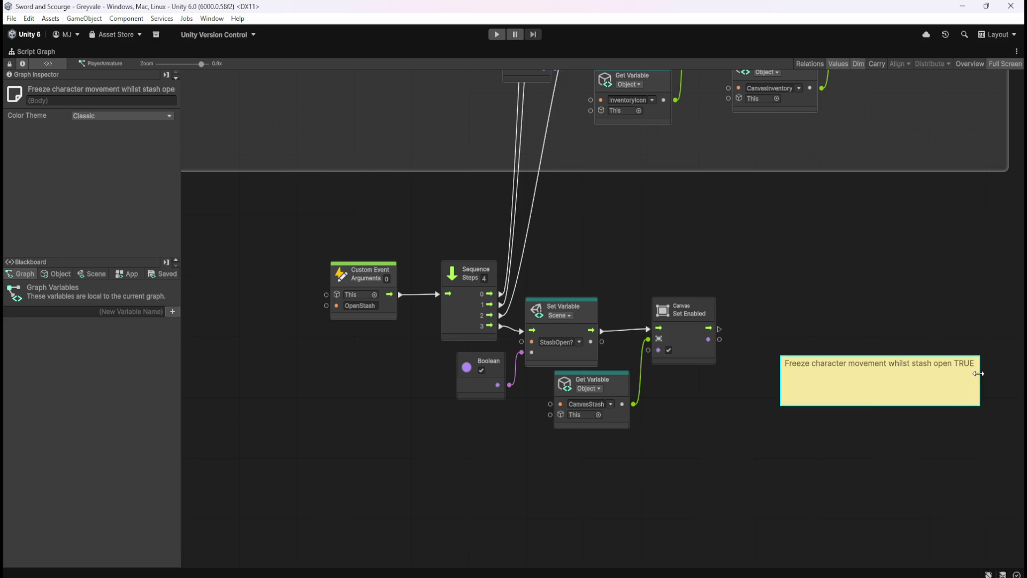
mouse_move(946, 404)
left_mouse_down()
mouse_move(949, 382)
mouse_move(883, 275)
mouse_move(862, 277)
mouse_move(860, 287)
left_mouse_up()
left_click(844, 404)
- Pan down to the PAUSE MENU group and start Play mode with Ctrl+P
scroll(803, 425, "right", 4)
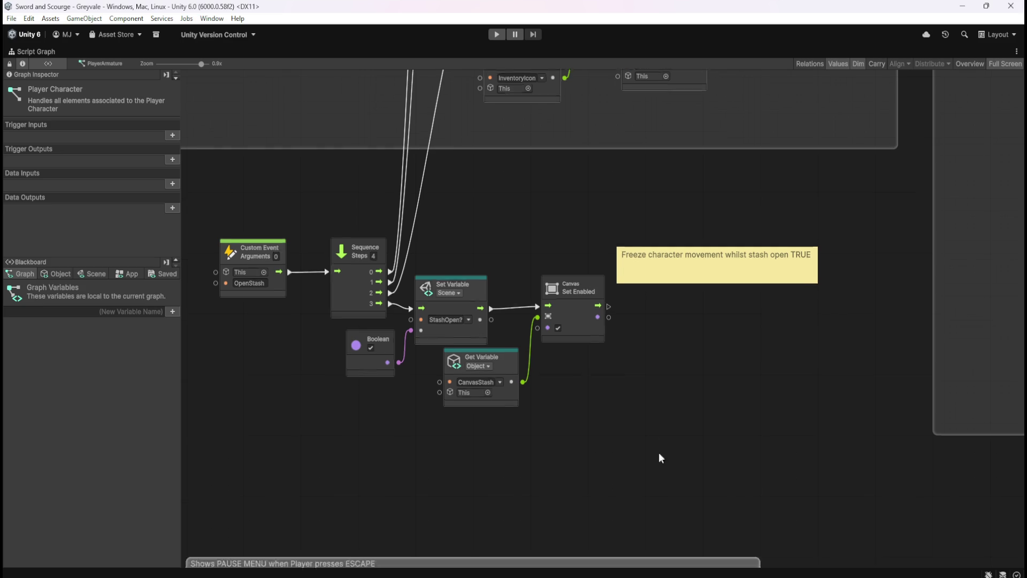
left_click_drag(659, 451, 757, 184)
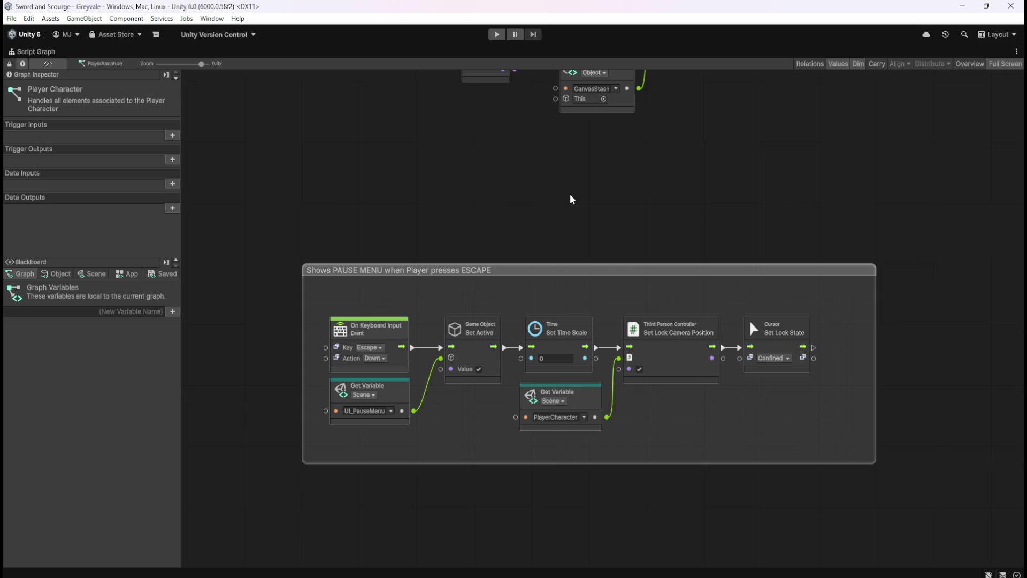
key("ctrl+p")
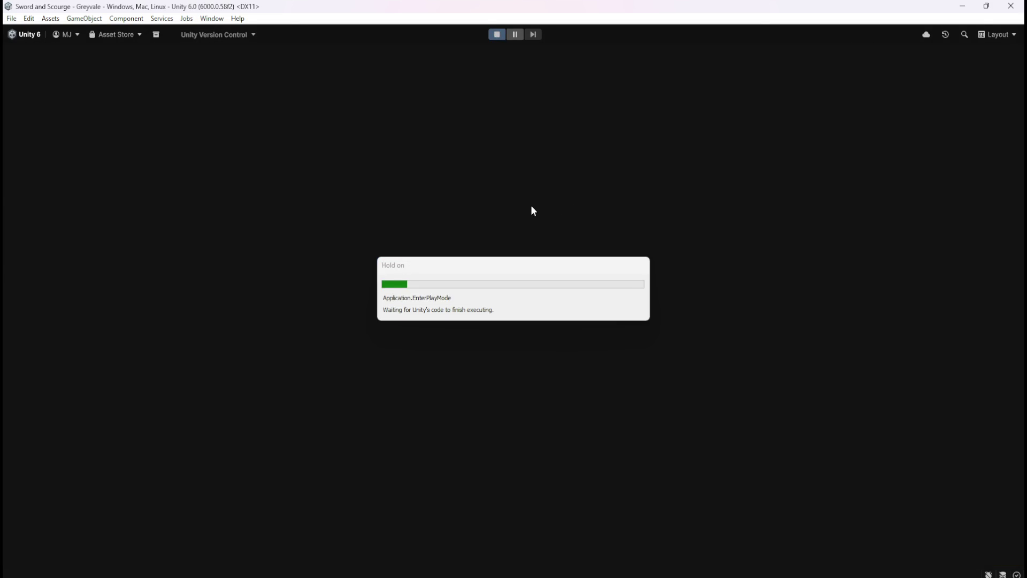
- Run the character across the bridge and through the village to the chest, then open the stash
key("w")
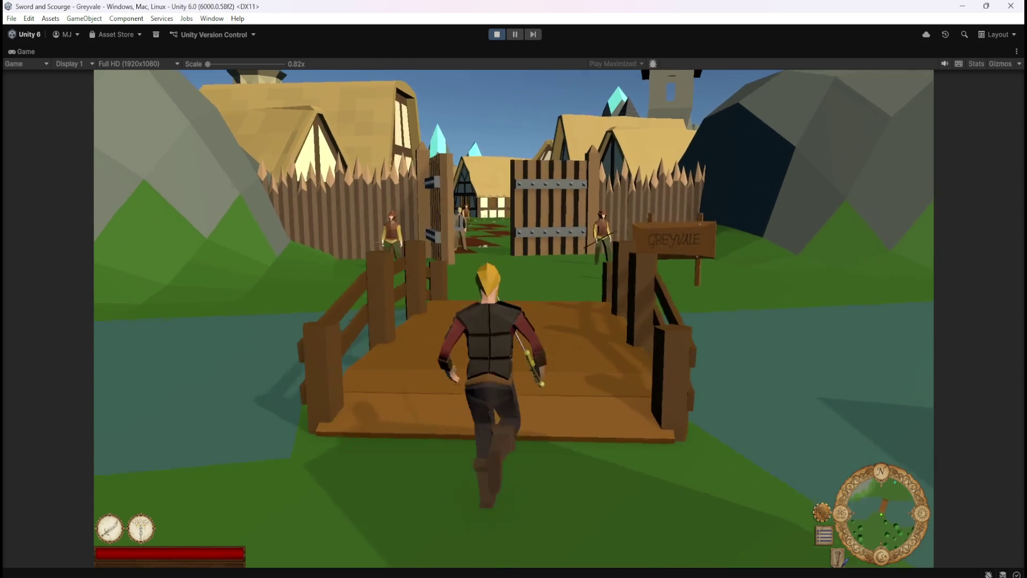
key("w")
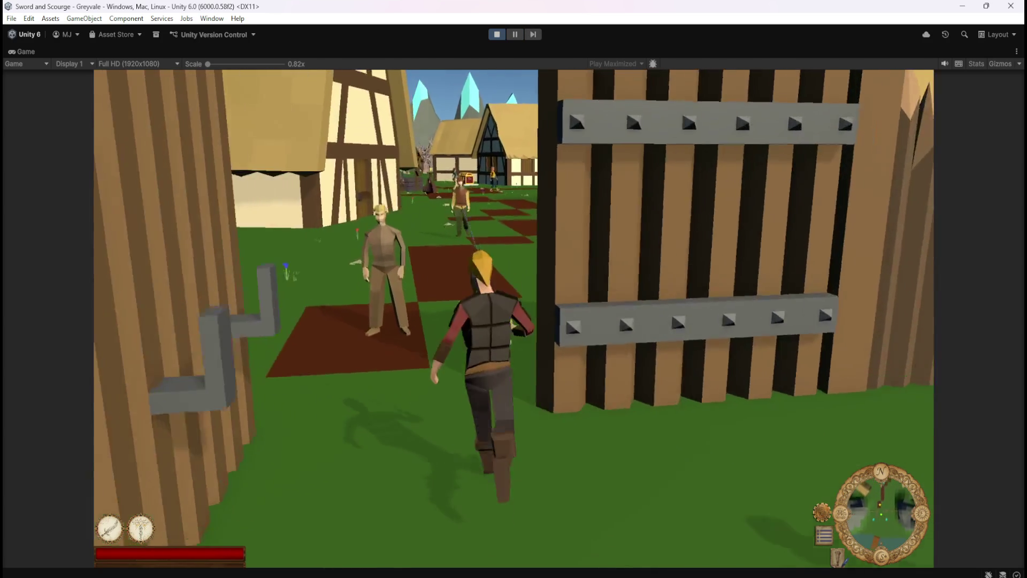
key("w")
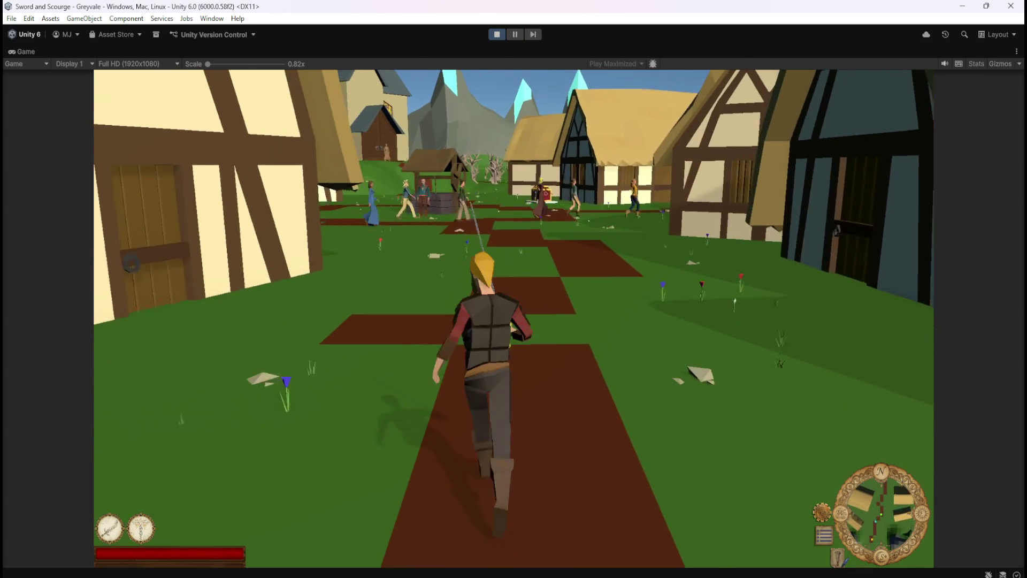
key("w")
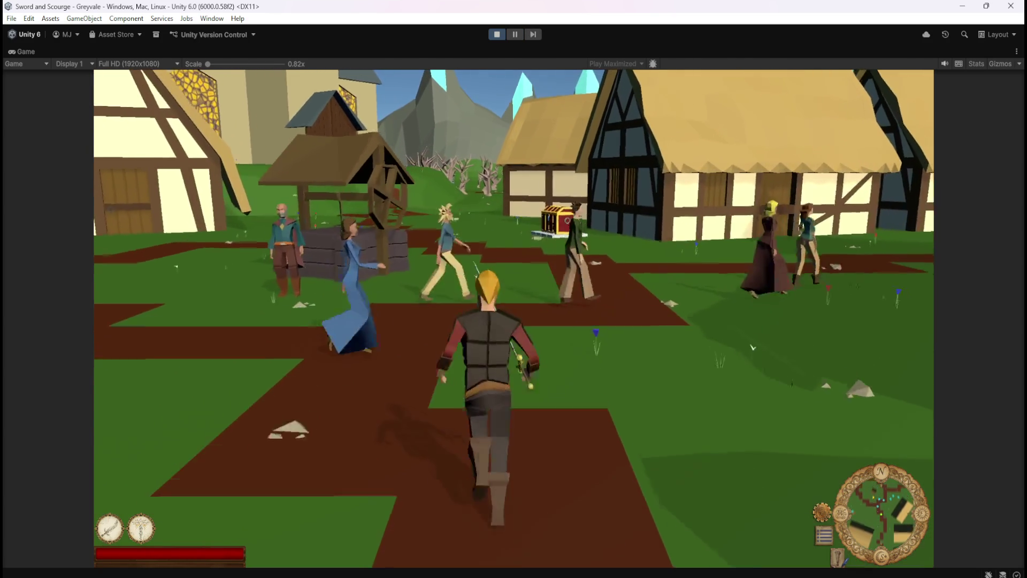
key("w")
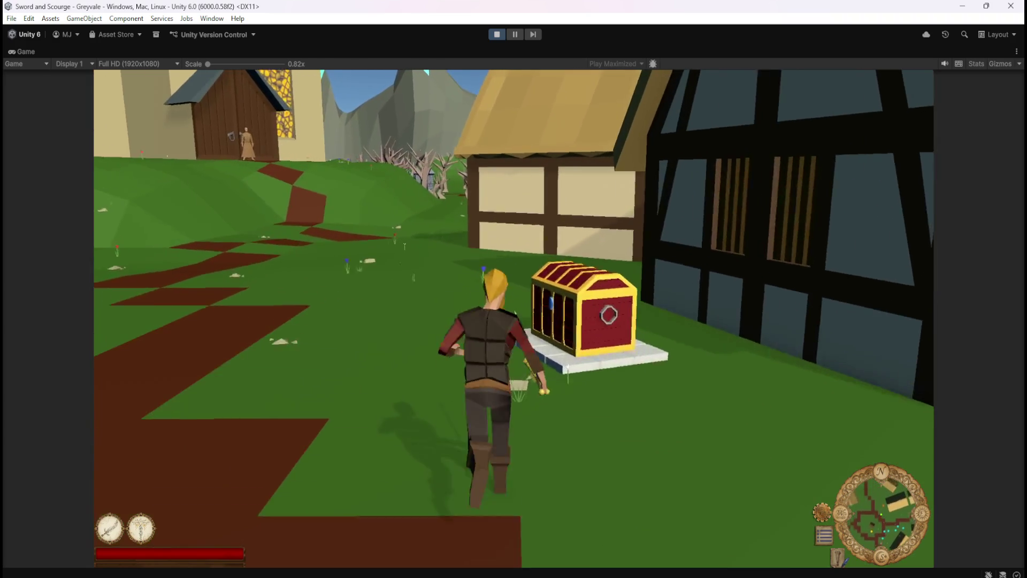
key("e")
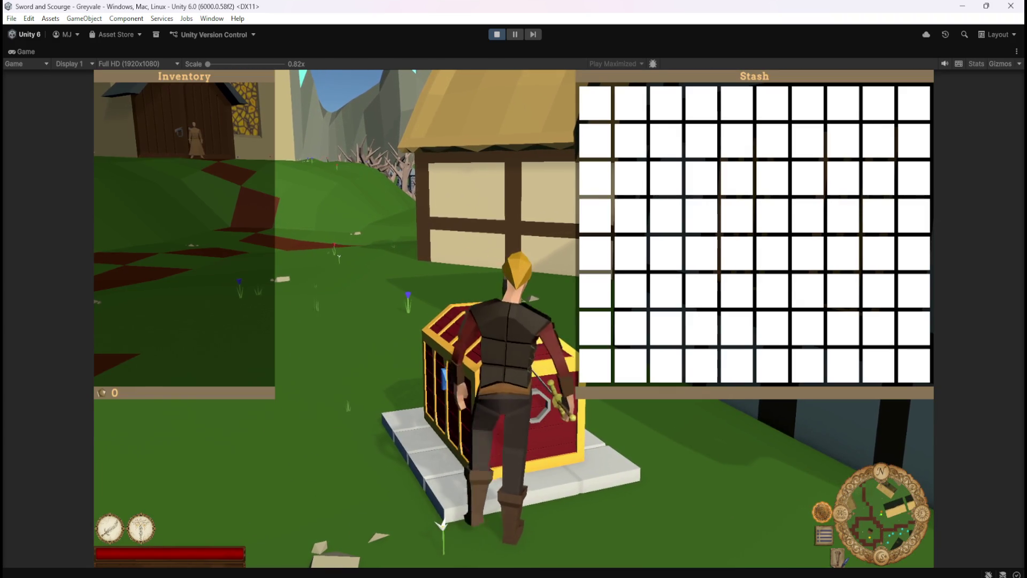
- Check the pause menu opens over the stash, resume, pause again and stop Play mode
key("Escape")
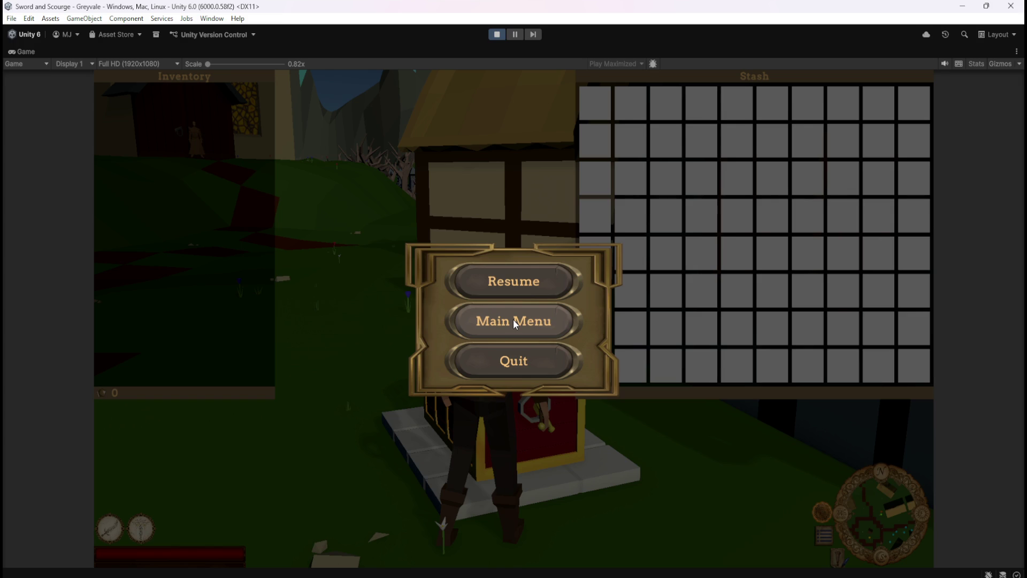
left_click(517, 284)
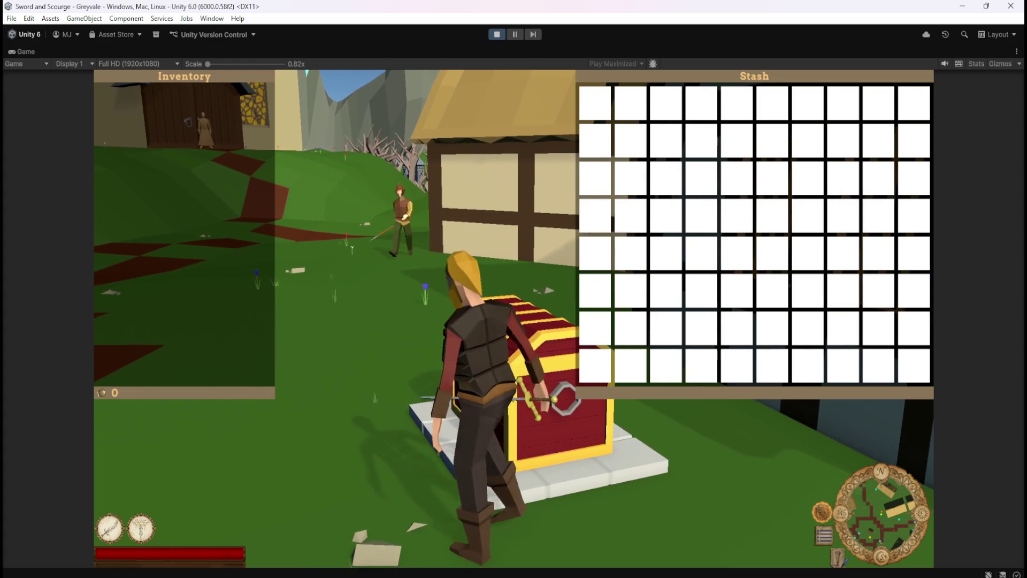
key("Escape")
left_click(495, 37)
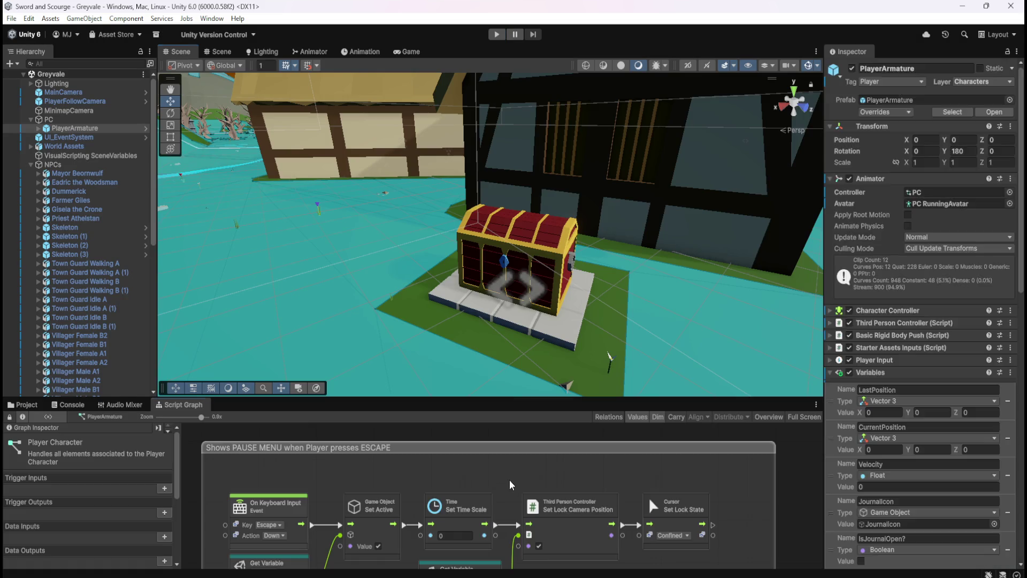
- Maximize the Script Graph and frame the PAUSE MENU group
key("shift+space")
key("shift+space")
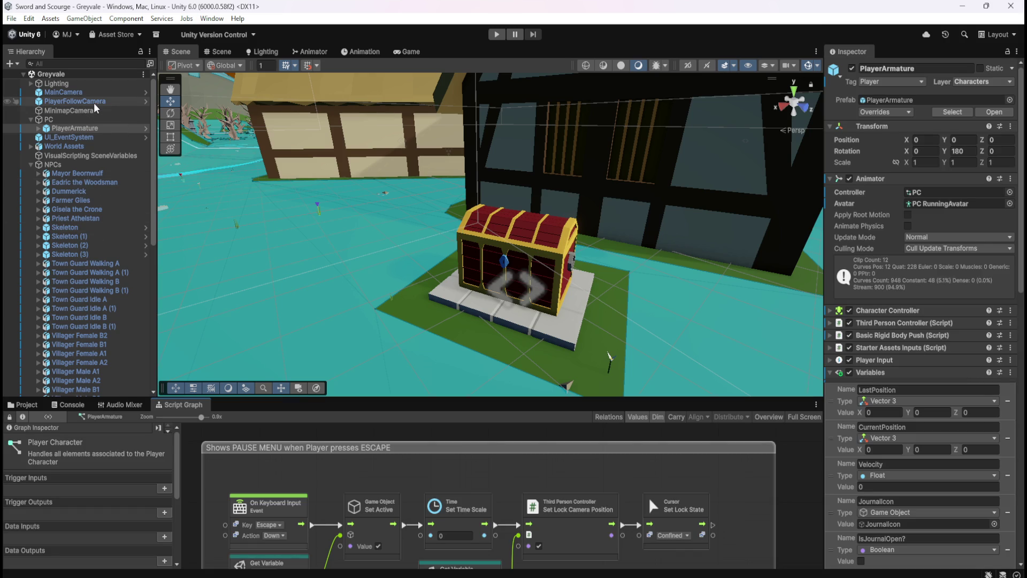
key("shift+space")
scroll(576, 392, "down", 3)
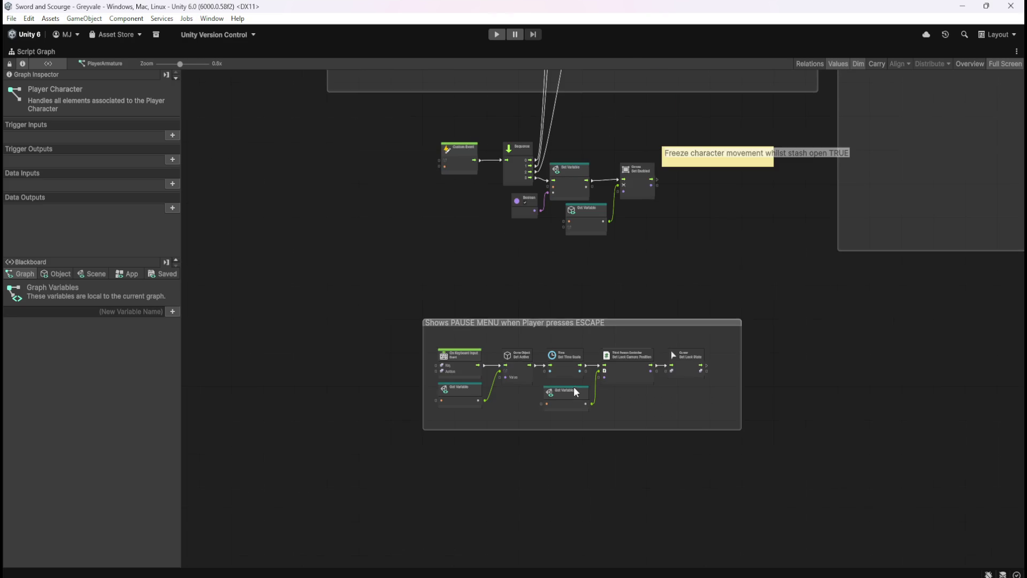
scroll(490, 187, "up", 5)
mouse_move(576, 288)
left_mouse_down()
mouse_move(590, 267)
mouse_move(615, 256)
left_mouse_up()
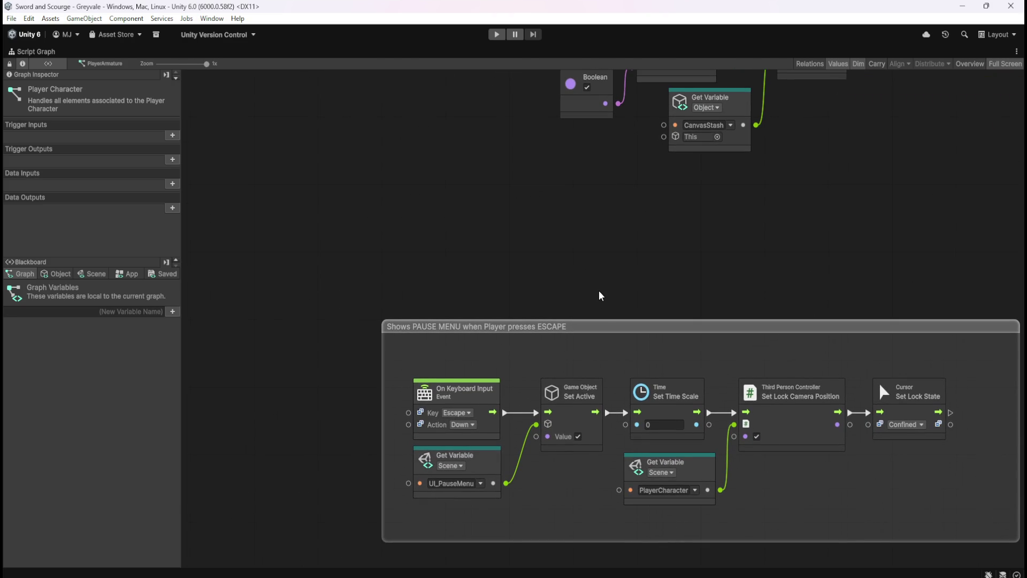
left_click_drag(599, 291, 517, 277)
scroll(543, 254, "down", 4)
scroll(543, 260, "up", 2)
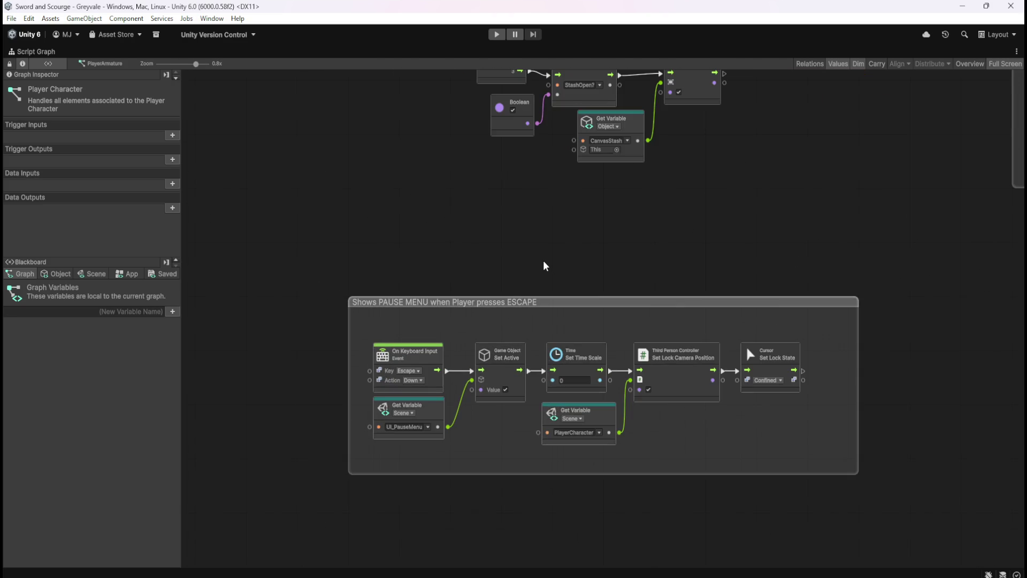
left_click(594, 303)
mouse_move(894, 393)
left_mouse_down()
mouse_move(761, 367)
mouse_move(986, 362)
left_mouse_up()
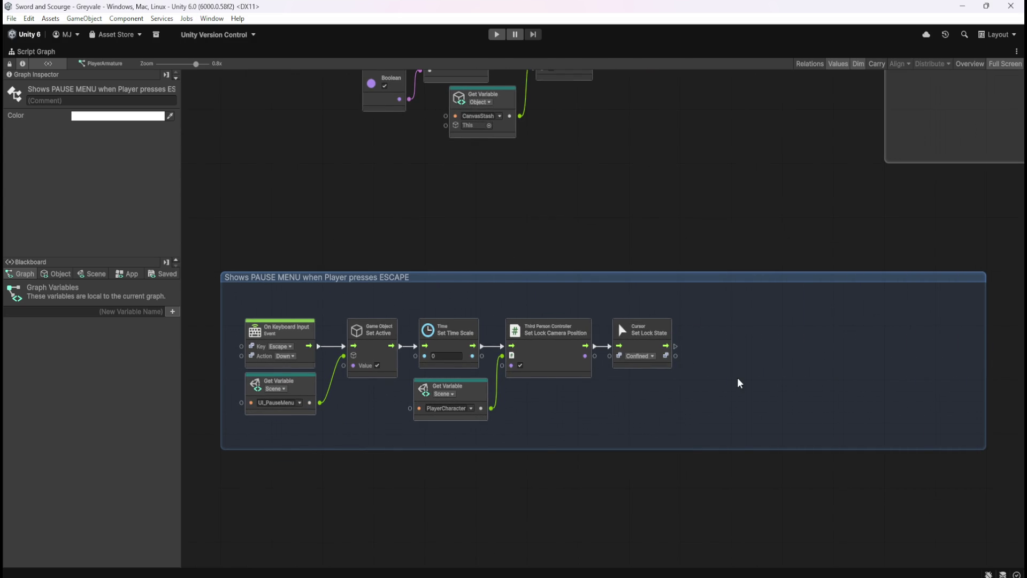
left_click(744, 375)
- Box-select the Set Active chain and both Get Variables, shift them right, and pull a connection from the Escape event
mouse_move(749, 331)
left_mouse_down()
mouse_move(381, 406)
mouse_move(369, 418)
left_mouse_up()
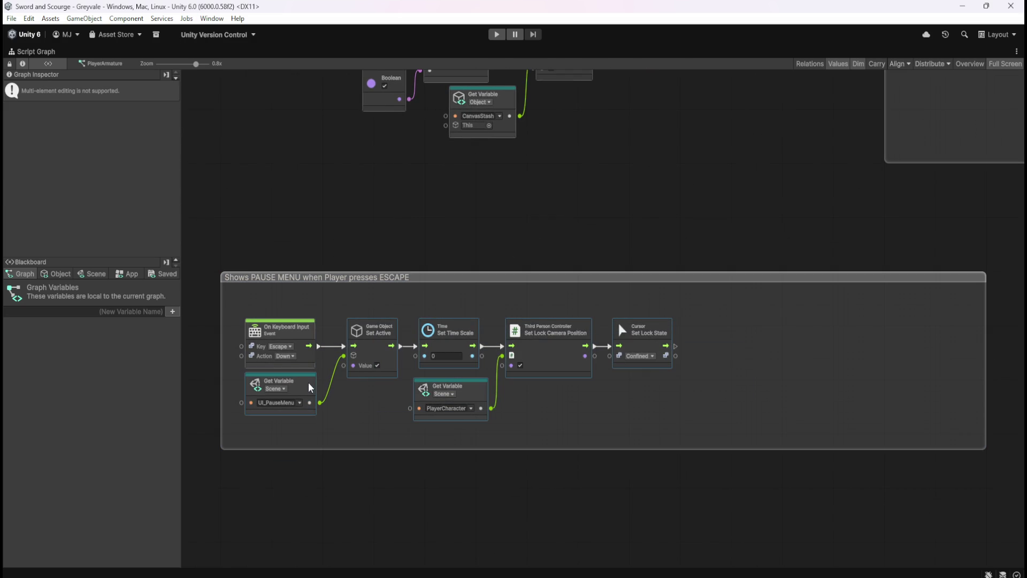
mouse_move(381, 370)
left_mouse_down()
mouse_move(560, 369)
mouse_move(626, 355)
left_mouse_up()
left_click(378, 394)
left_click_drag(377, 393, 443, 391)
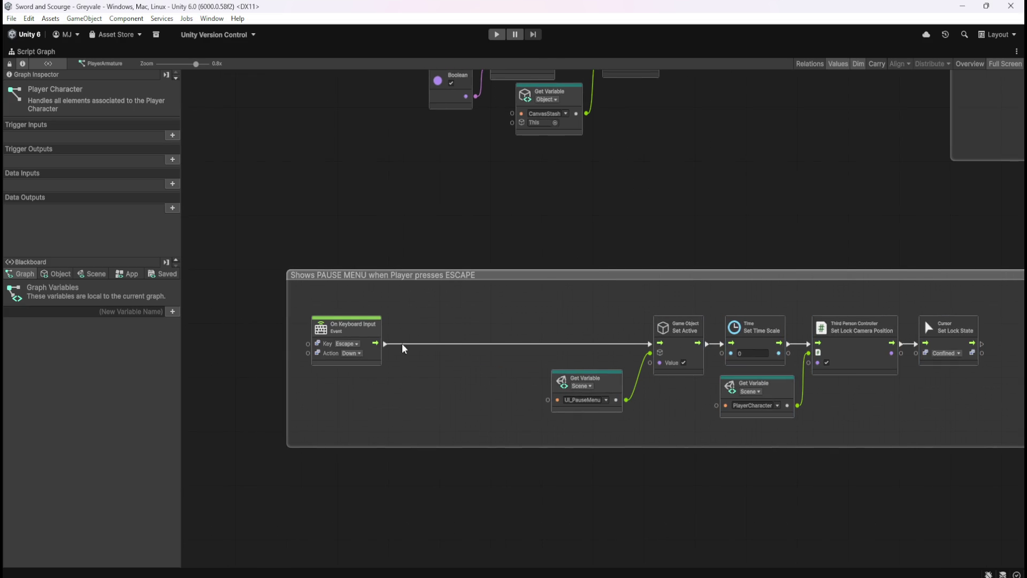
left_click_drag(385, 344, 433, 346)
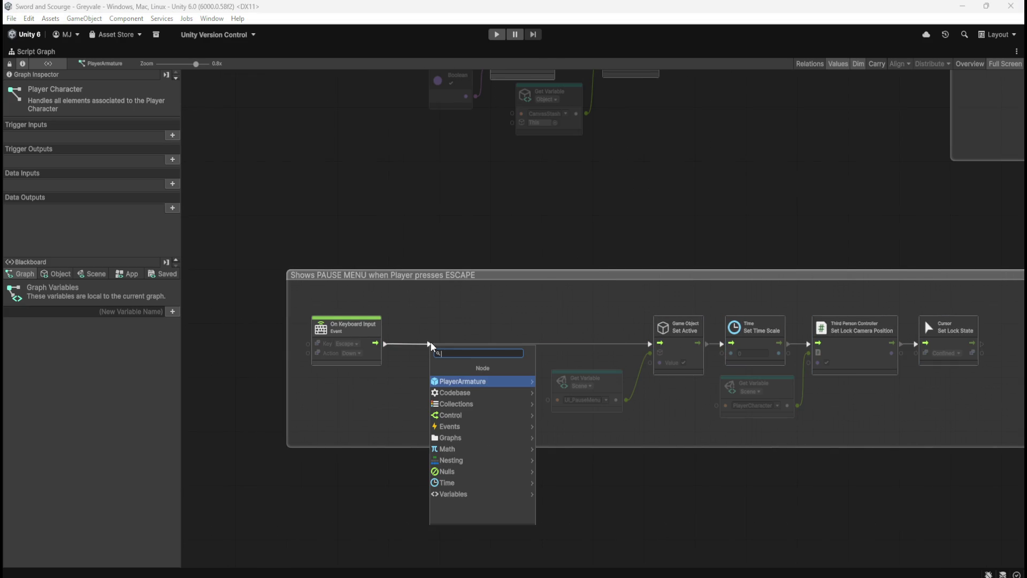
type("if")
- Add an If node after the Escape event; copy-paste the Set Variable and Boolean nodes, then delete the copies
key("Return")
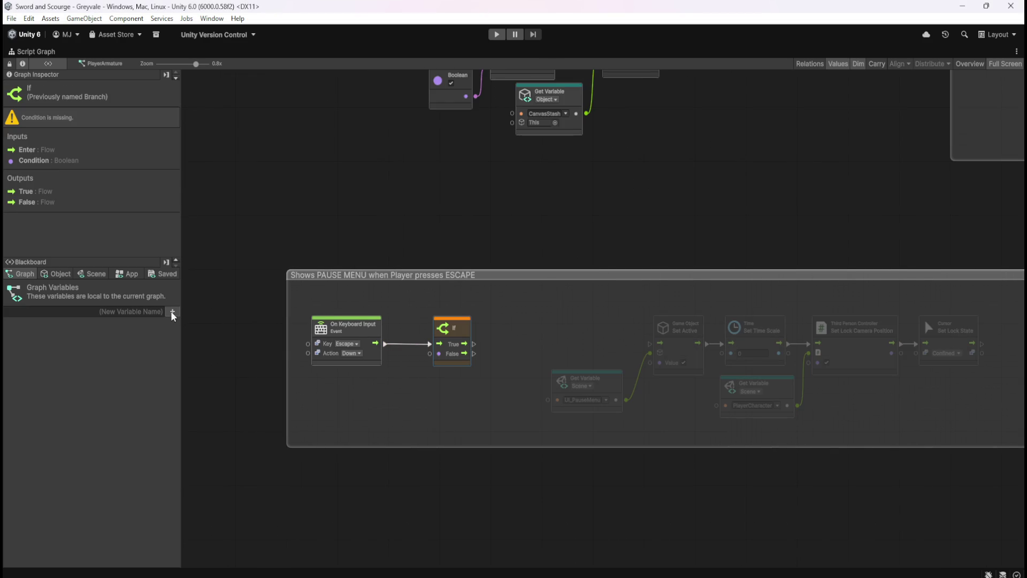
left_click_drag(469, 207, 510, 310)
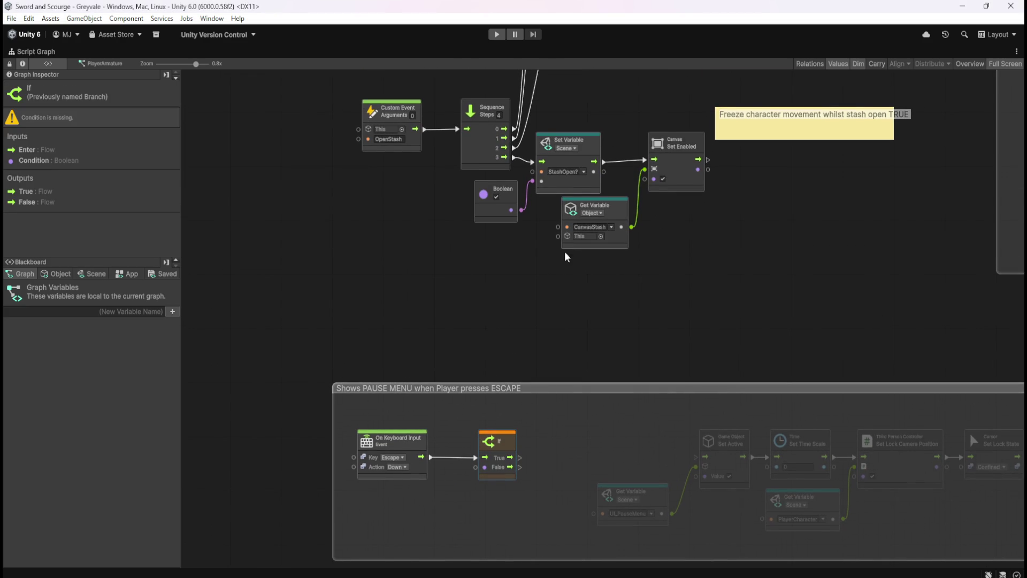
mouse_move(544, 219)
left_mouse_down()
mouse_move(529, 190)
mouse_move(513, 185)
left_mouse_up()
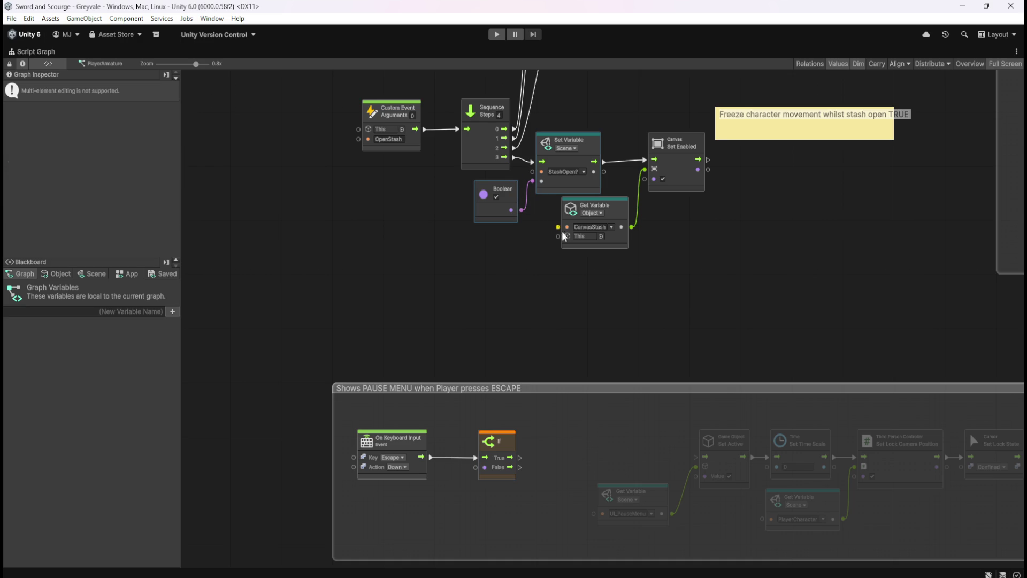
key("ctrl+c")
key("ctrl+v")
mouse_move(635, 330)
left_mouse_down()
mouse_move(459, 520)
mouse_move(689, 297)
mouse_move(735, 295)
left_mouse_up()
mouse_move(753, 339)
left_mouse_down()
mouse_move(631, 287)
mouse_move(664, 295)
left_mouse_up()
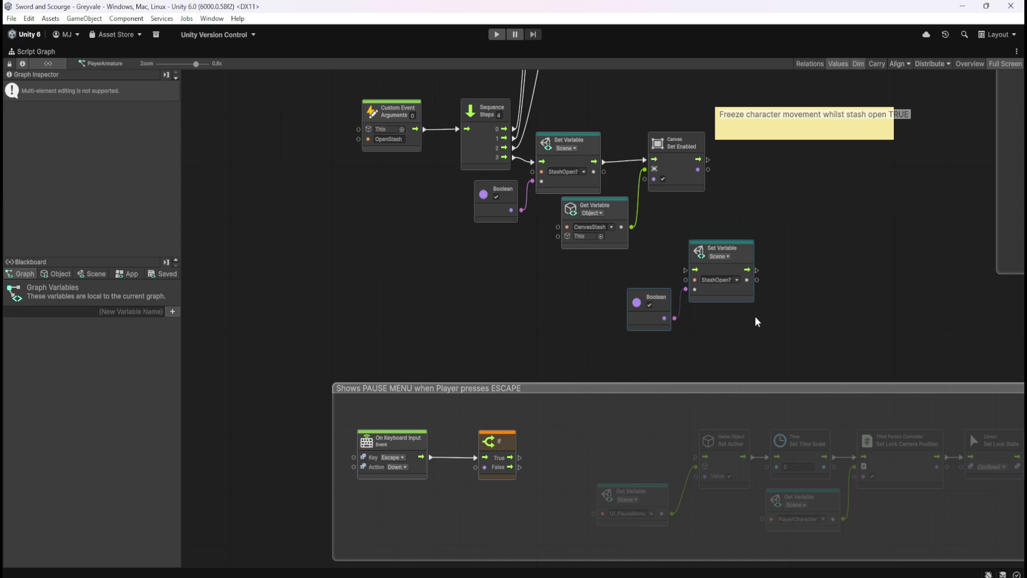
key("Delete")
- Drag StashOpen? from the Scene variables into the If Condition and wire False to Set Active
left_click(92, 273)
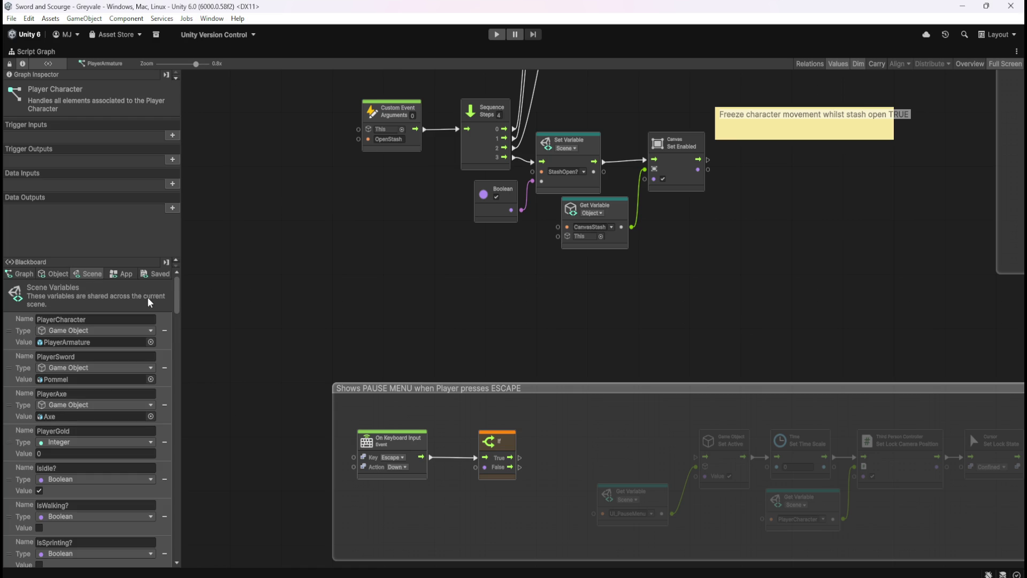
left_click_drag(175, 294, 177, 535)
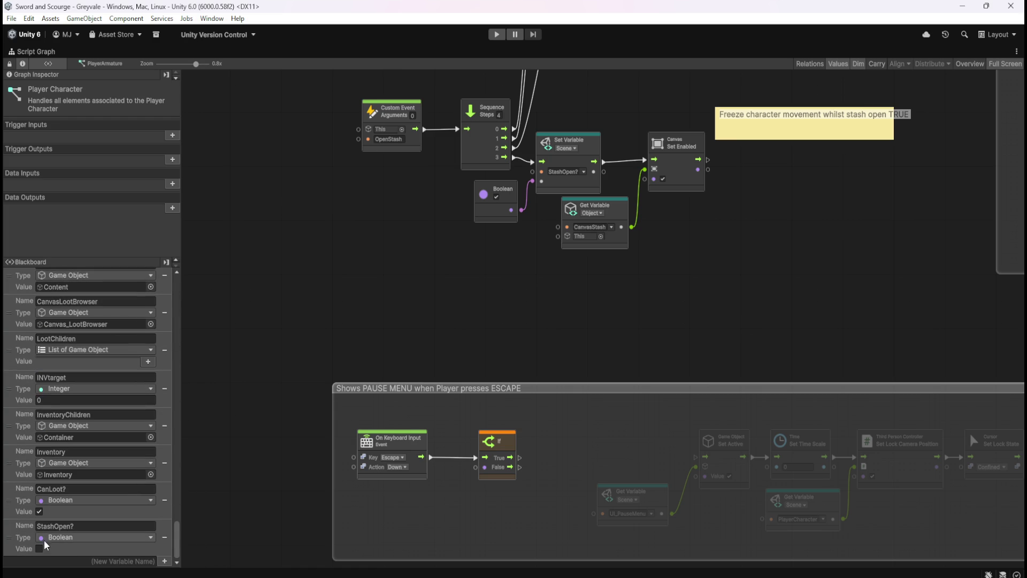
mouse_move(48, 542)
left_mouse_down()
mouse_move(420, 504)
mouse_move(438, 512)
mouse_move(475, 468)
left_mouse_up()
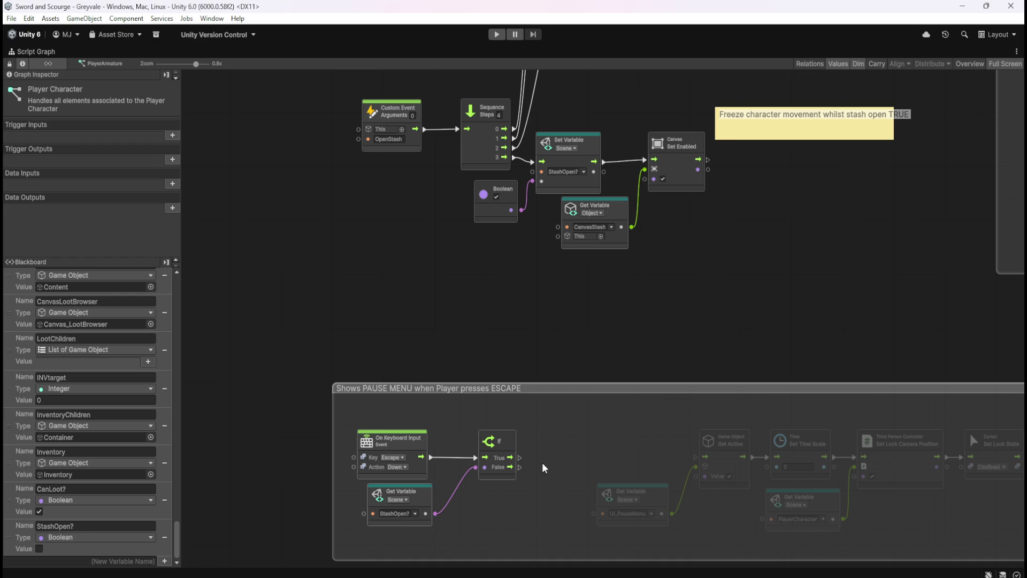
left_click_drag(523, 473, 697, 460)
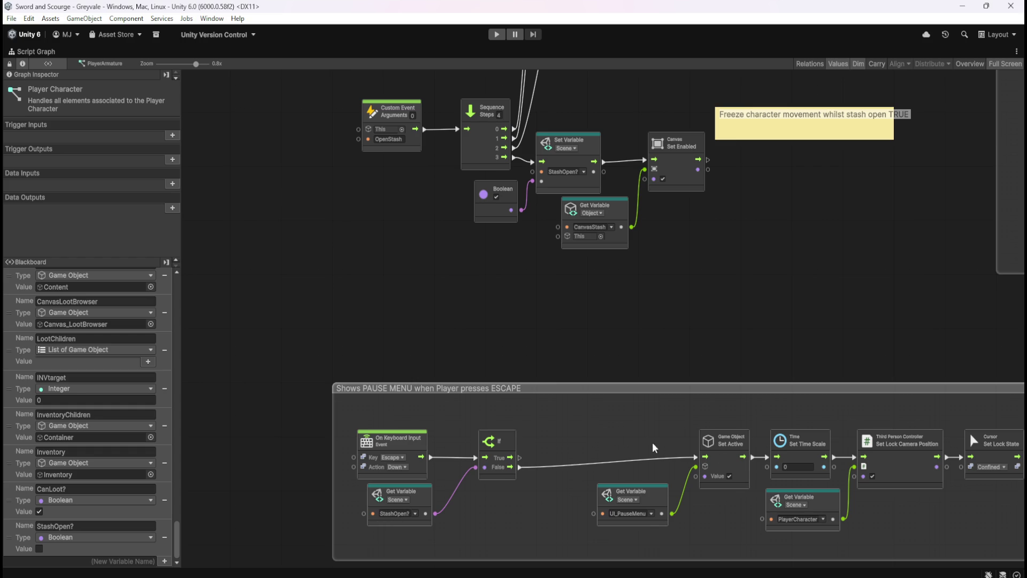
- Narrow the pause menu comment group and nudge all its nodes up together
mouse_move(697, 461)
left_mouse_down()
mouse_move(447, 373)
mouse_move(473, 369)
mouse_move(871, 477)
left_mouse_up()
mouse_move(766, 411)
left_mouse_down()
mouse_move(766, 423)
mouse_move(667, 419)
left_mouse_up()
left_click(724, 447)
mouse_move(958, 425)
left_mouse_down()
mouse_move(821, 445)
mouse_move(849, 441)
left_mouse_up()
left_click(822, 451)
mouse_move(786, 350)
left_mouse_down()
mouse_move(258, 465)
mouse_move(250, 480)
left_mouse_up()
left_click_drag(272, 401, 271, 397)
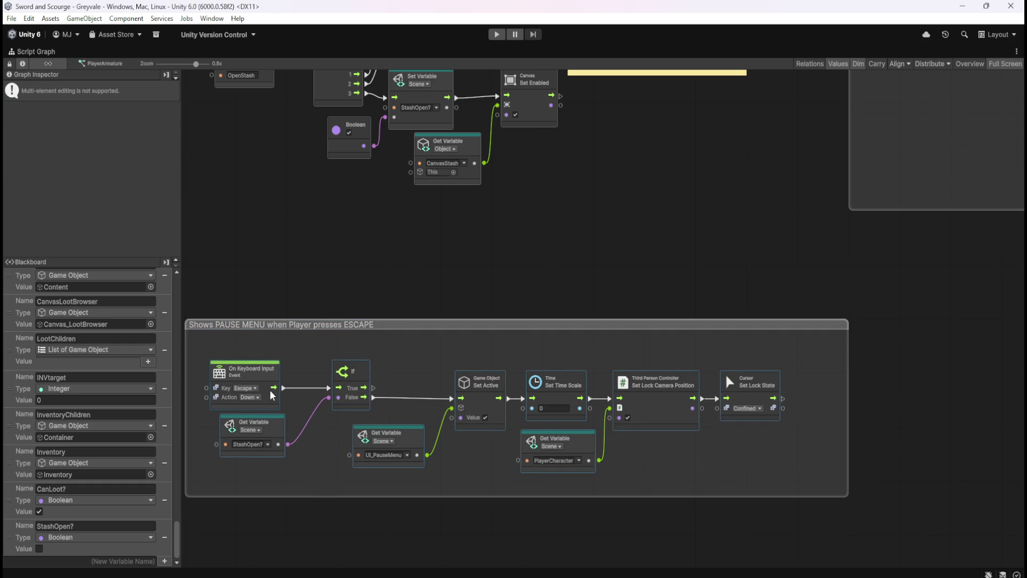
left_click(840, 416)
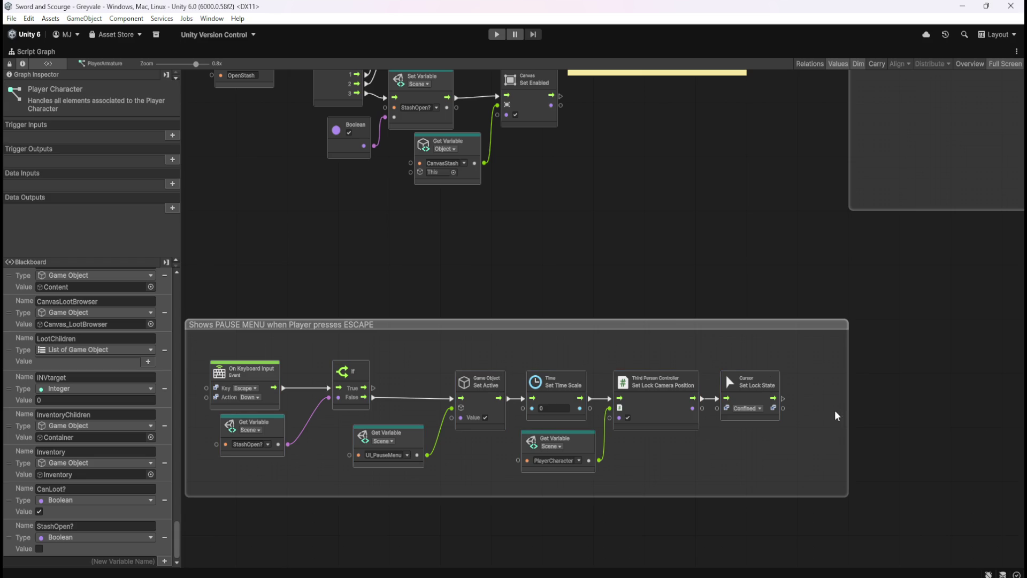
- Zoom out and drag the PAUSE MENU group further left beneath the stash nodes
left_click_drag(626, 248, 773, 373)
scroll(725, 375, "down", 3)
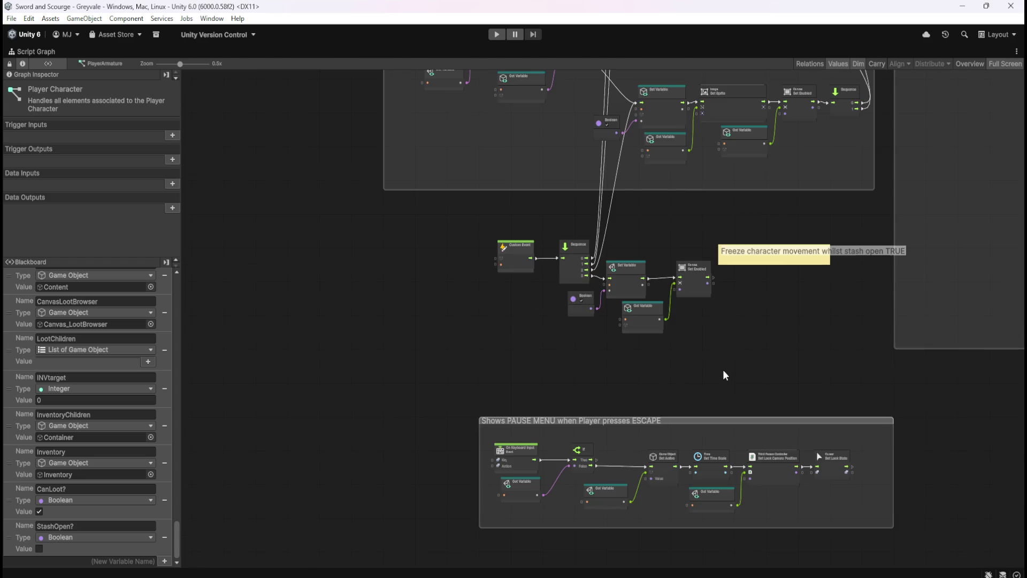
scroll(661, 392, "down", 4)
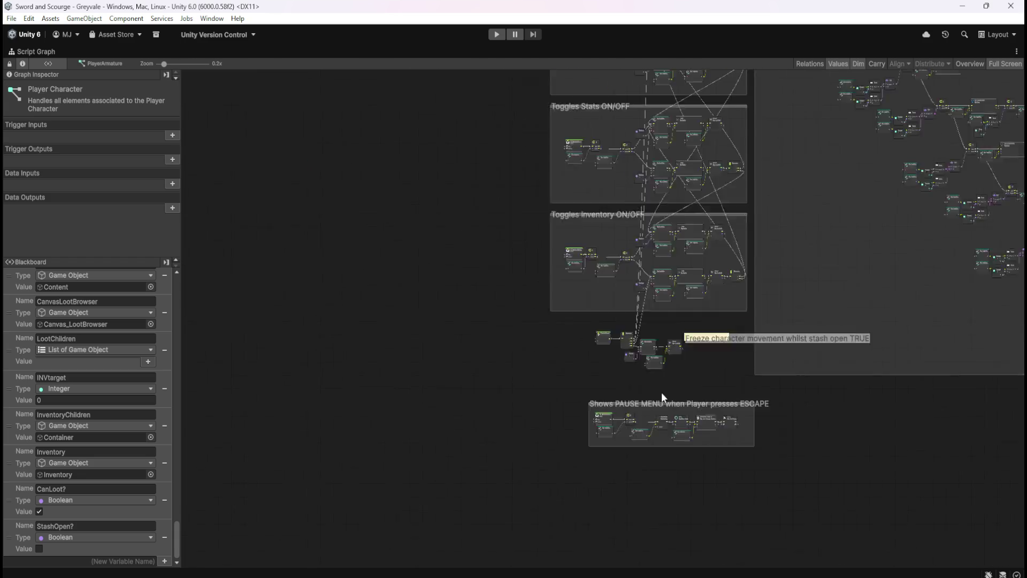
scroll(660, 392, "up", 4)
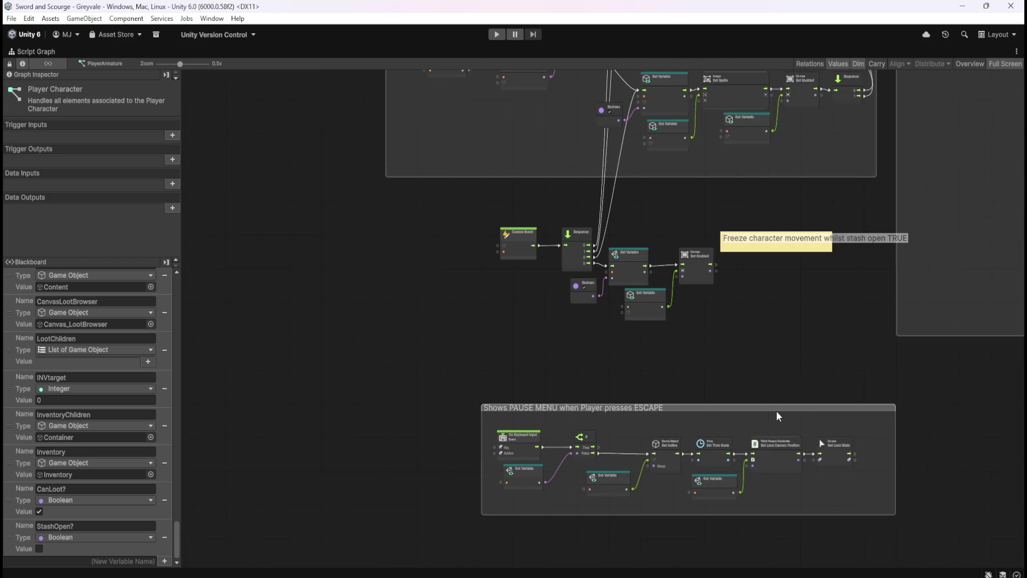
left_click(785, 411)
left_click_drag(826, 405, 730, 415)
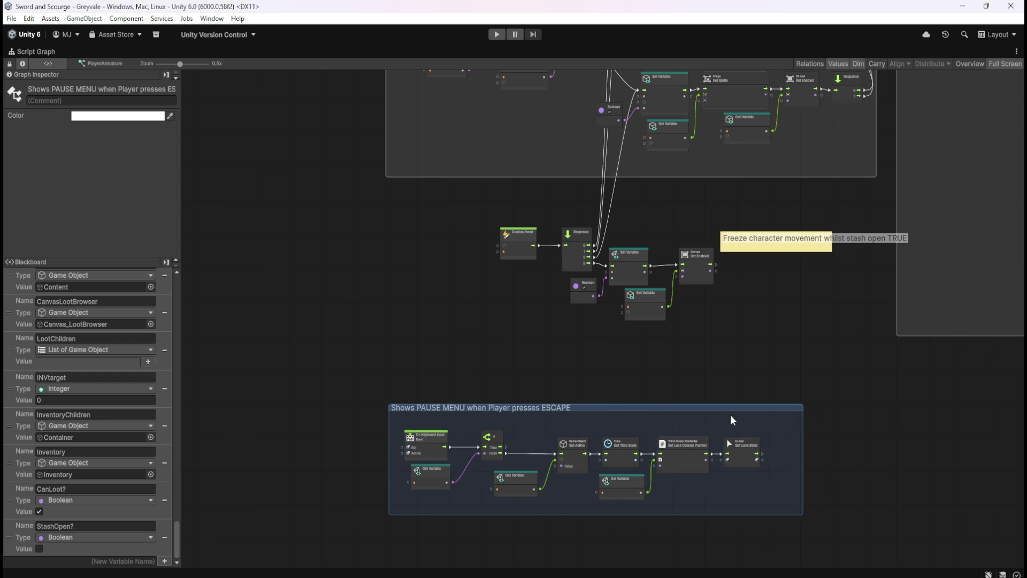
left_click(761, 340)
left_click_drag(763, 346, 756, 375)
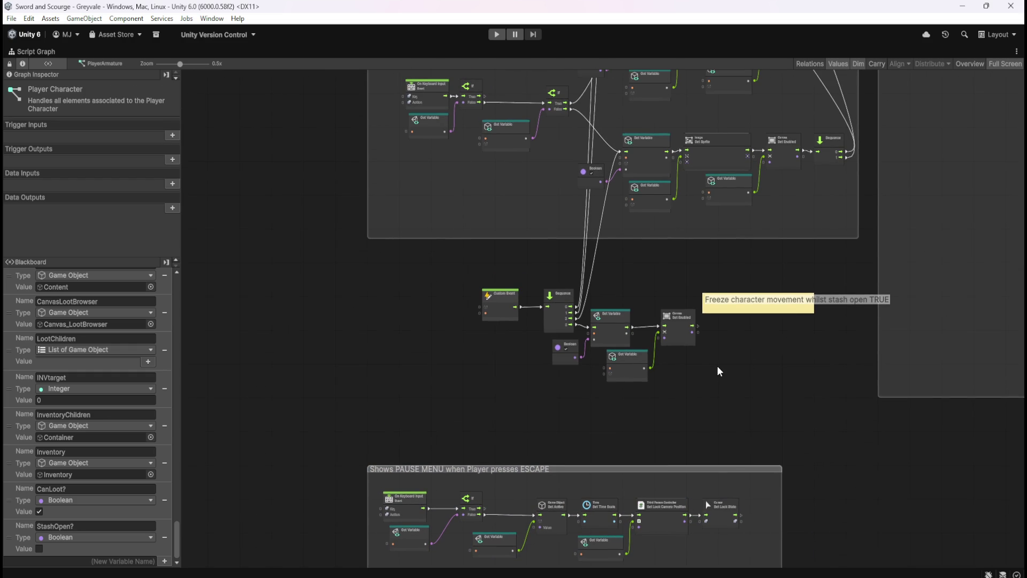
- Duplicate the Freeze sticky note below the original and retitle it 'Add ESCAPE to close stash + inventory'
left_click(760, 305)
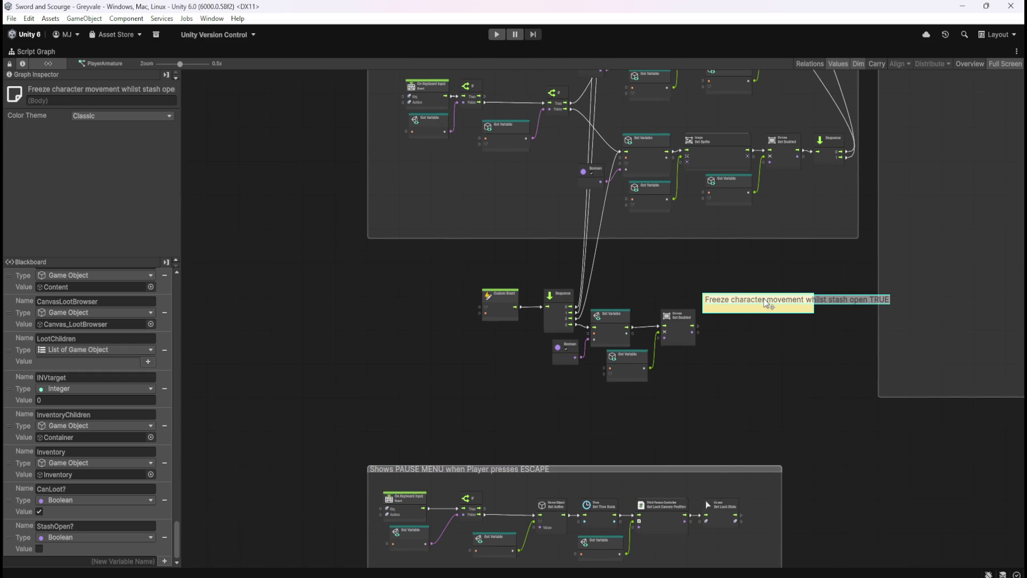
key("ctrl+d")
left_click_drag(687, 321, 754, 378)
double_click(754, 378)
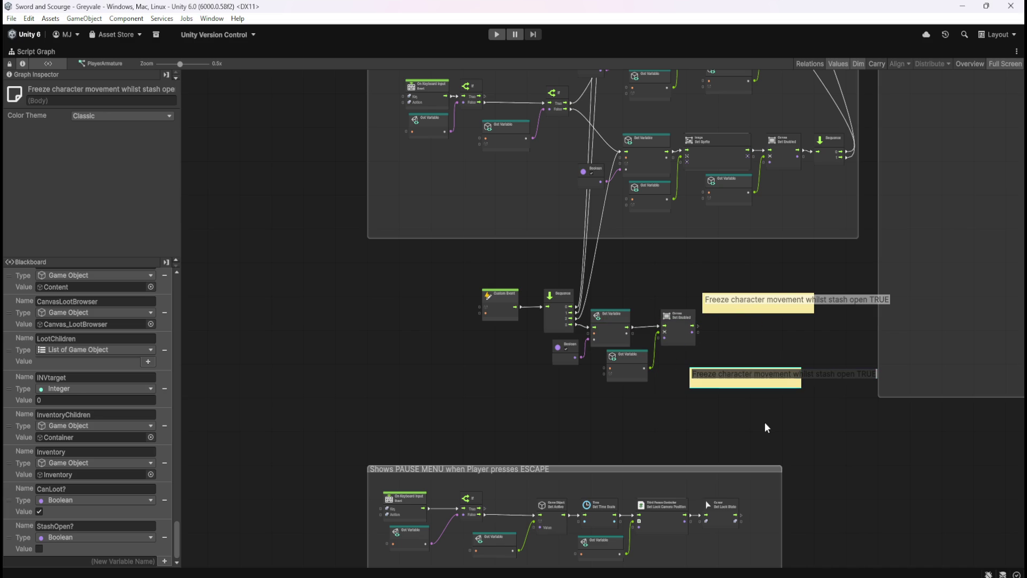
type("Add")
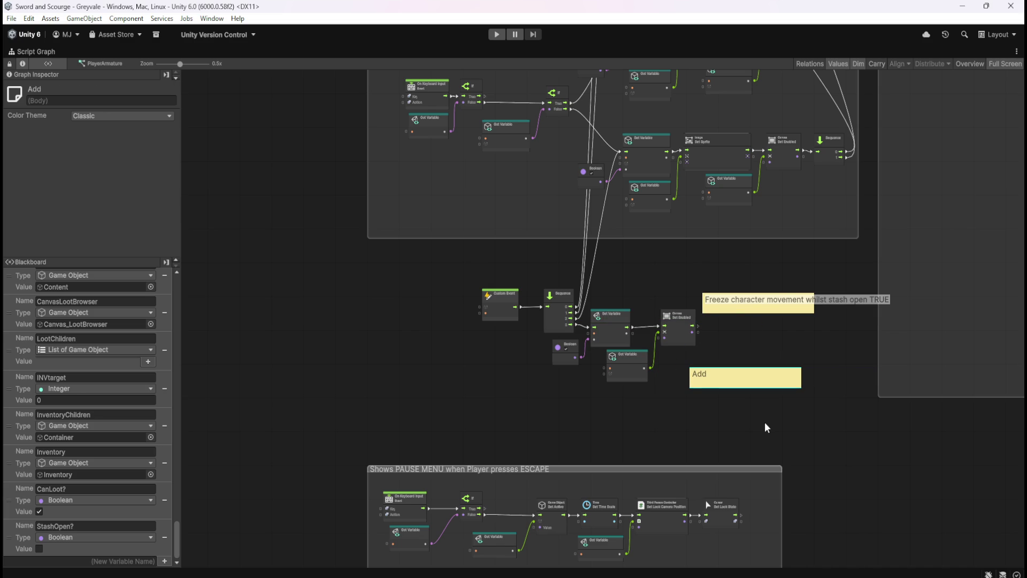
type(" ESCAPE to close")
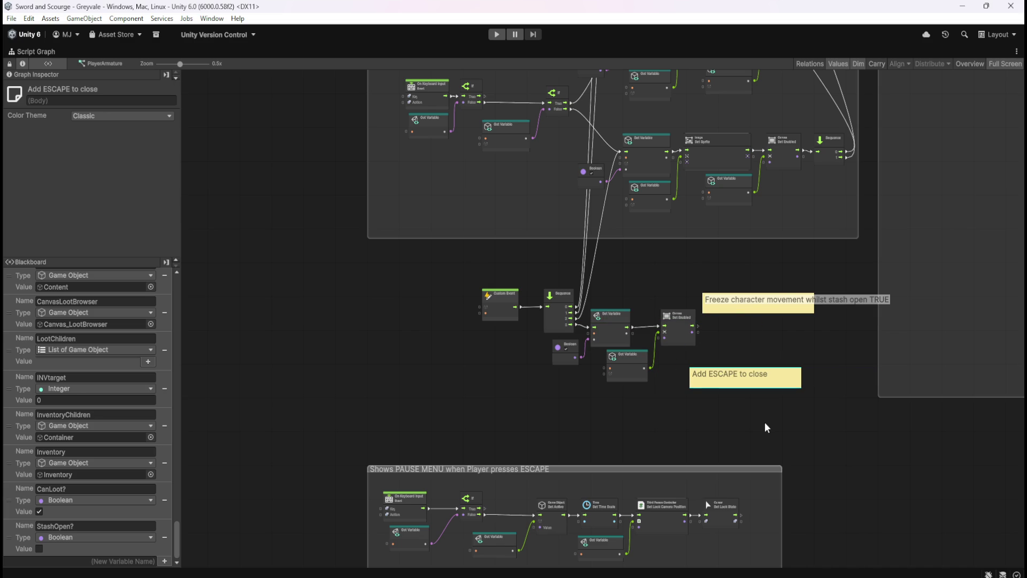
type(" stash")
type(" + inventory")
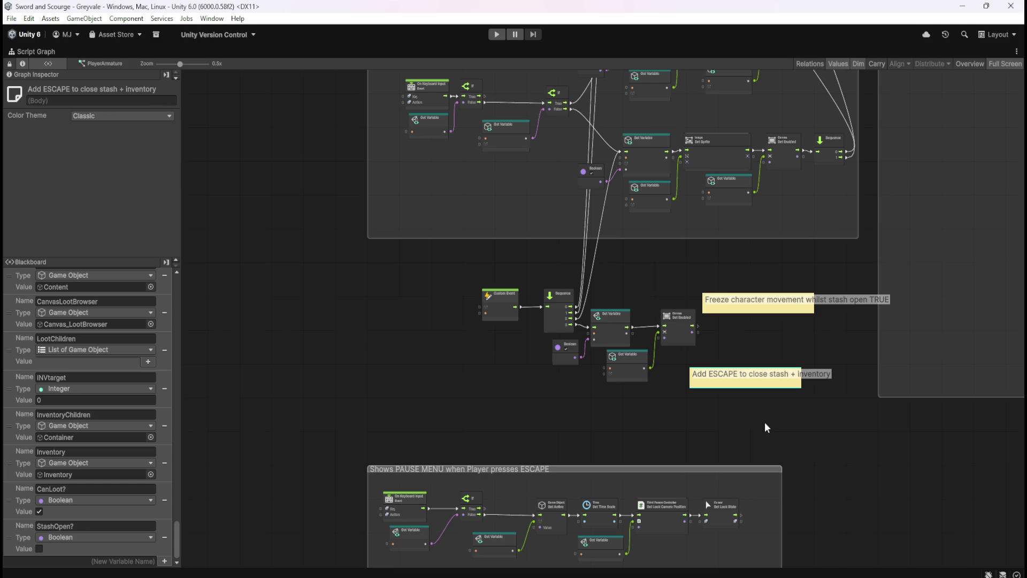
left_click(803, 420)
- Make the ESCAPE note narrower, bring the pause menu group back into view, and restore the graph view
left_click(802, 383)
scroll(822, 389, "up", 4)
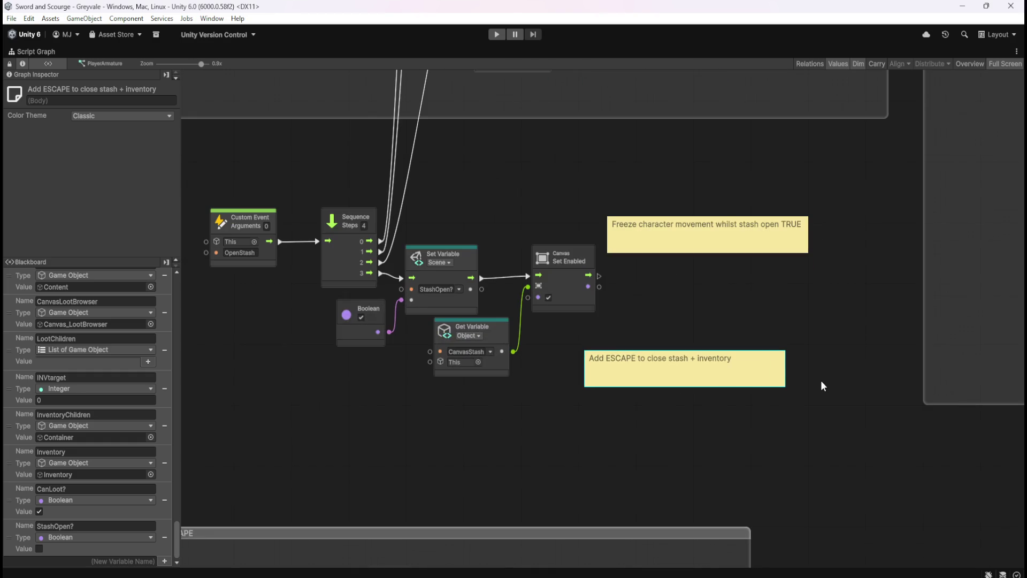
mouse_move(792, 371)
left_mouse_down()
mouse_move(698, 380)
mouse_move(798, 282)
left_mouse_up()
left_click(734, 355)
scroll(776, 454, "down", 1)
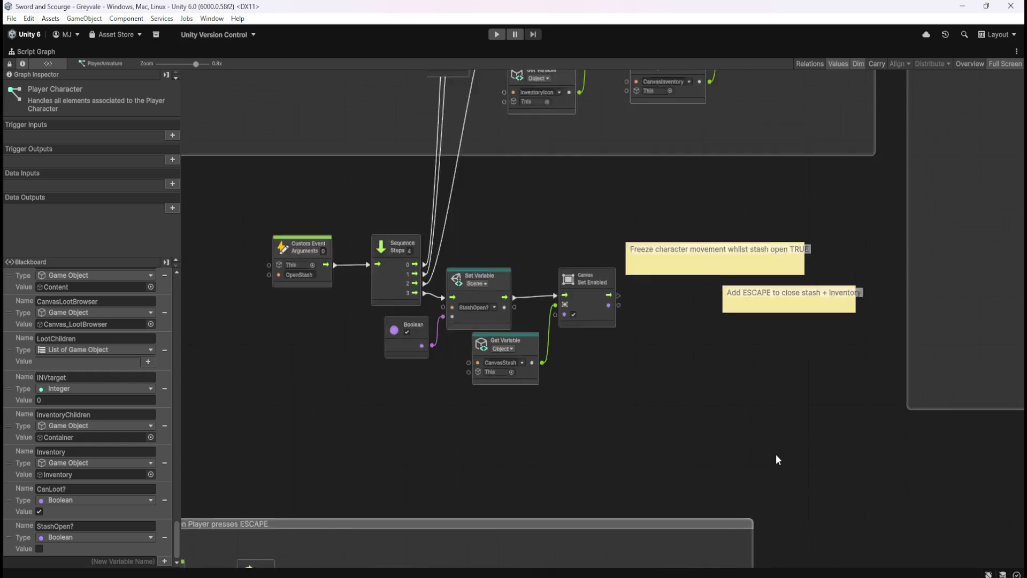
scroll(776, 453, "down", 3)
left_click_drag(681, 437, 724, 342)
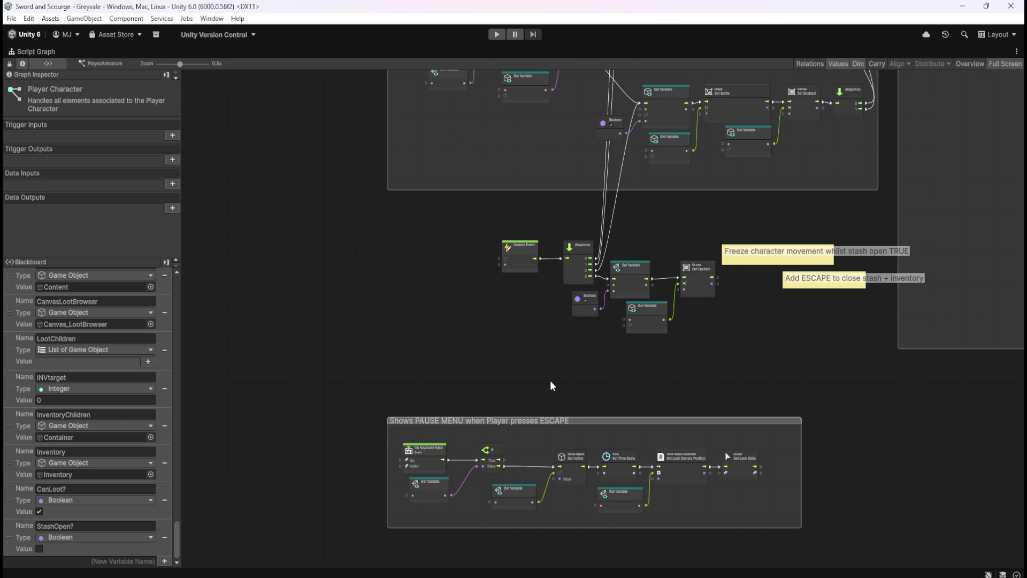
key("shift+space")
- Enter Play mode, run the character through the village to the chest and open the stash
left_click(496, 34)
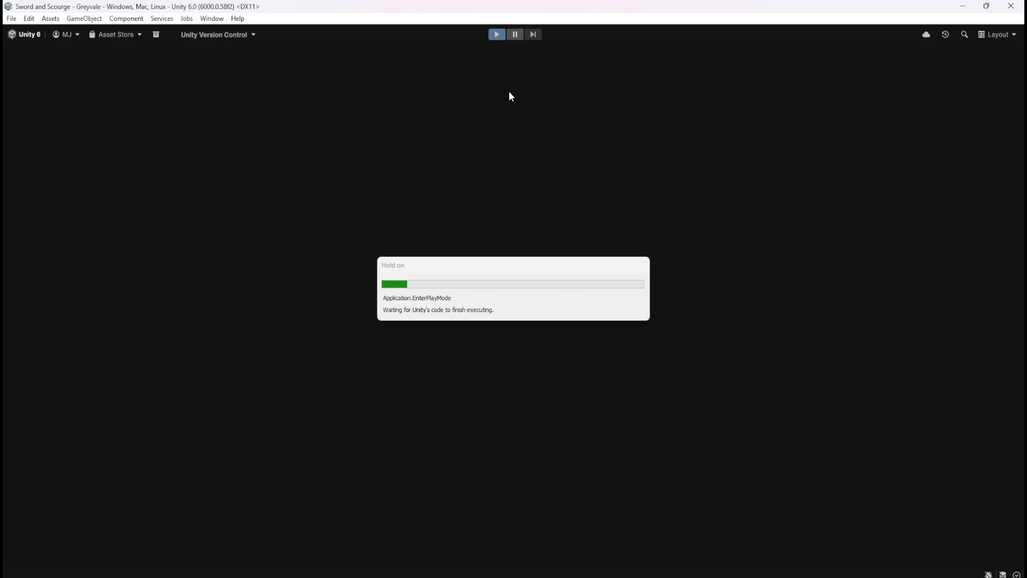
key("w")
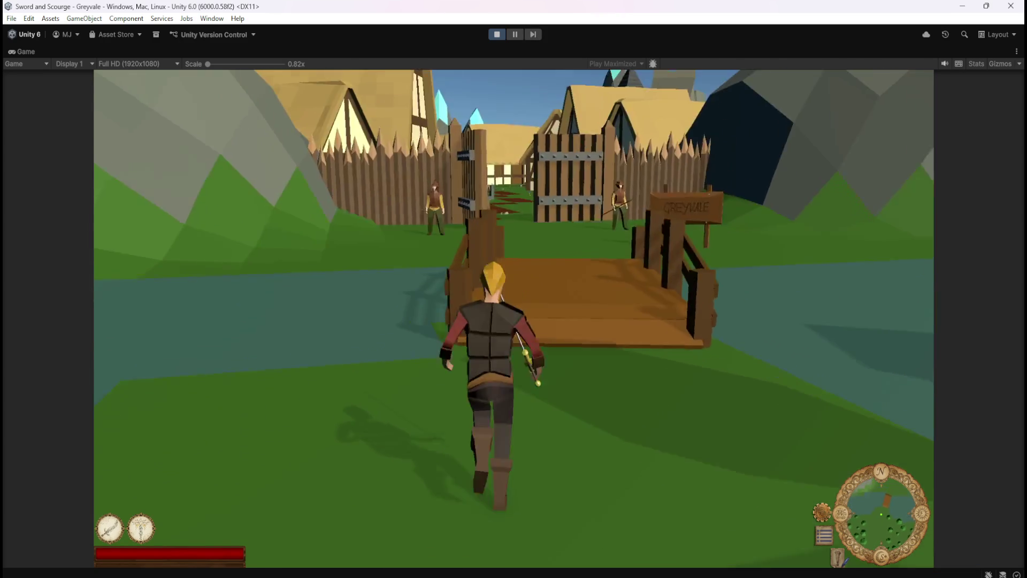
key("w")
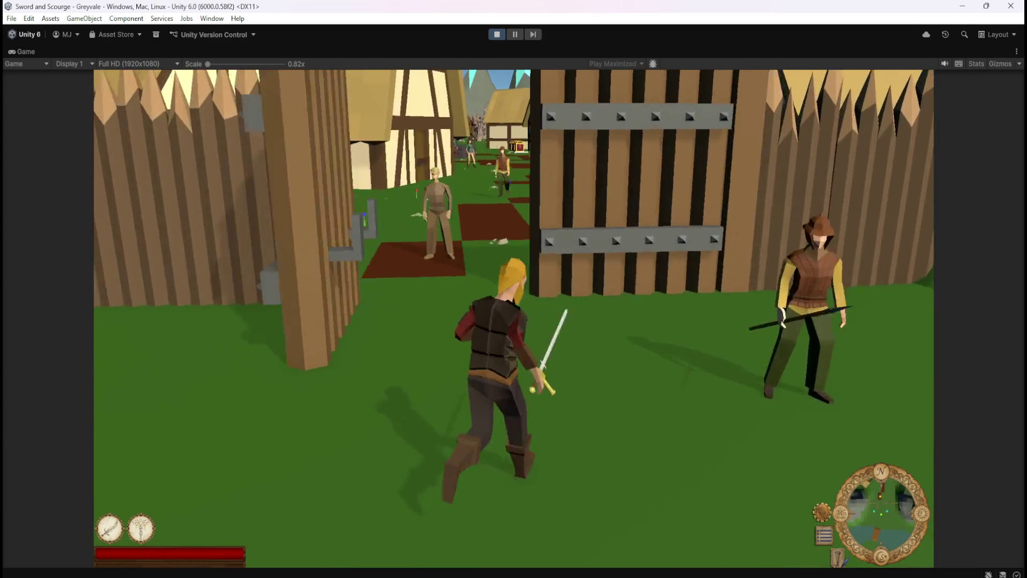
key("w")
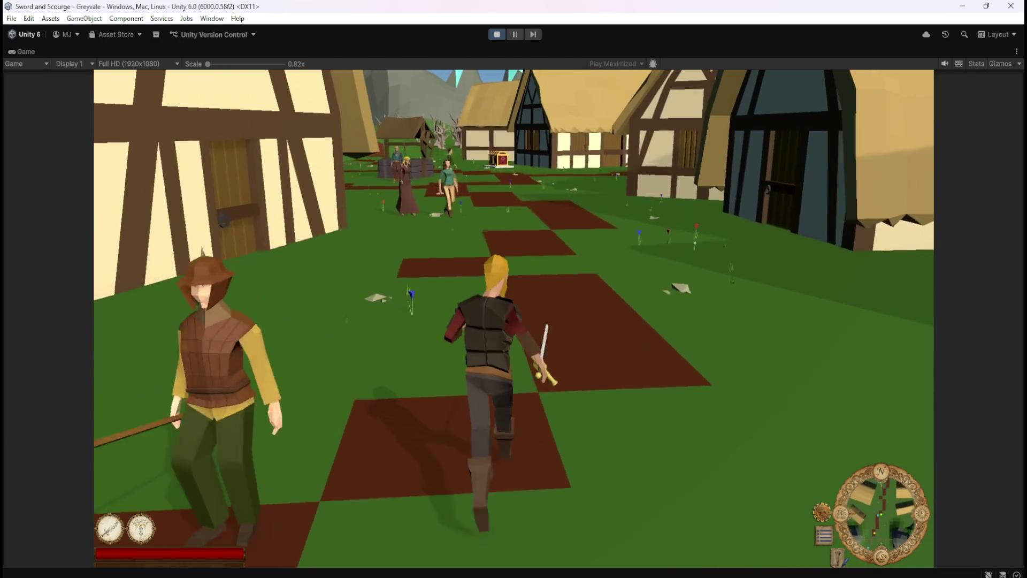
key("w")
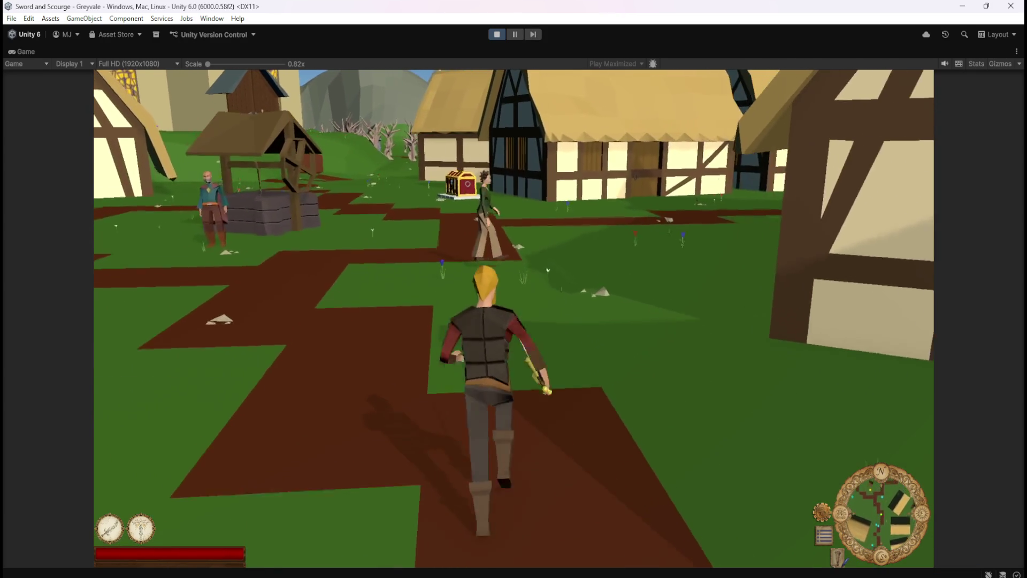
key("w")
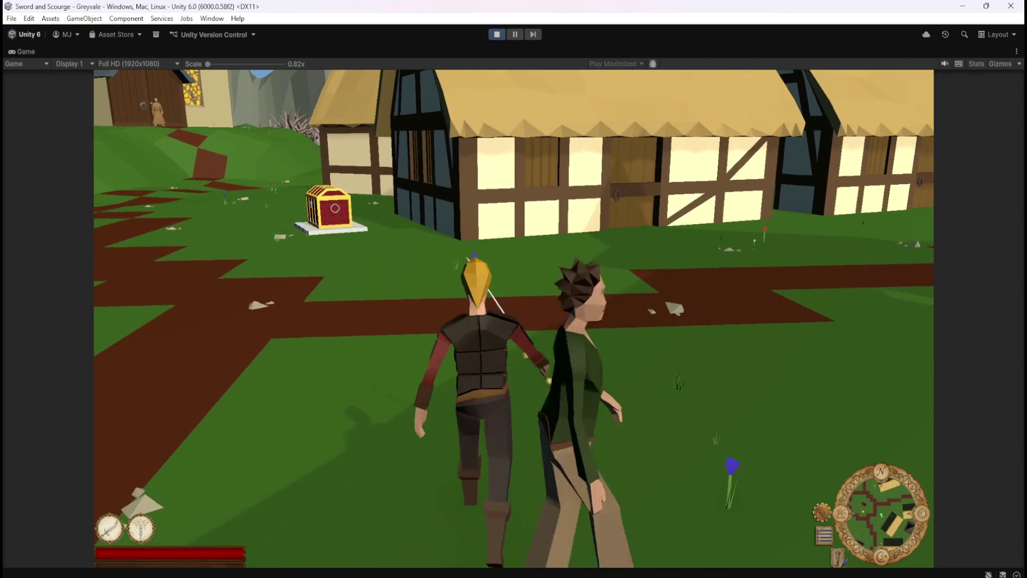
key("w")
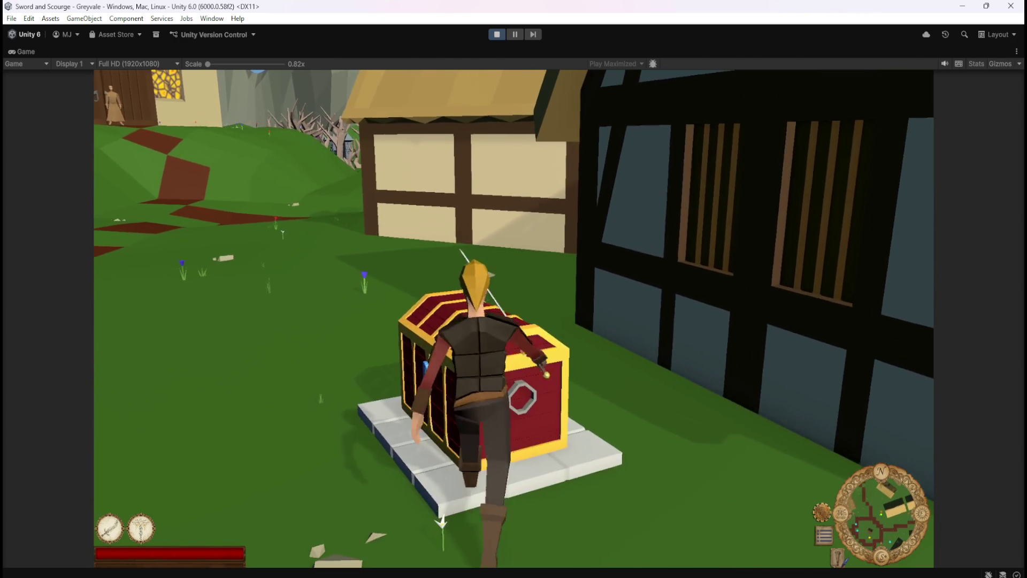
key("e")
- Walk the character back and forth beside the open chest
key("a")
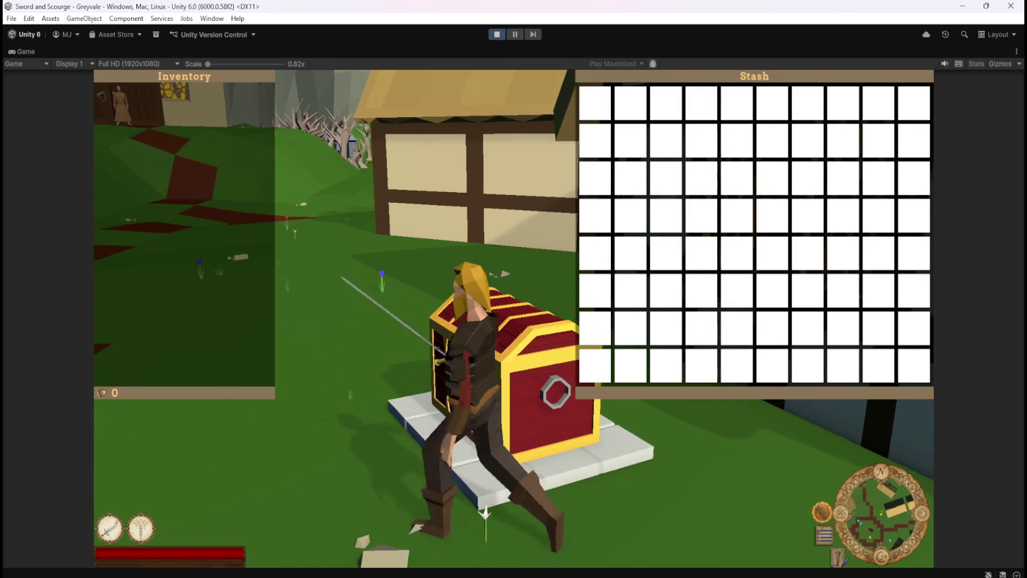
key("s")
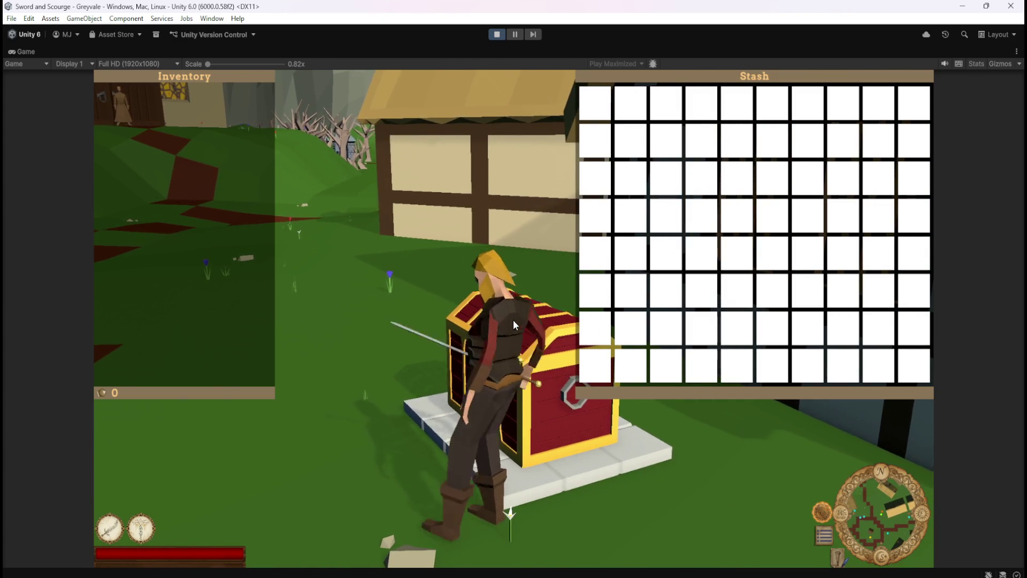
key("a")
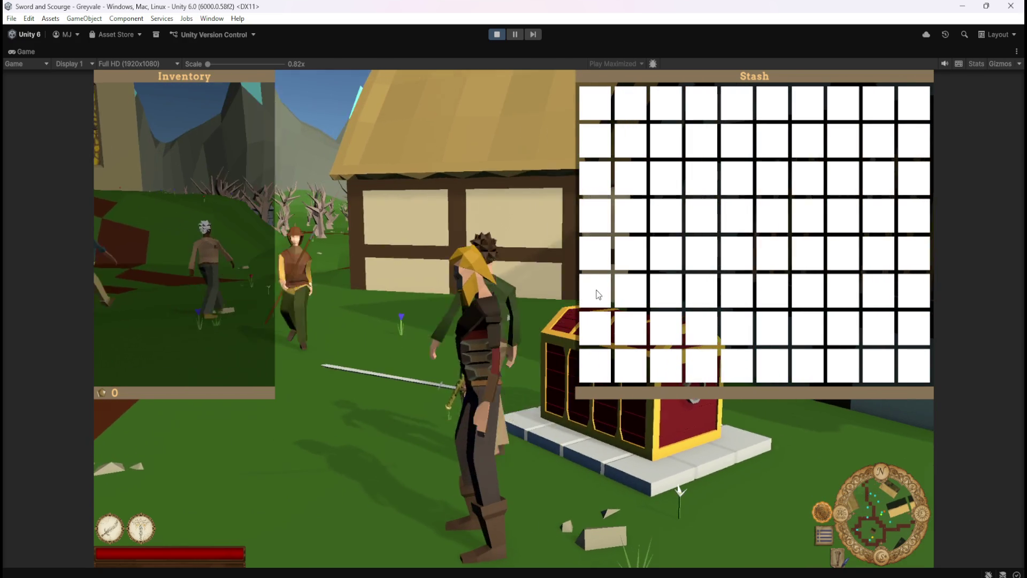
key("d")
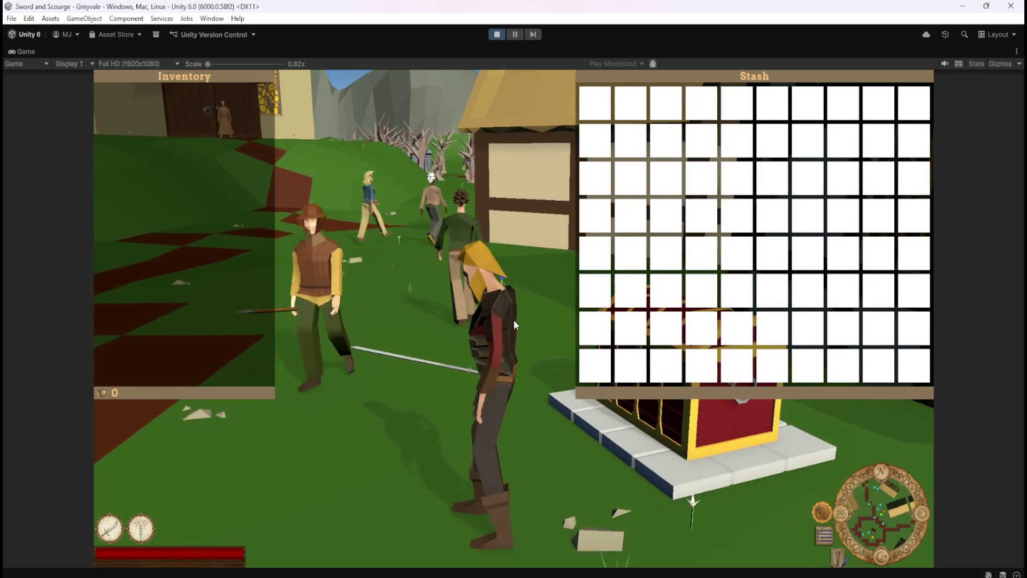
key("a")
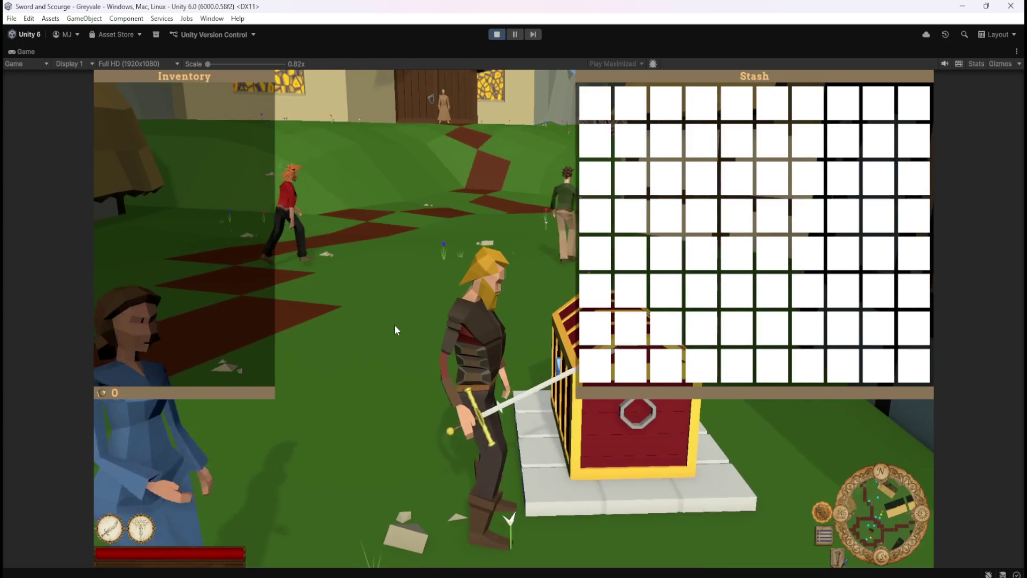
key("d")
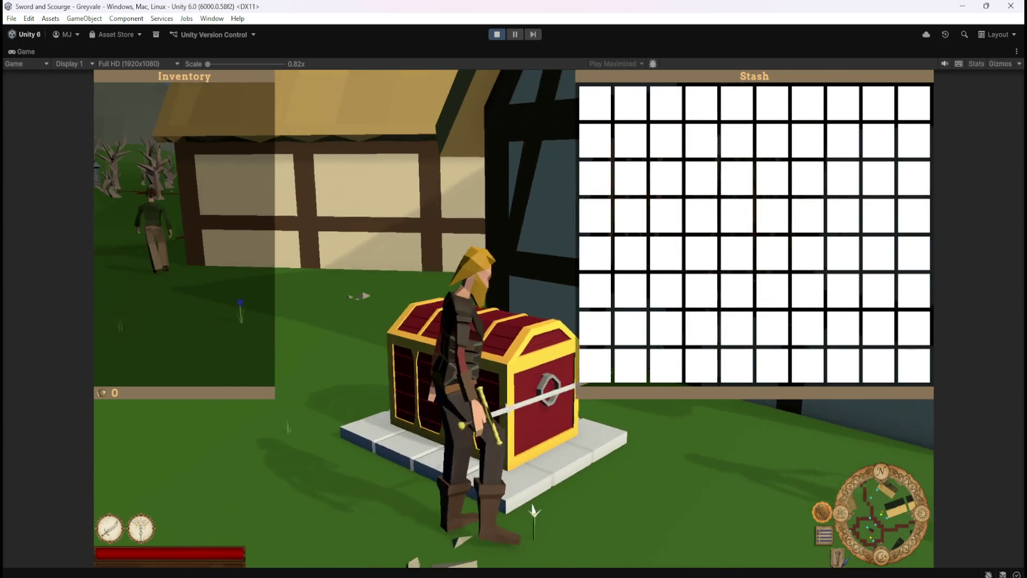
key("d")
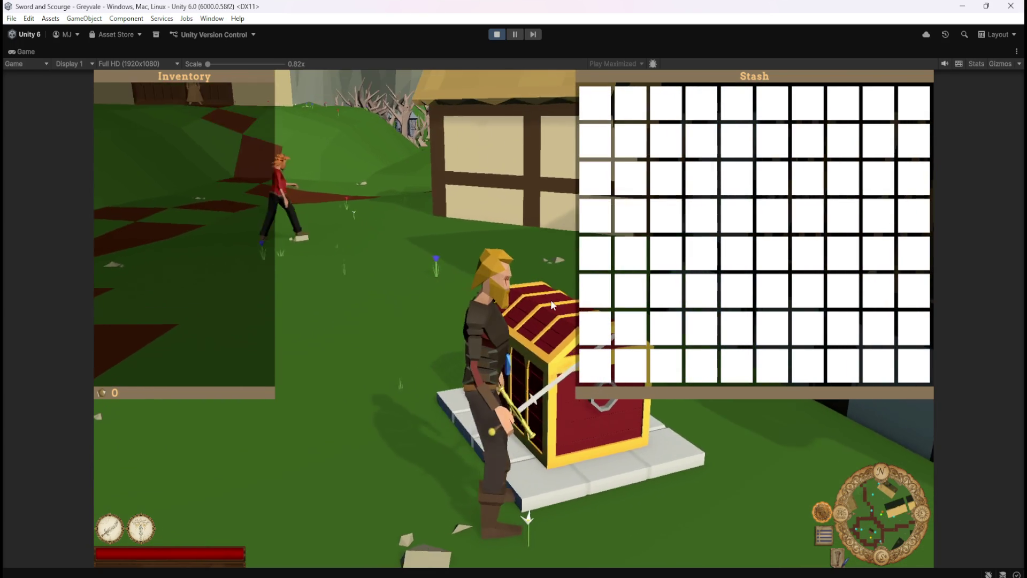
- Orbit the camera around the character by the chest, then stop Play mode
key("d")
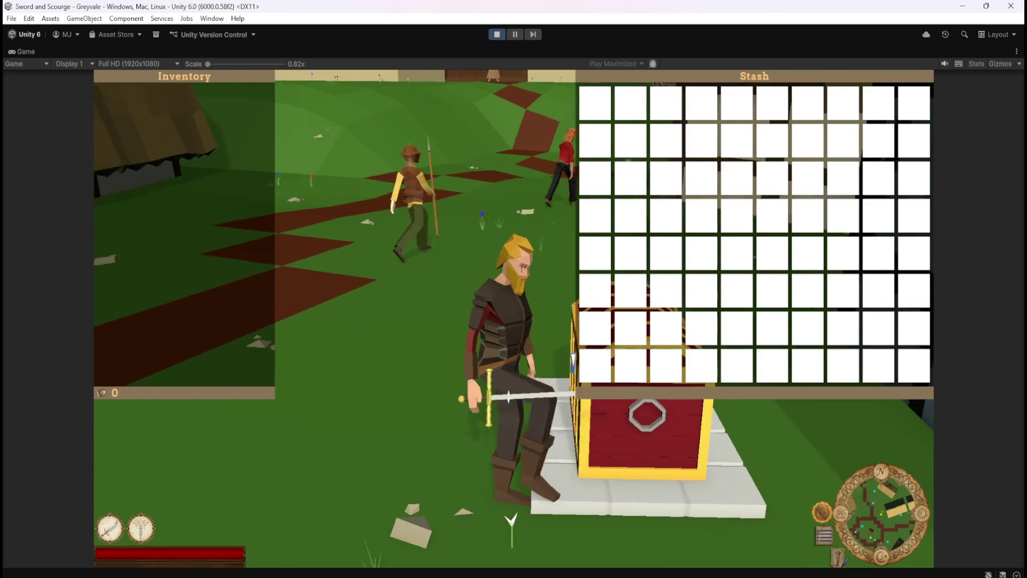
key("d")
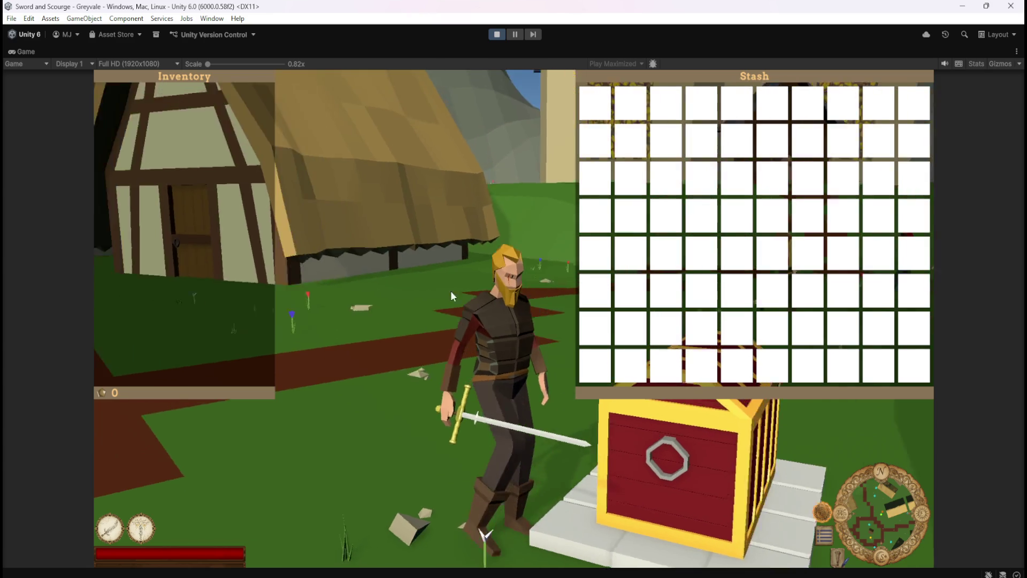
key("d")
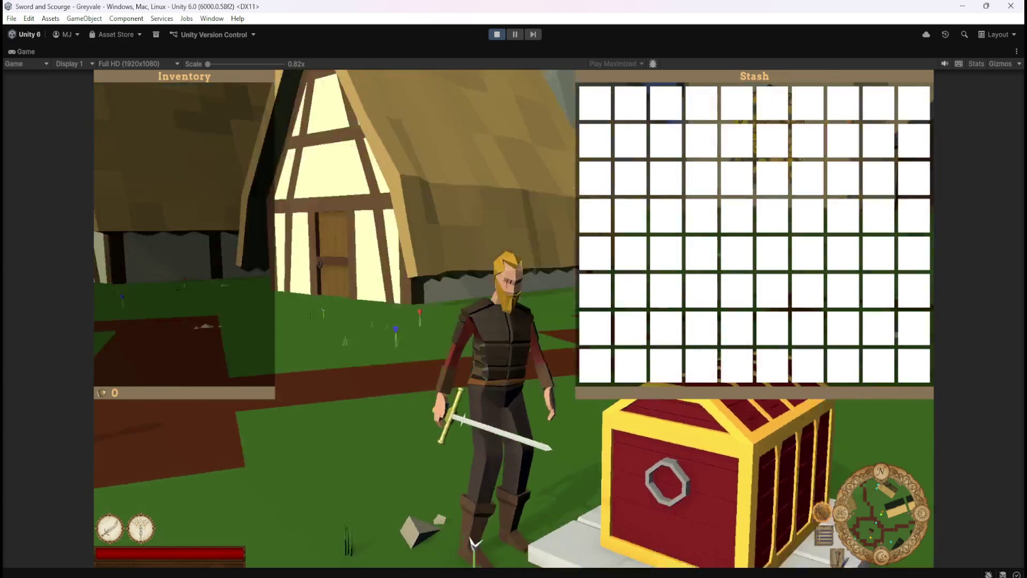
key("d")
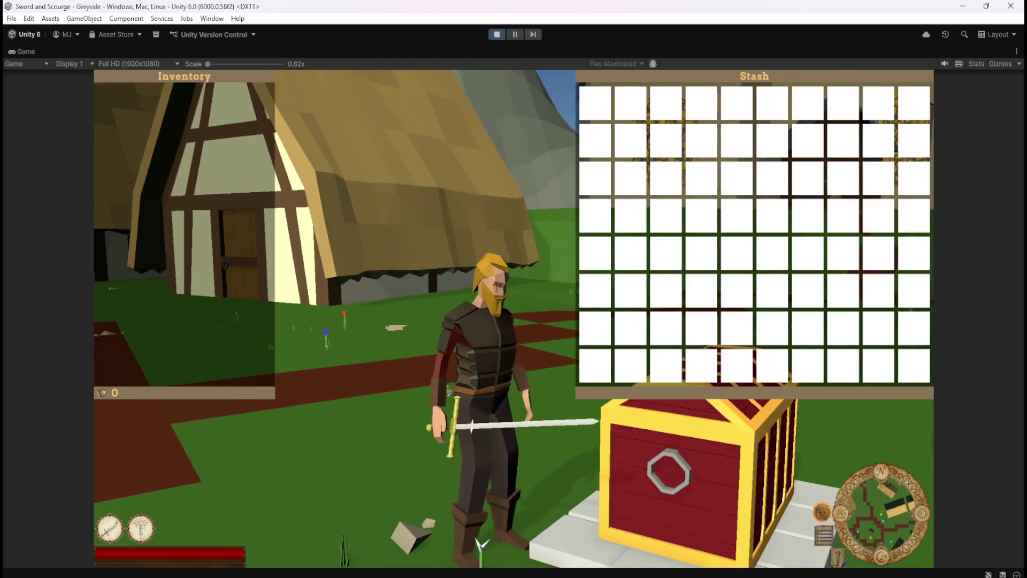
key("d")
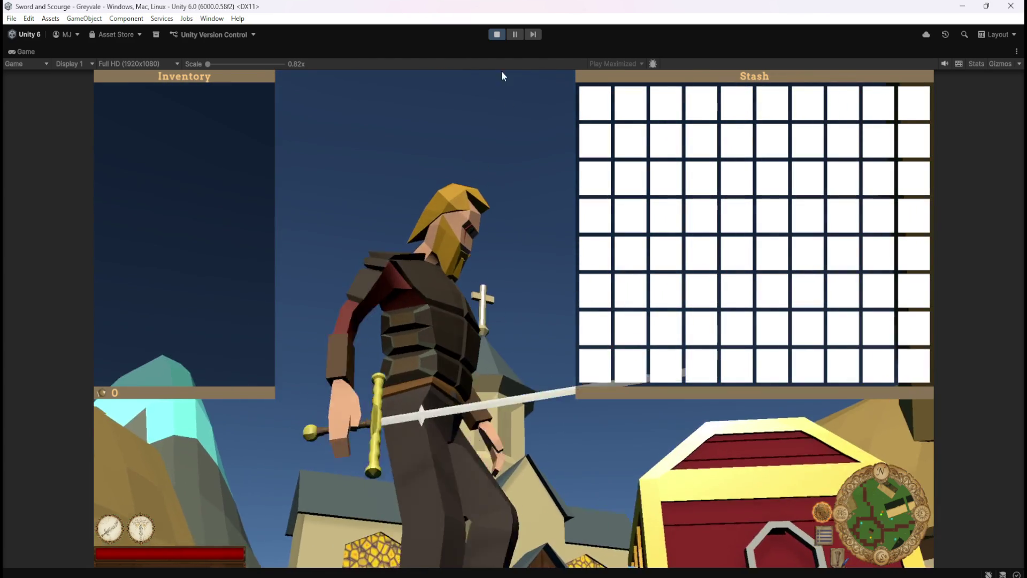
left_click(493, 34)
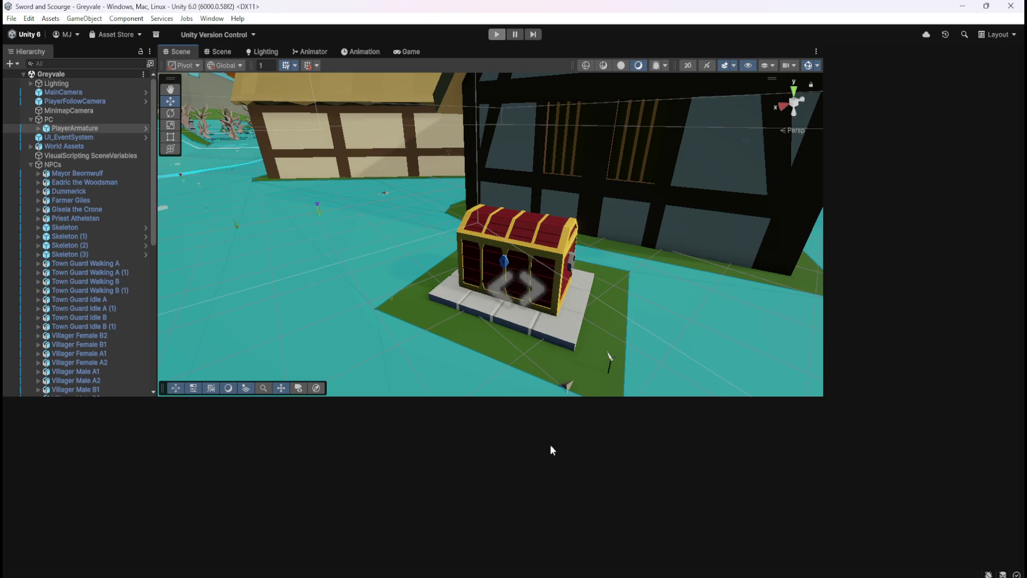
- Maximize the Script Graph and inspect the OpenStash chain and Escape pause-menu group
key("shift+space")
scroll(594, 530, "up", 5)
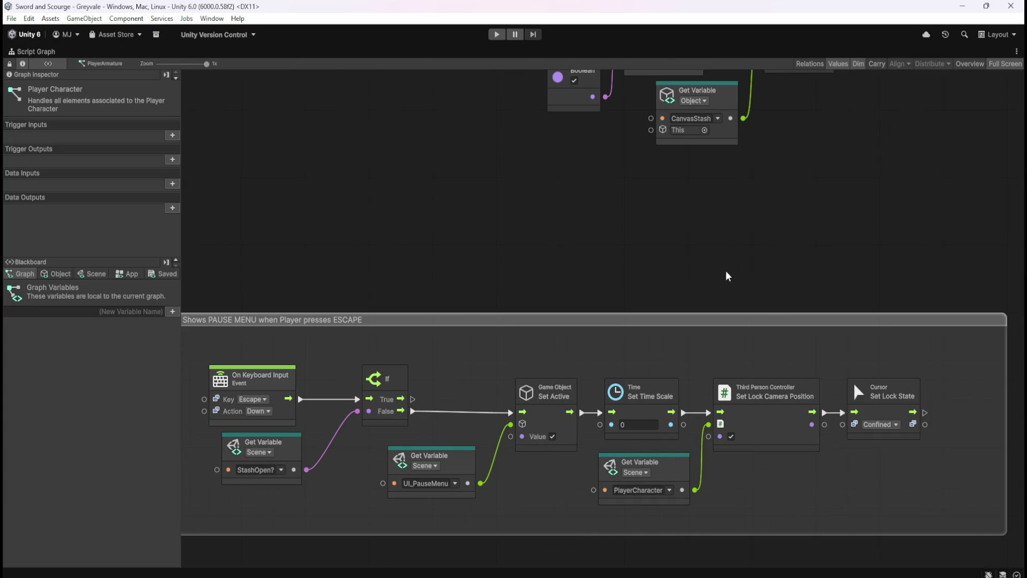
mouse_move(541, 183)
left_mouse_down()
mouse_move(576, 355)
mouse_move(653, 166)
left_mouse_up()
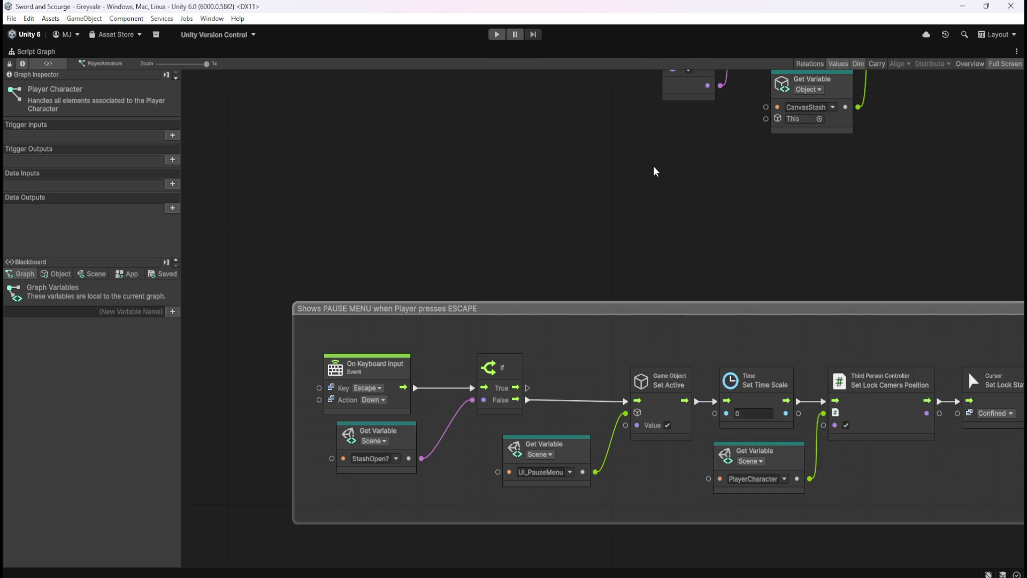
mouse_move(725, 177)
left_mouse_down()
mouse_move(685, 183)
mouse_move(584, 337)
mouse_move(525, 392)
mouse_move(493, 387)
left_mouse_up()
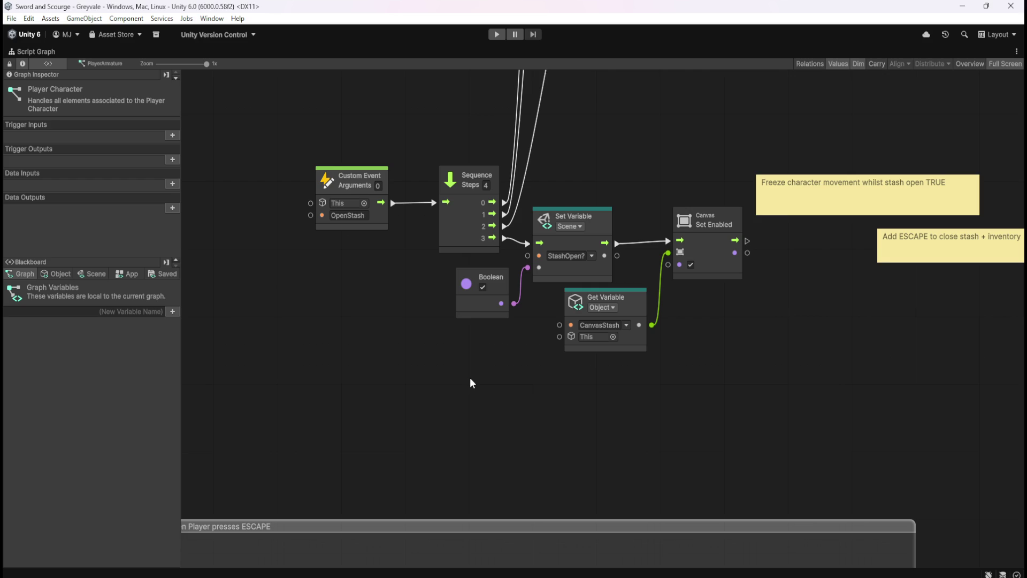
left_click_drag(610, 447, 694, 216)
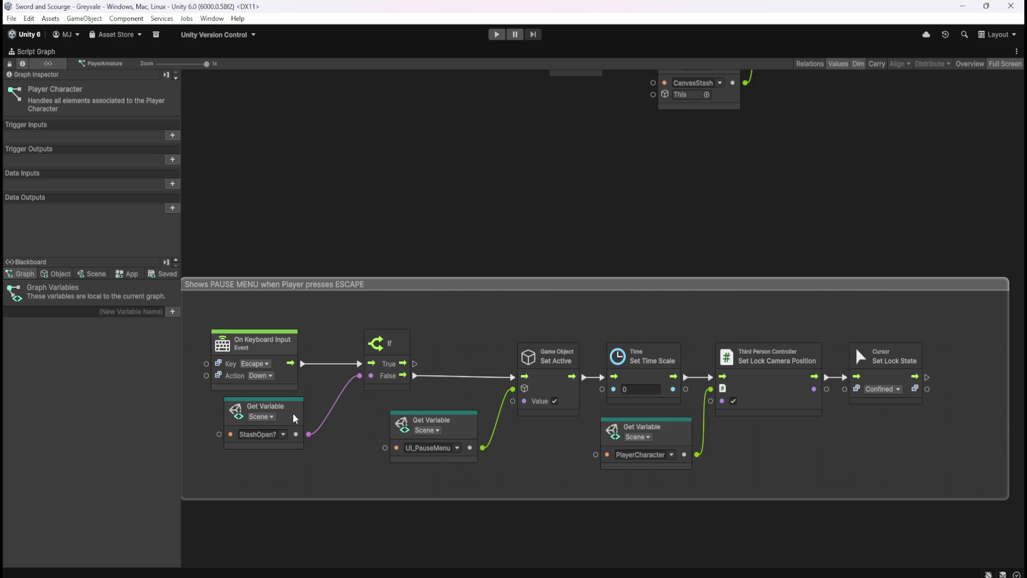
scroll(555, 287, "up", 10)
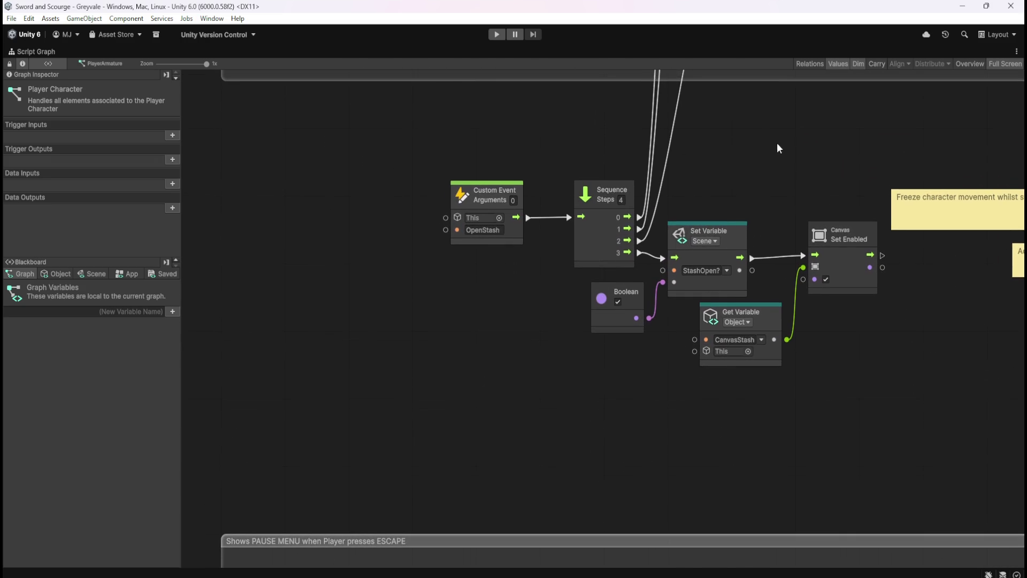
- Review the Tab inventory chain, revisit the OpenStash and Escape groups, then restore the docked layout
left_click_drag(777, 142, 641, 430)
scroll(722, 334, "up", 5)
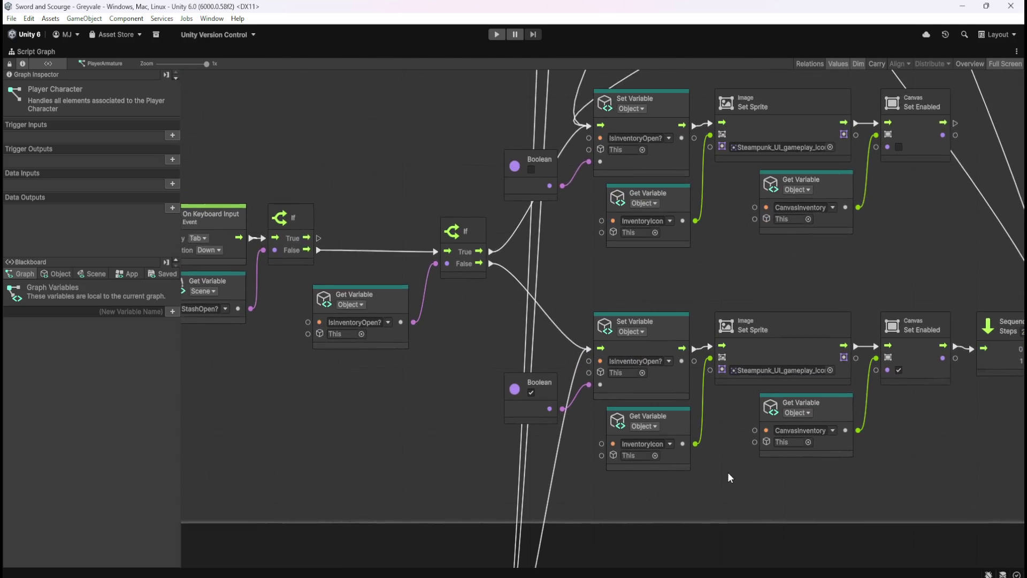
mouse_move(724, 252)
left_mouse_down()
mouse_move(720, 431)
mouse_move(789, 160)
left_mouse_up()
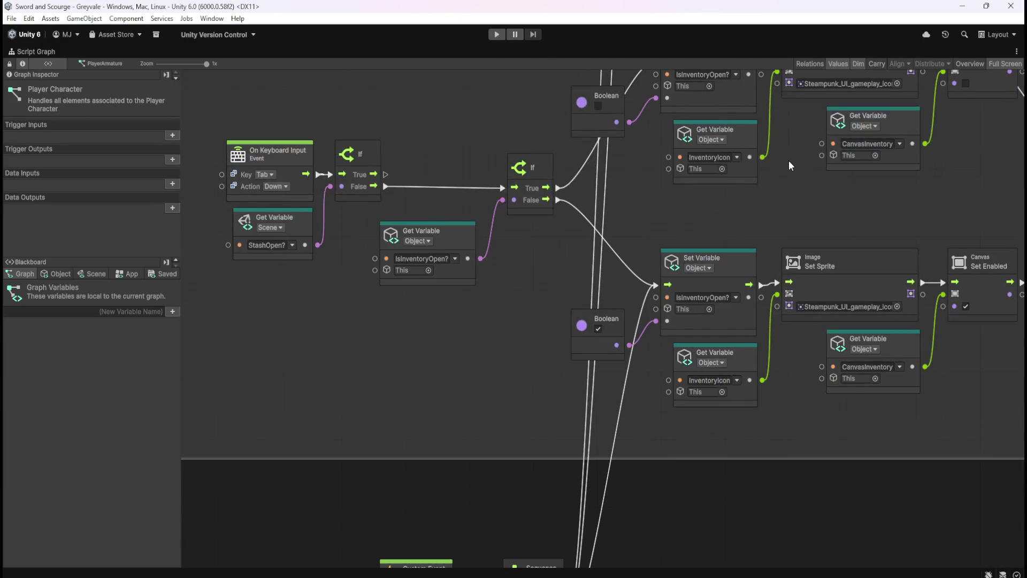
mouse_move(732, 518)
left_mouse_down()
mouse_move(778, 214)
mouse_move(721, 210)
mouse_move(684, 482)
mouse_move(706, 270)
mouse_move(567, 255)
mouse_move(645, 246)
left_mouse_up()
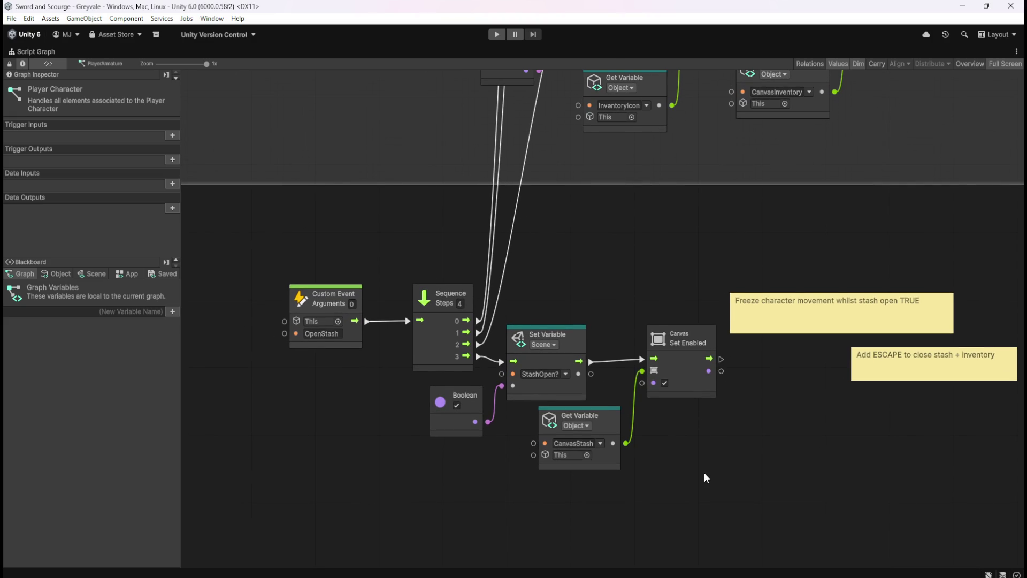
left_click_drag(688, 460, 699, 211)
left_click_drag(463, 273, 593, 208)
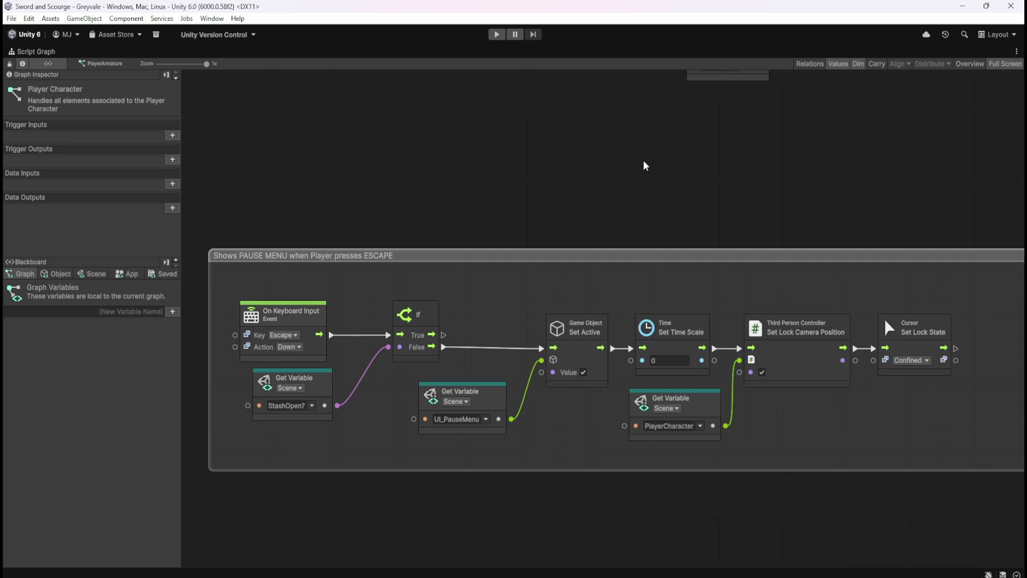
key("shift+space")
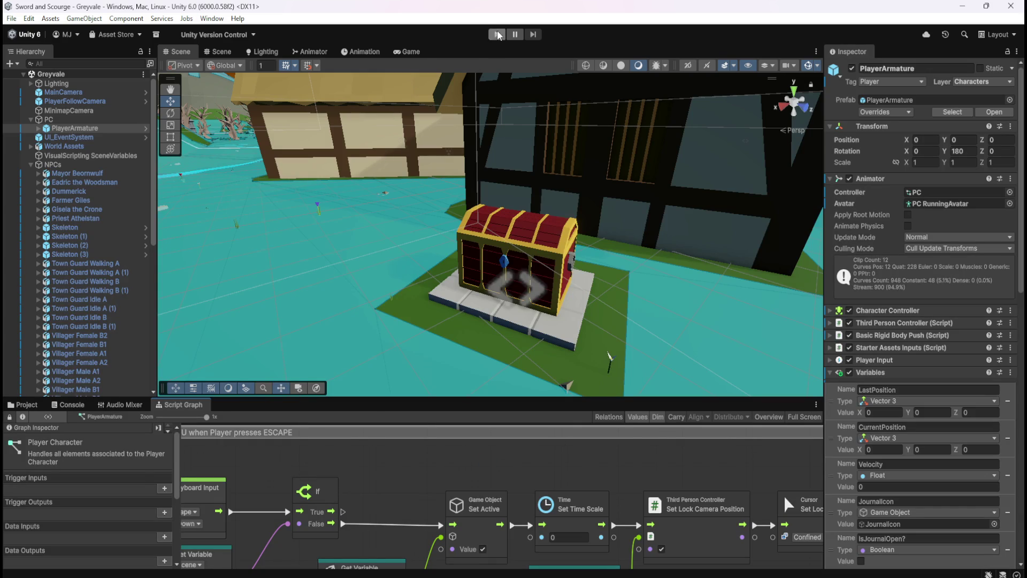
- Check the Game view's play window mode options, then center the Escape group in the Scene layout
left_click(420, 52)
left_click(593, 64)
left_click(592, 86)
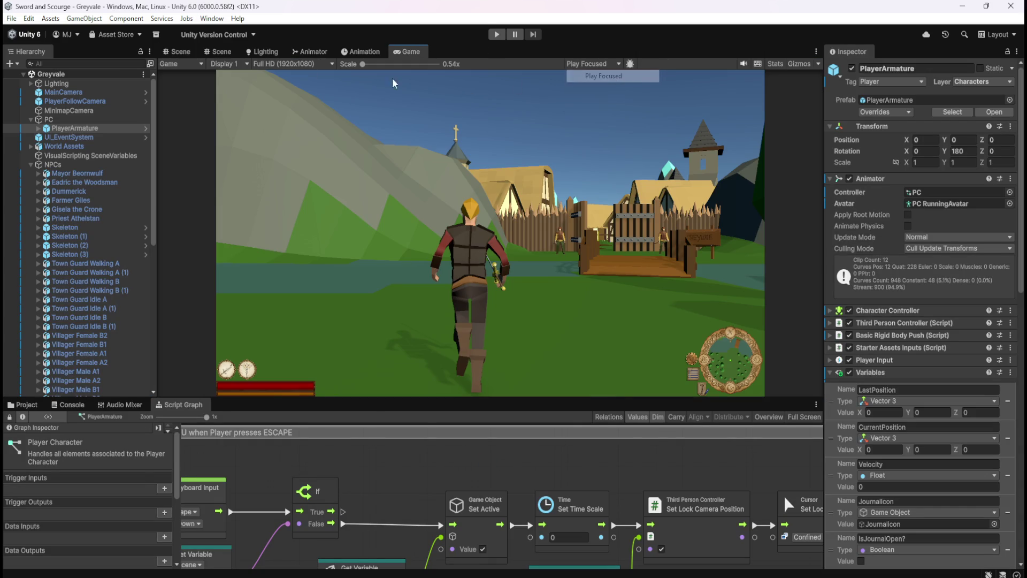
left_click(178, 51)
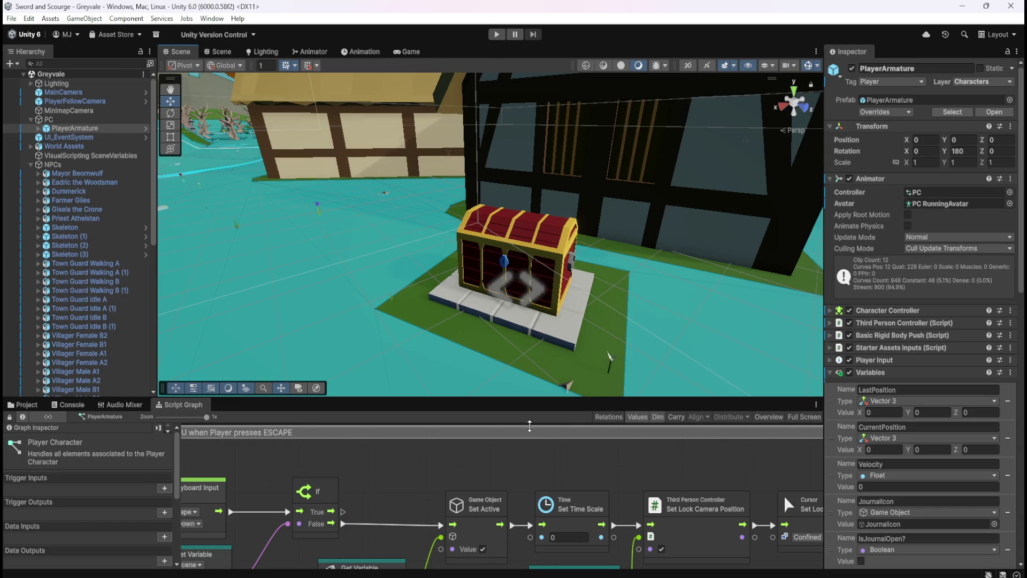
scroll(588, 486, "down", 3)
left_click_drag(603, 473, 618, 441)
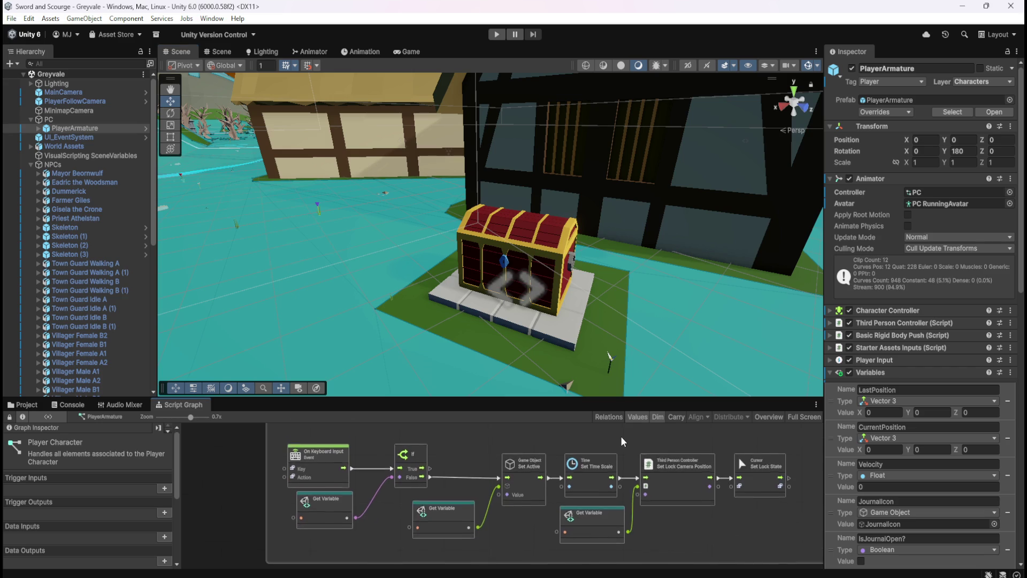
- Enter Play mode, run forward, bring up the pause menu with Escape, and resume
left_click(498, 34)
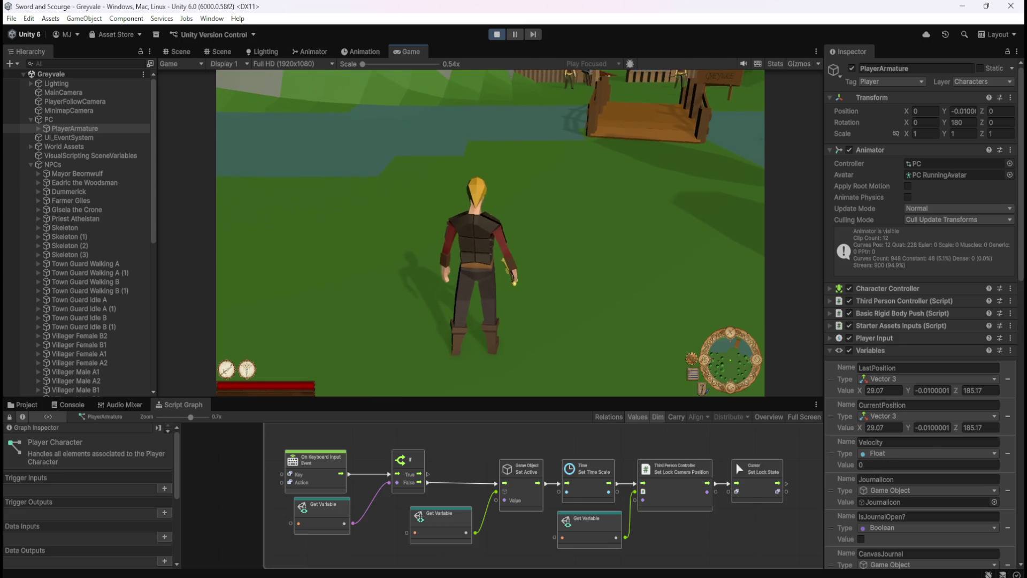
key("w")
key("Escape")
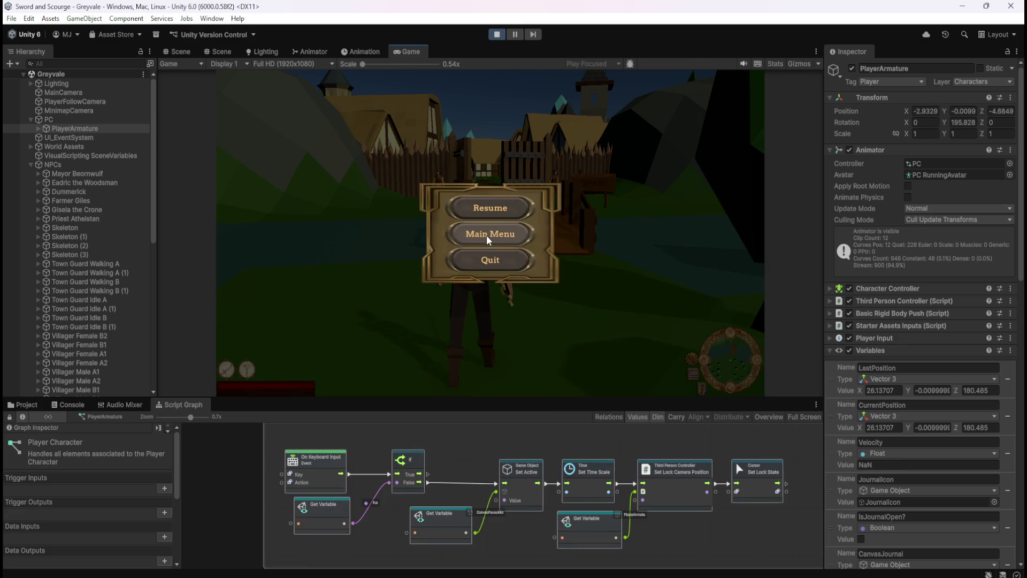
left_click(522, 208)
- Run across the bridge and through the village gate, then pause again with Escape
key("w")
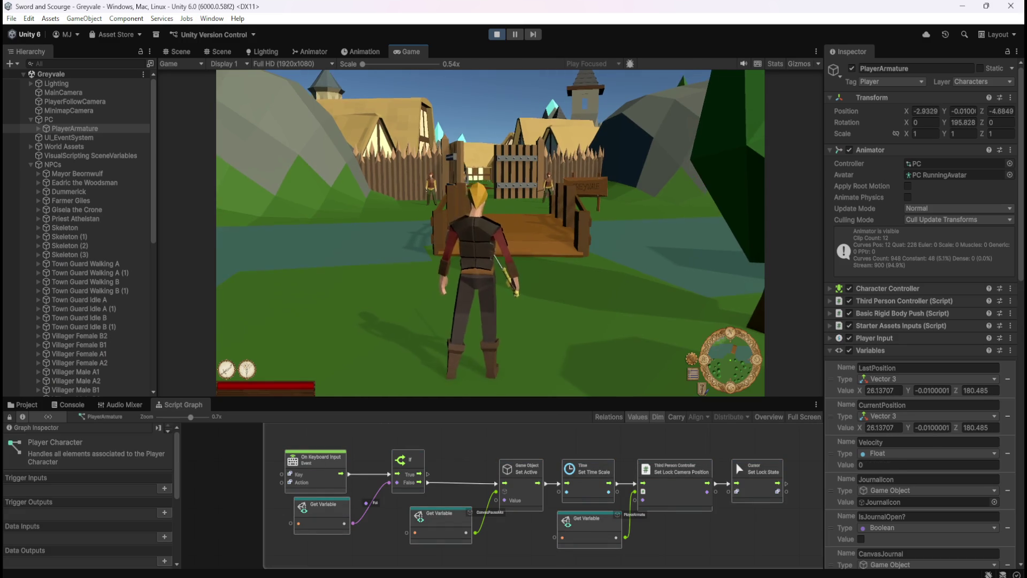
key("w")
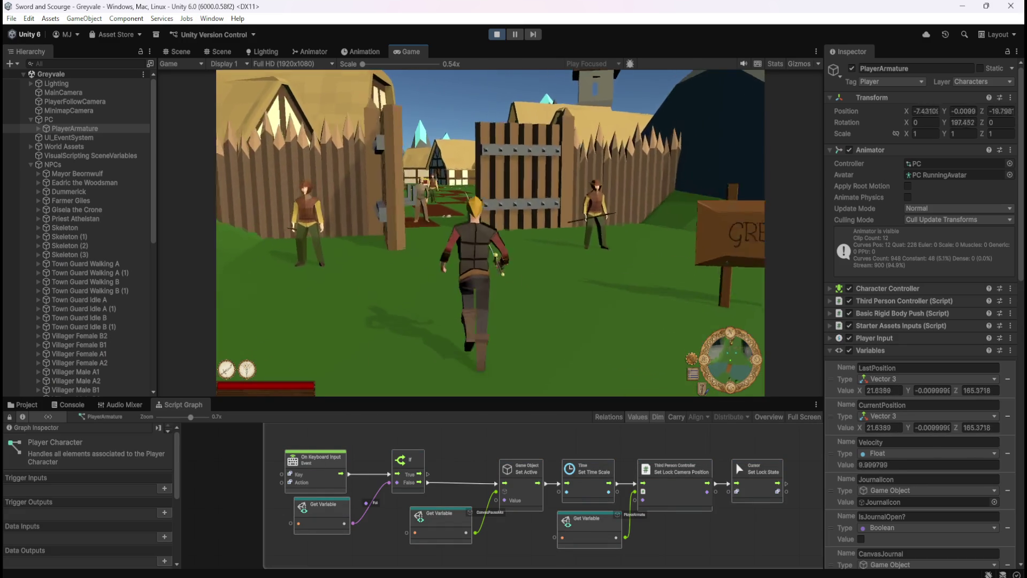
key("w")
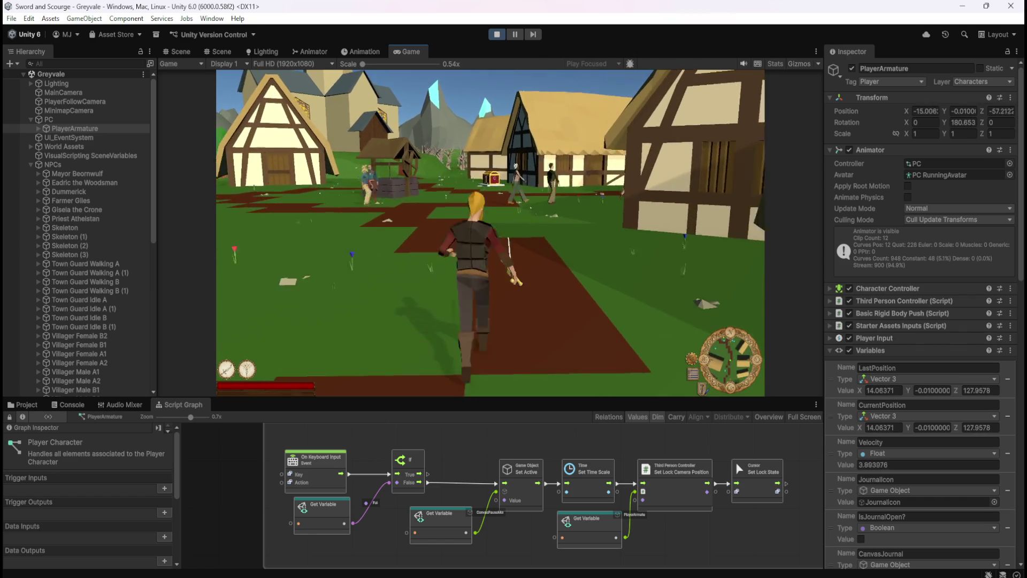
key("Escape")
- Confirm StashOpen? is false in the Blackboard's Scene variables, resume, and run to the treasure chest
scroll(104, 506, "down", 3)
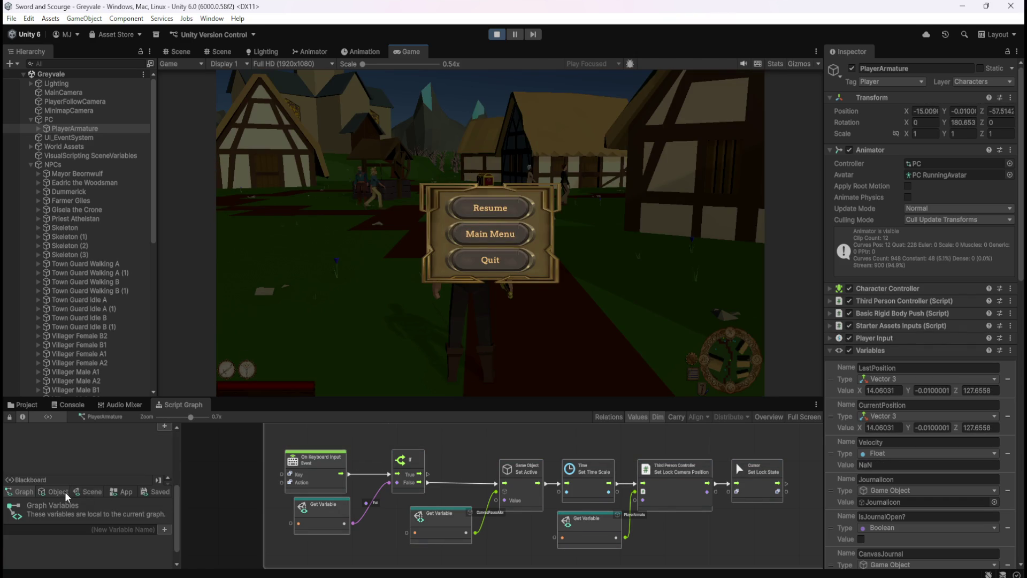
left_click(87, 492)
left_click_drag(171, 502, 171, 577)
scroll(180, 544, "down", 2)
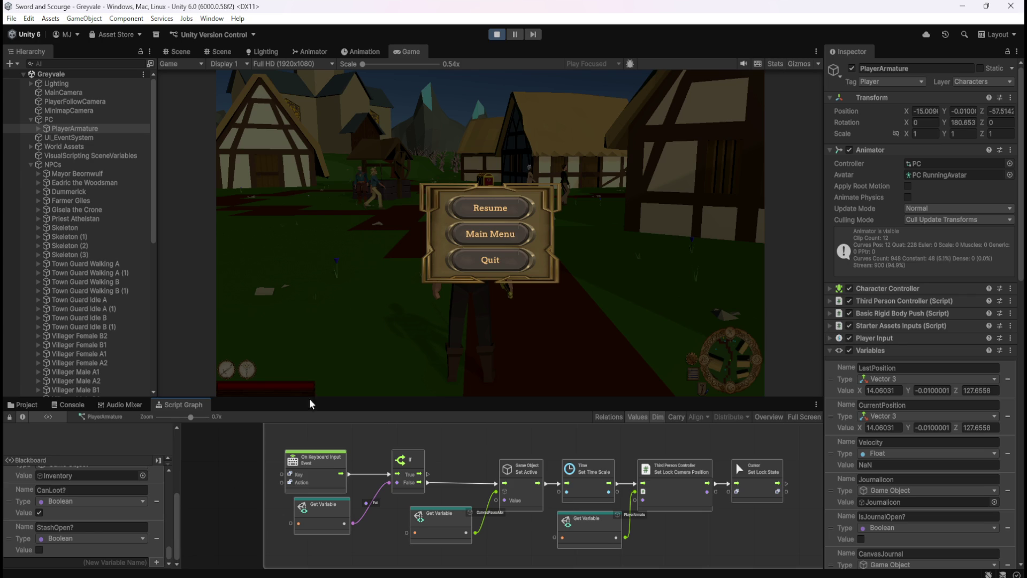
left_click(513, 211)
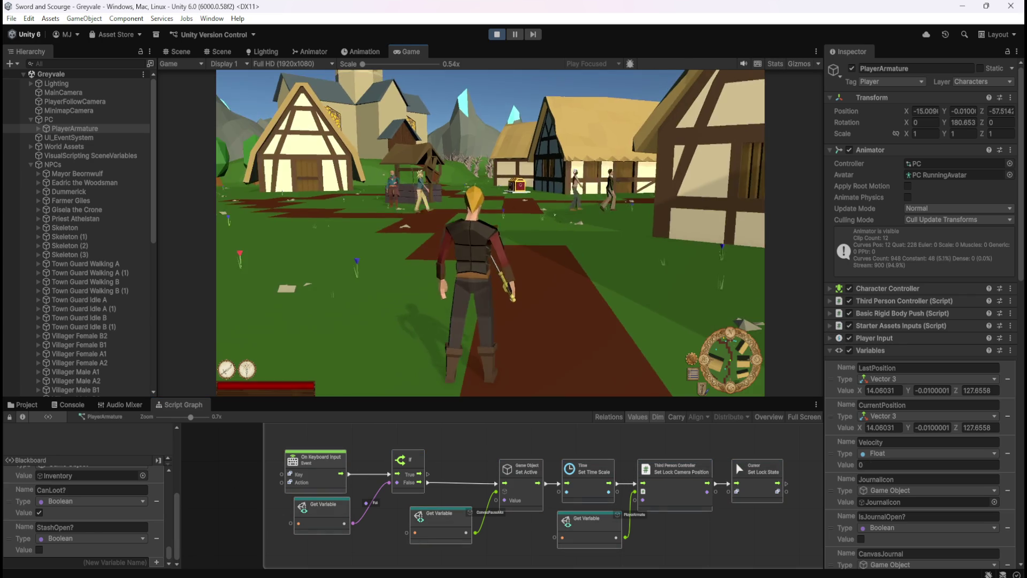
key("w")
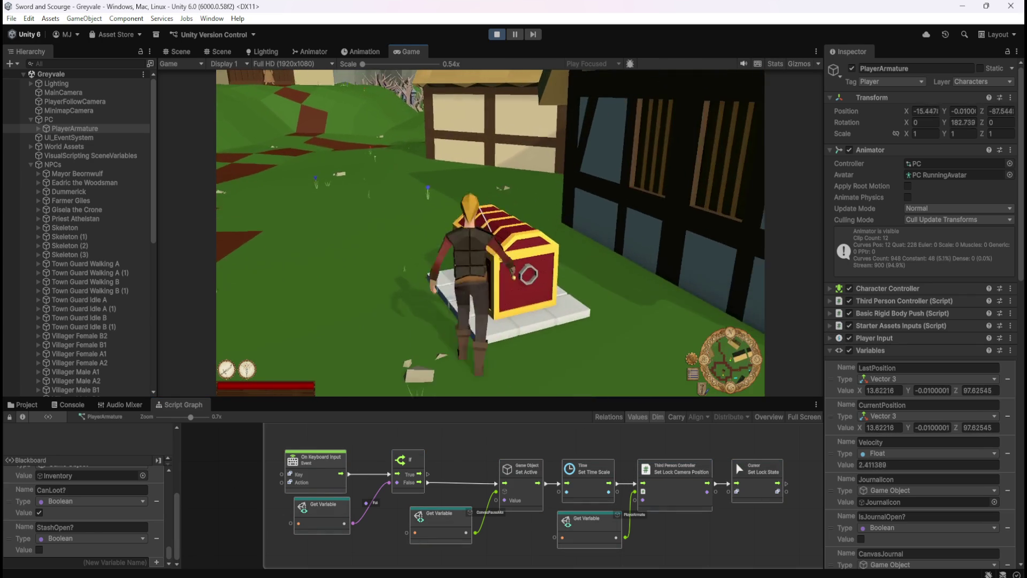
- Open the stash with E at the chest, then move around it and walk backward with S
key("e")
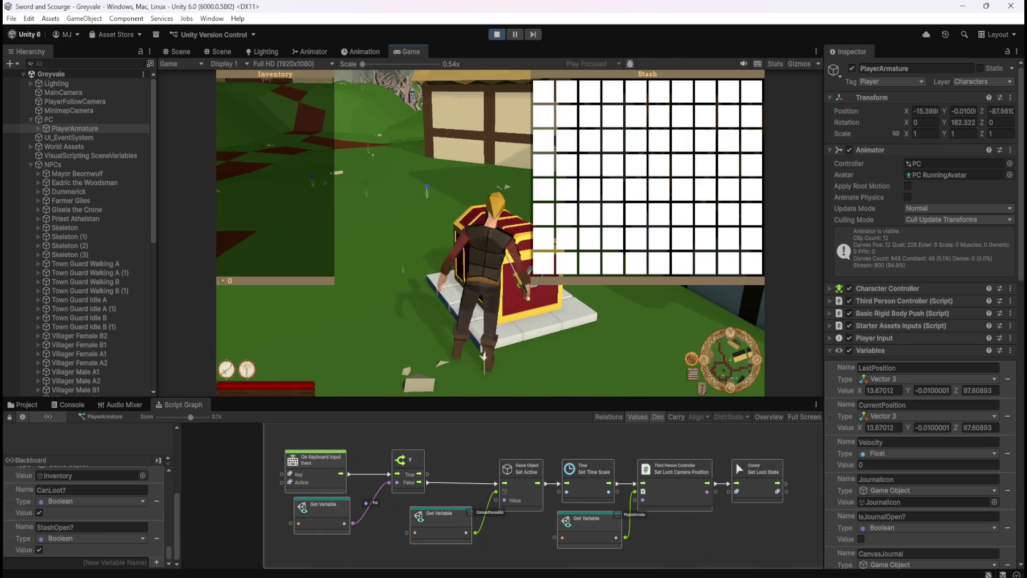
key("a")
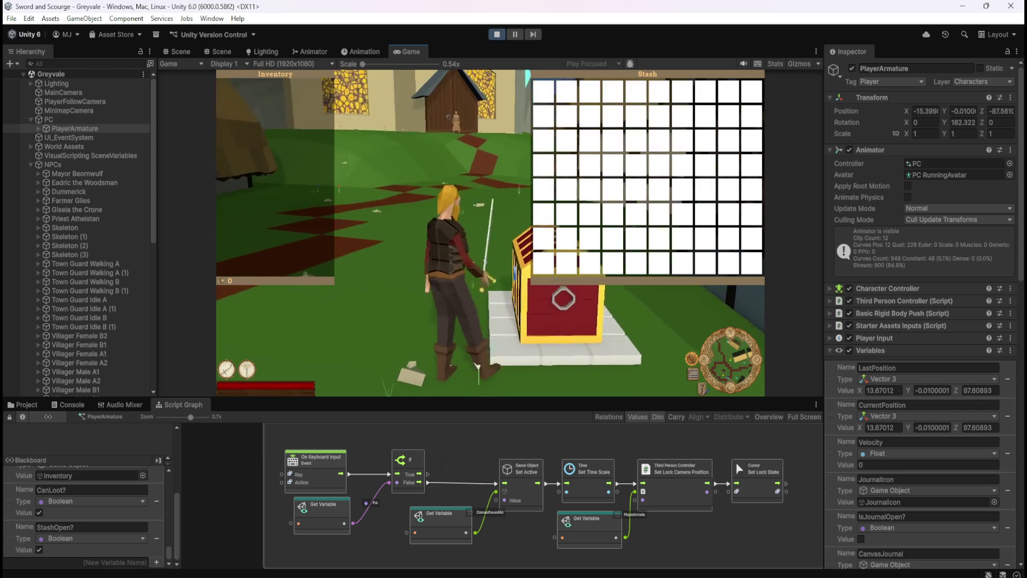
key("d")
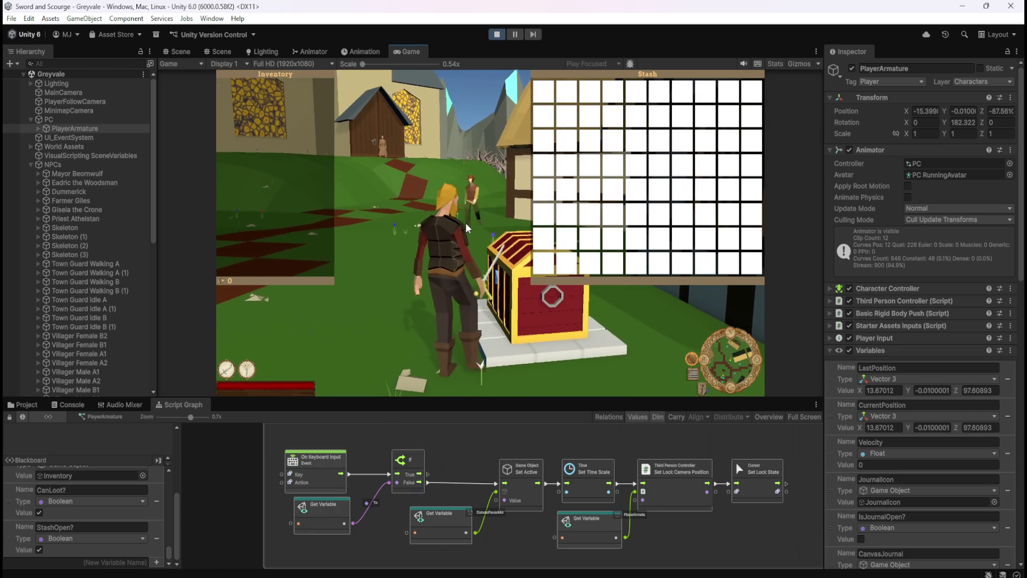
key("d")
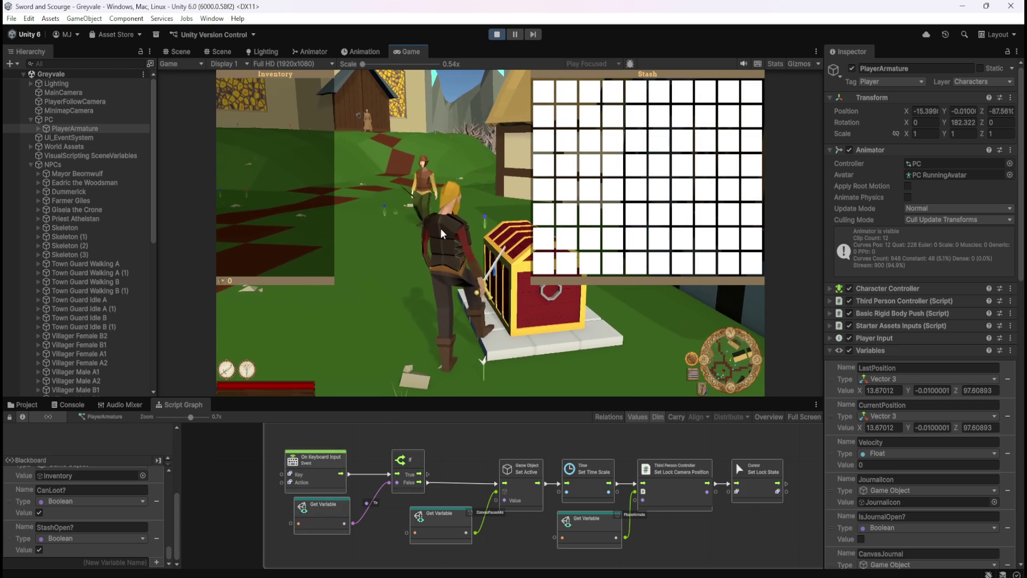
key("d")
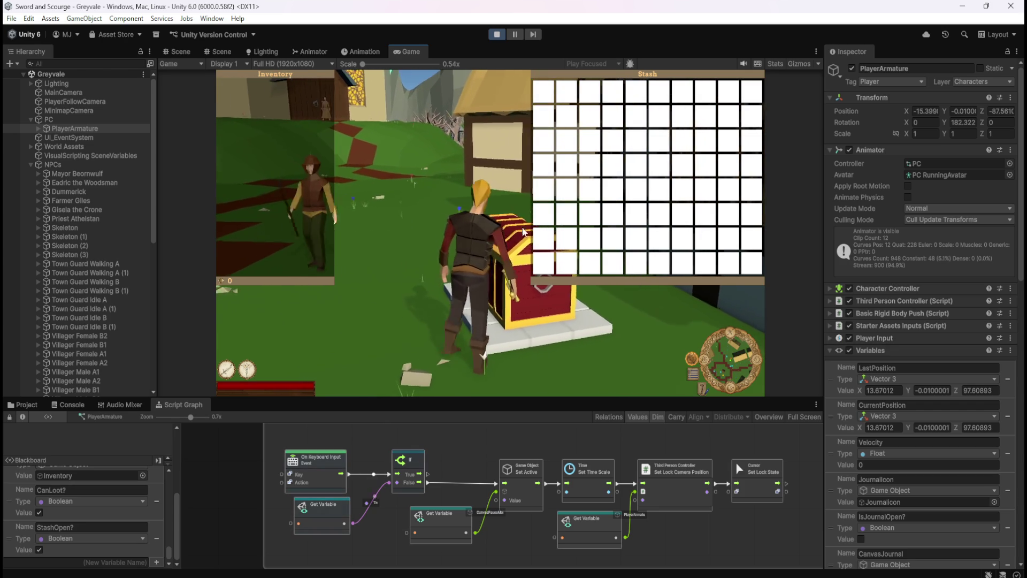
key("w")
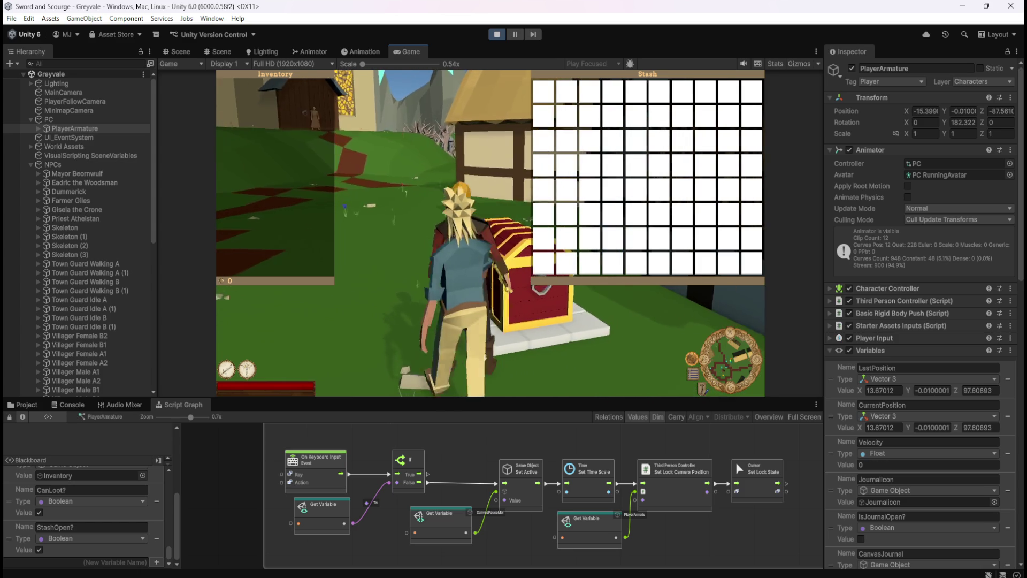
key("s")
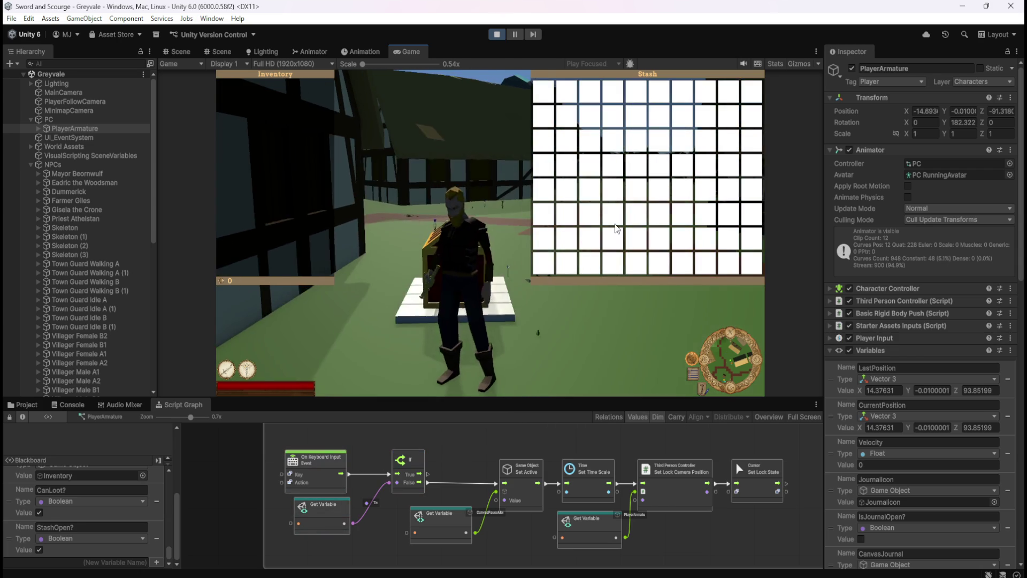
key("a")
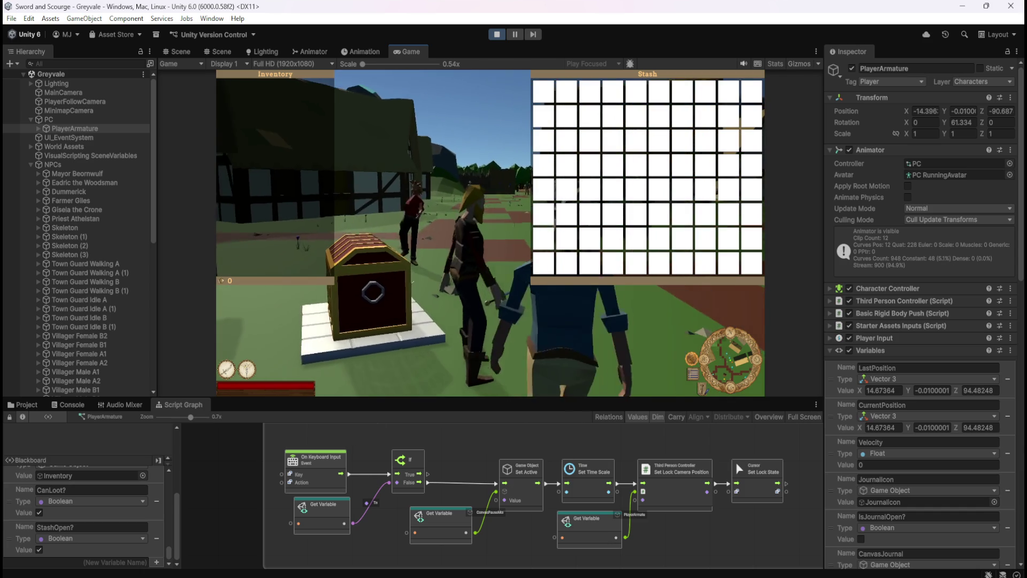
- Walk the player past the chest with W and S, swing the camera around, then stop Play mode
key("w")
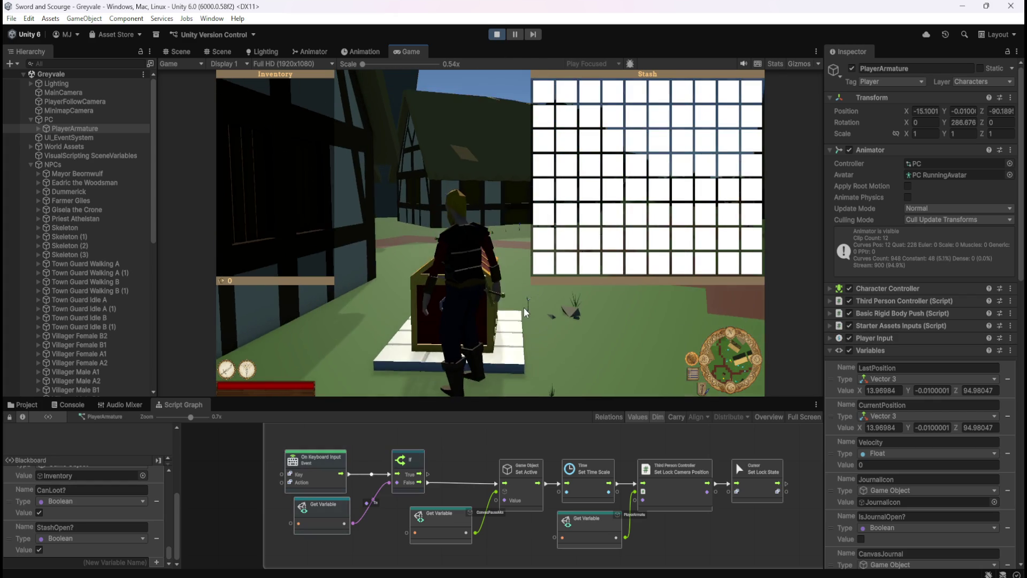
key("w")
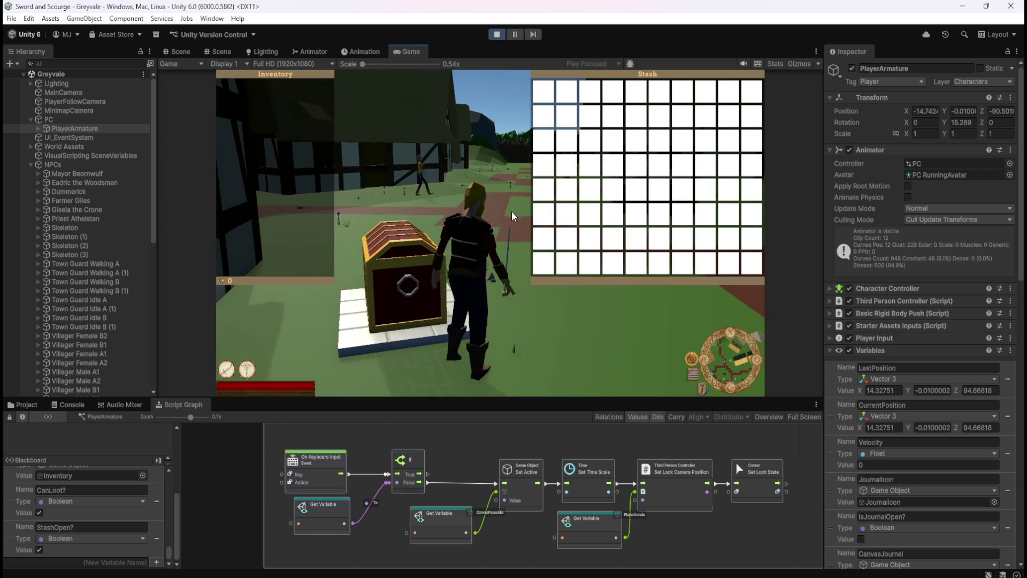
key("w")
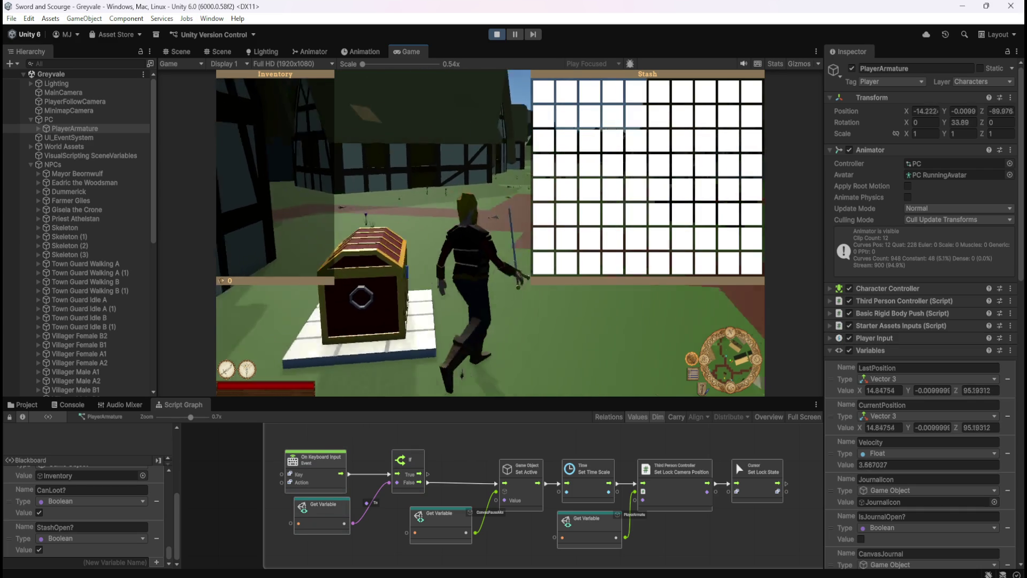
key("s")
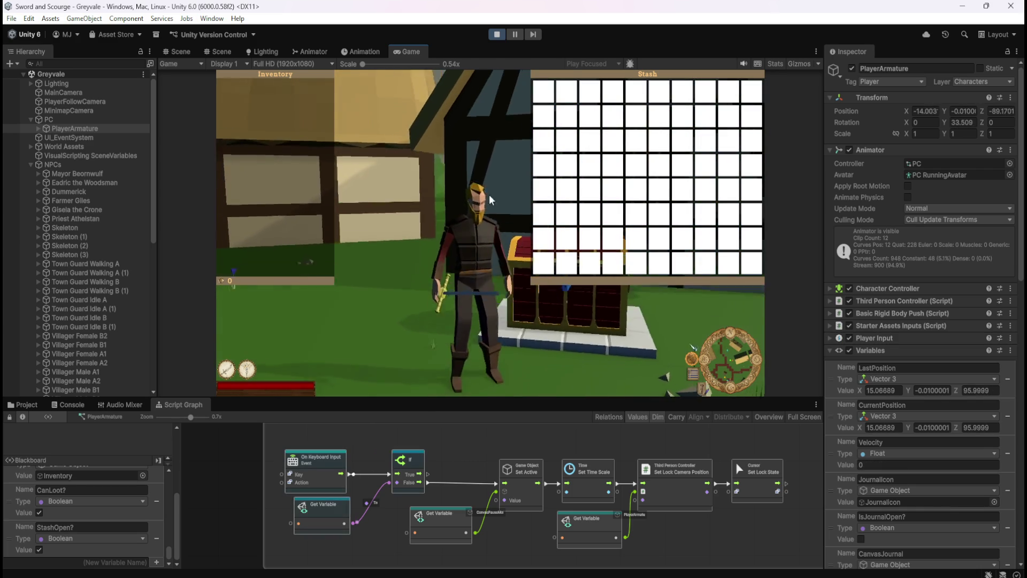
key("s")
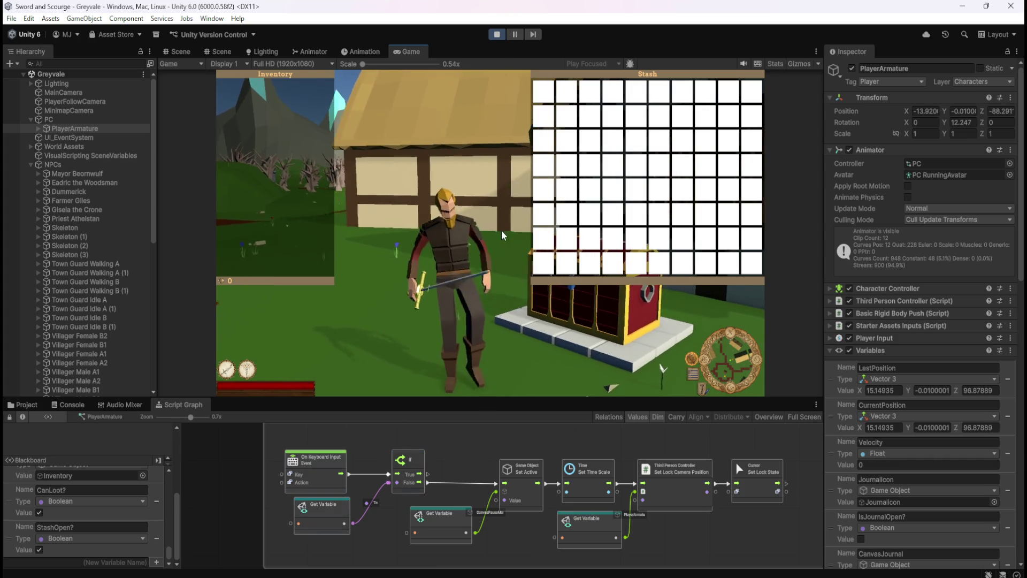
left_click(498, 33)
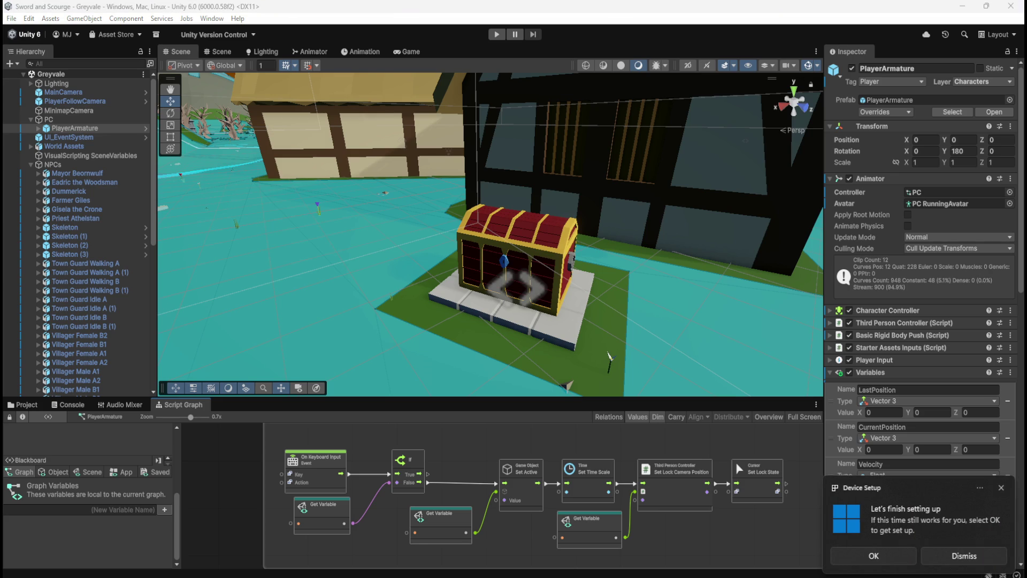
- Dismiss the Windows 'Let's finish setting up' notification in the bottom-right corner
left_click(963, 555)
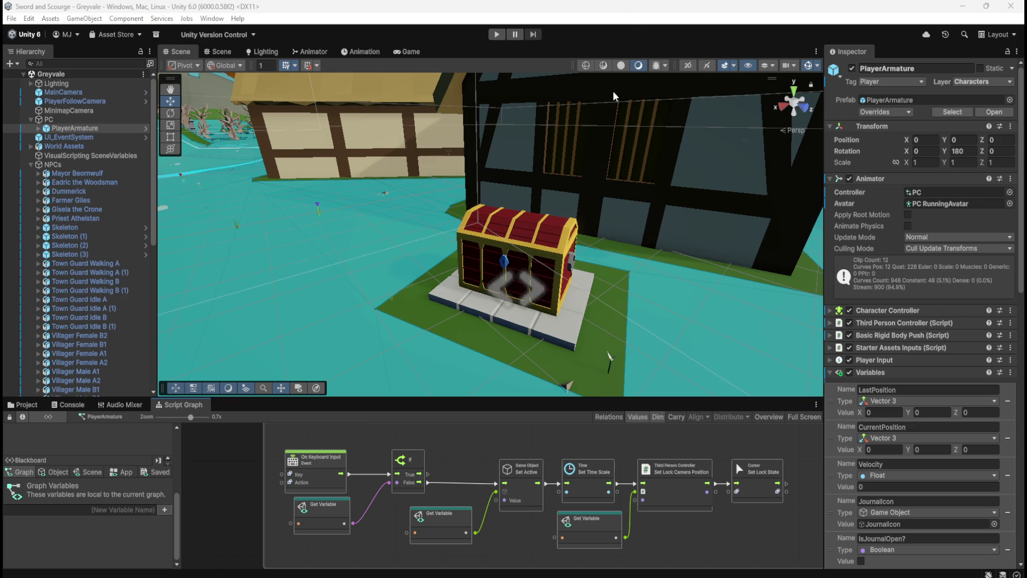
- Maximize the Script Graph, review the OpenStash nodes, and restore the docked layout
key("shift+space")
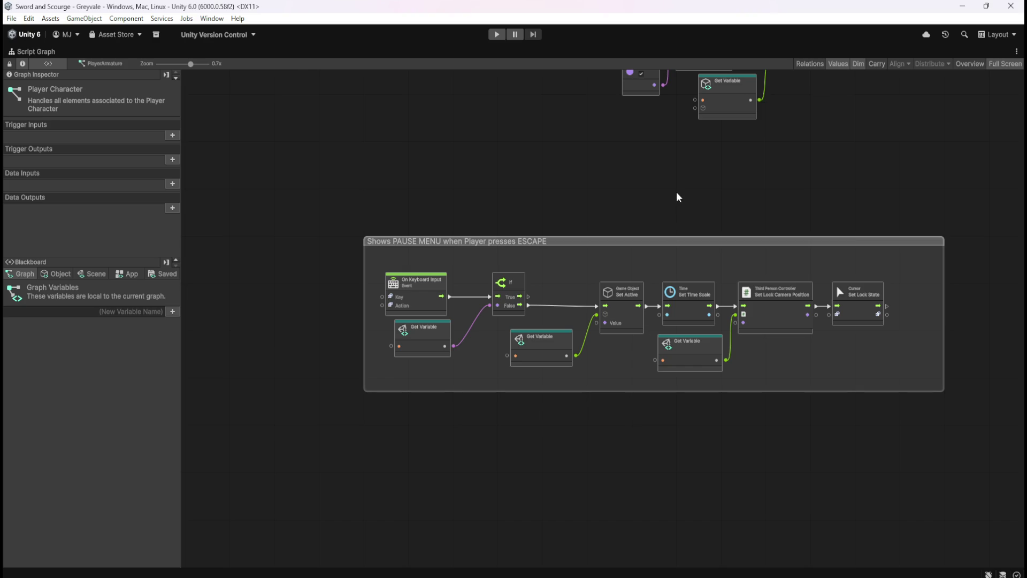
scroll(676, 197, "up", 5)
scroll(651, 444, "right", 3)
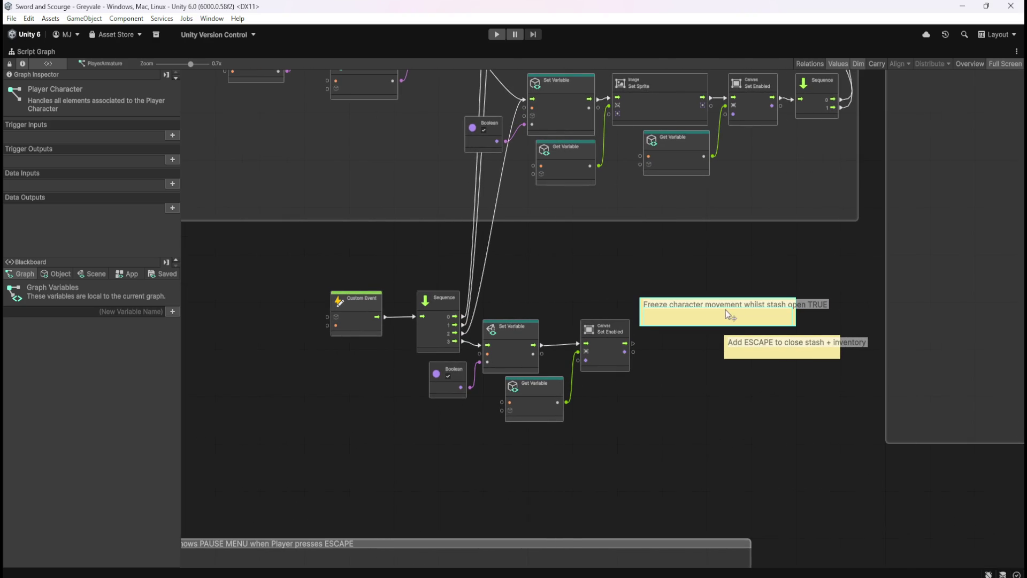
scroll(619, 328, "up", 2)
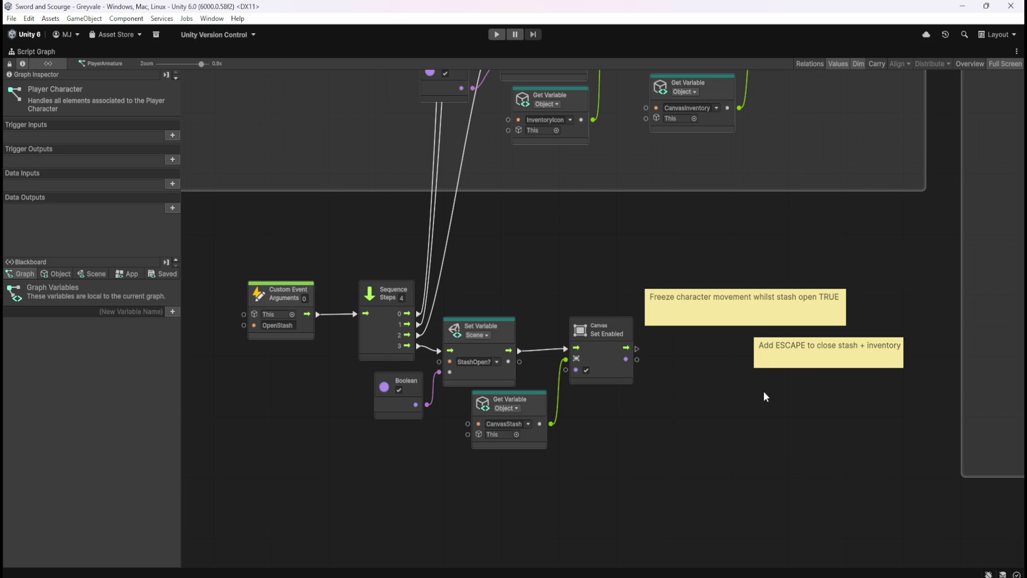
scroll(556, 492, "down", 3)
scroll(555, 492, "left", 4)
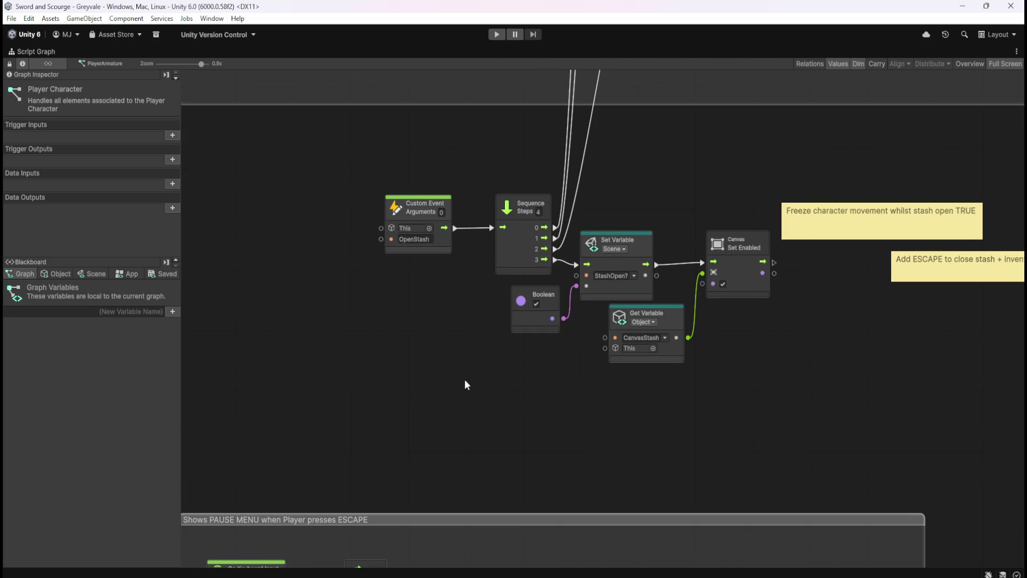
key("shift+space")
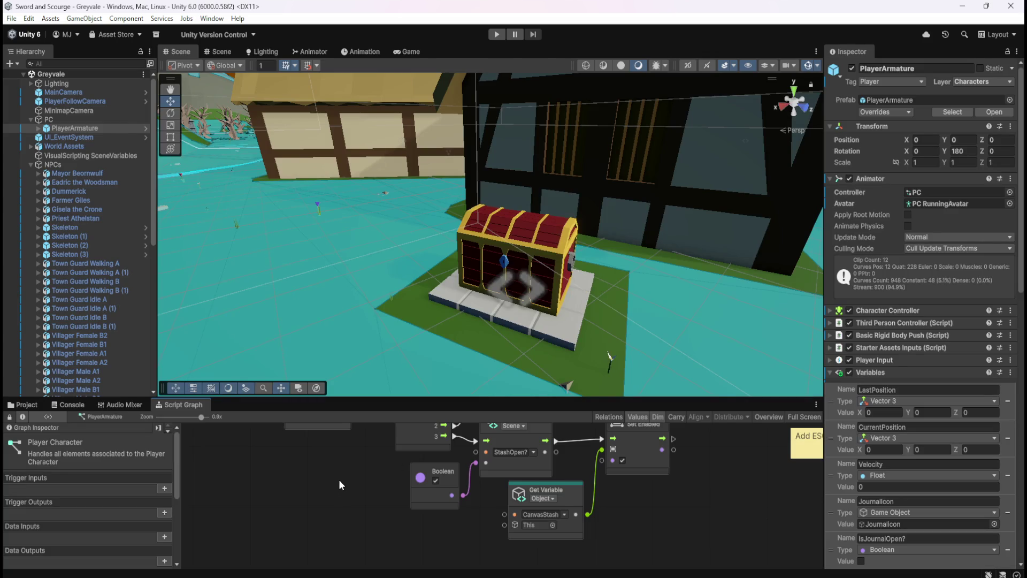
- Re-maximize the graph to inspect the Boolean, Set Variable and pause menu nodes, then restore
key("shift+space")
left_click_drag(598, 219, 557, 346)
left_click(572, 369)
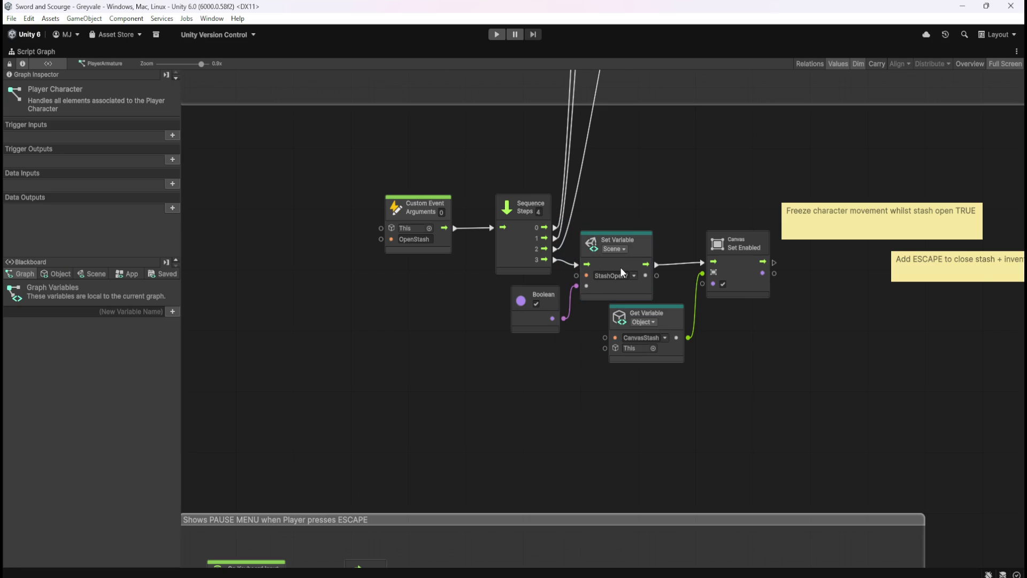
mouse_move(531, 453)
left_mouse_down()
mouse_move(605, 223)
mouse_move(502, 466)
left_mouse_up()
mouse_move(647, 404)
left_mouse_down()
mouse_move(837, 164)
mouse_move(853, 218)
mouse_move(675, 365)
left_mouse_up()
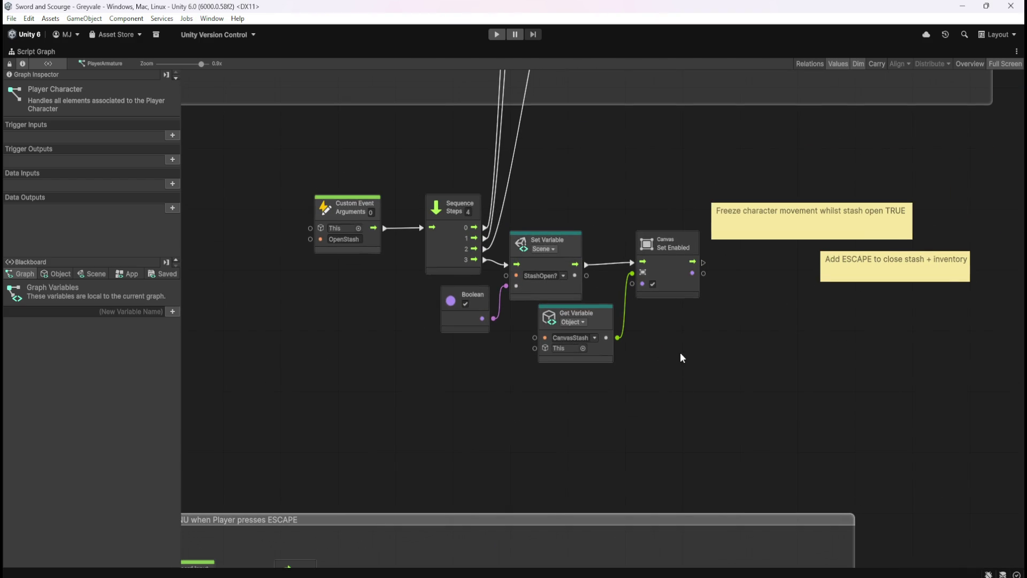
key("shift+space")
- Select Storage Chest in the Hierarchy and show its Controller: Stash graph full-size, centred
scroll(88, 270, "down", 3)
scroll(89, 267, "down", 3)
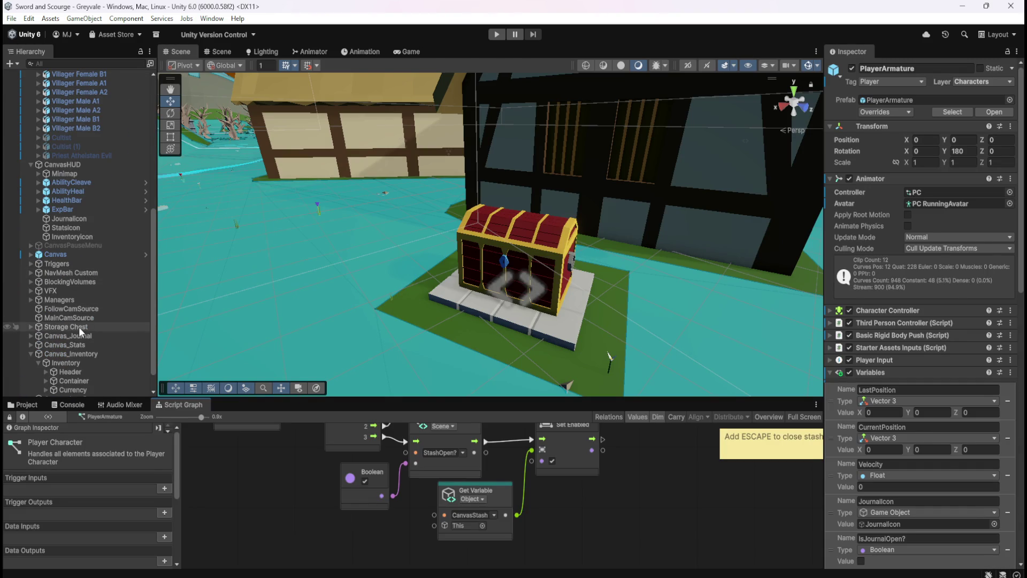
left_click(78, 326)
key("shift+space")
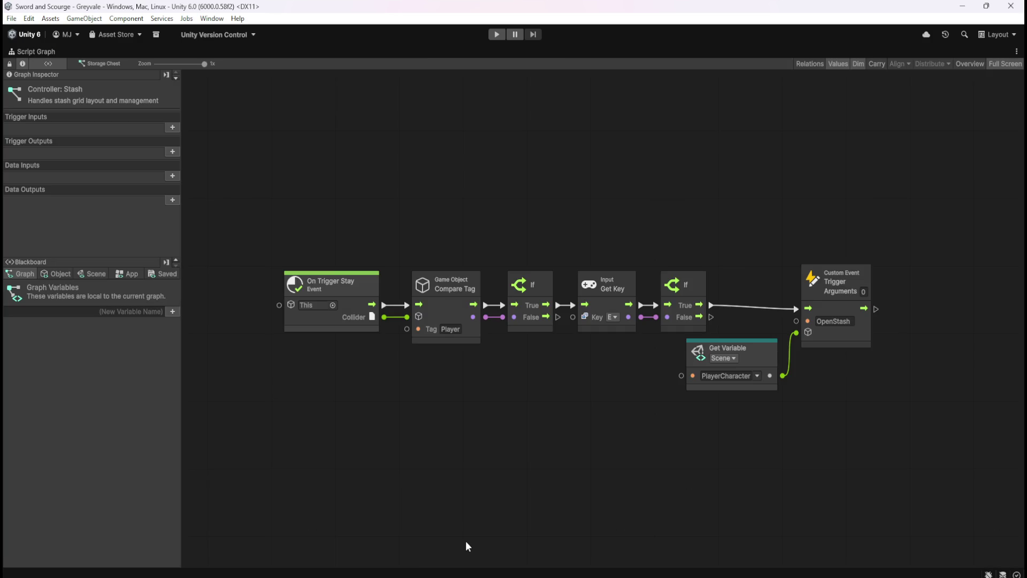
left_click_drag(464, 413, 489, 348)
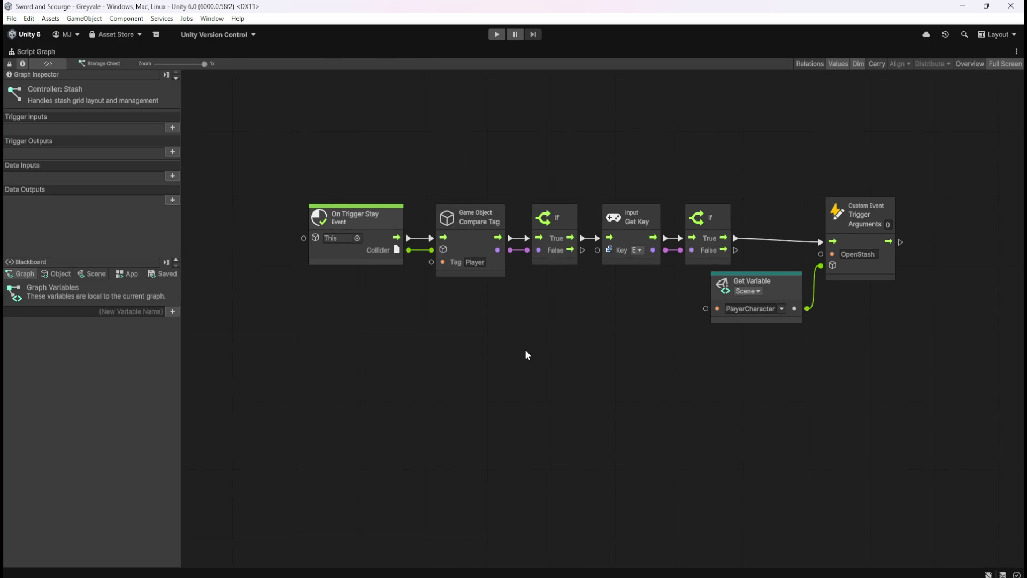
- Restore the normal layout, select Storage Chest, and browse Assets > Prefabs including the Interactive folder
key("shift+space")
left_click_drag(104, 338, 107, 334)
left_click(107, 329)
left_click(21, 407)
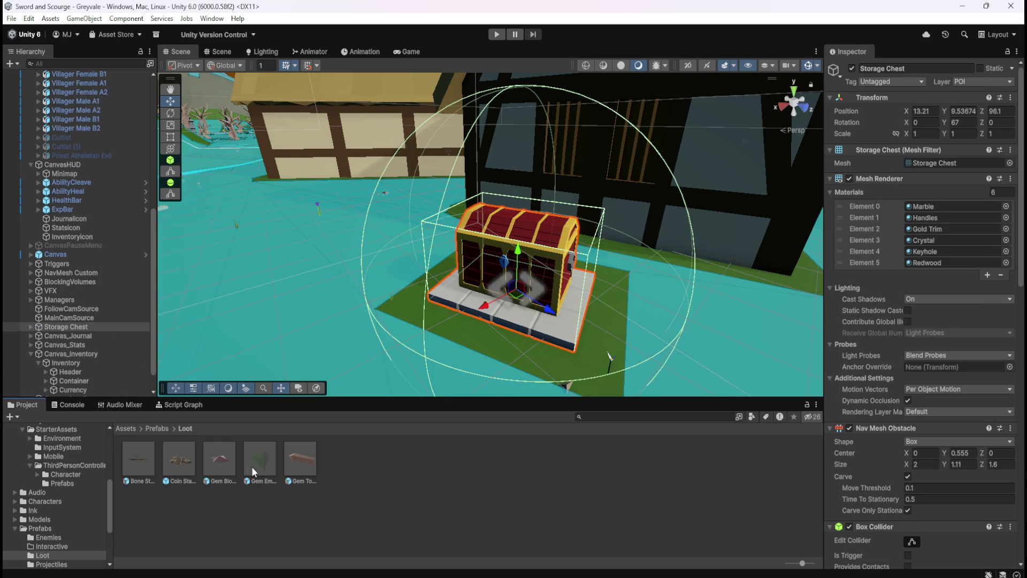
double_click(184, 461)
left_click(159, 428)
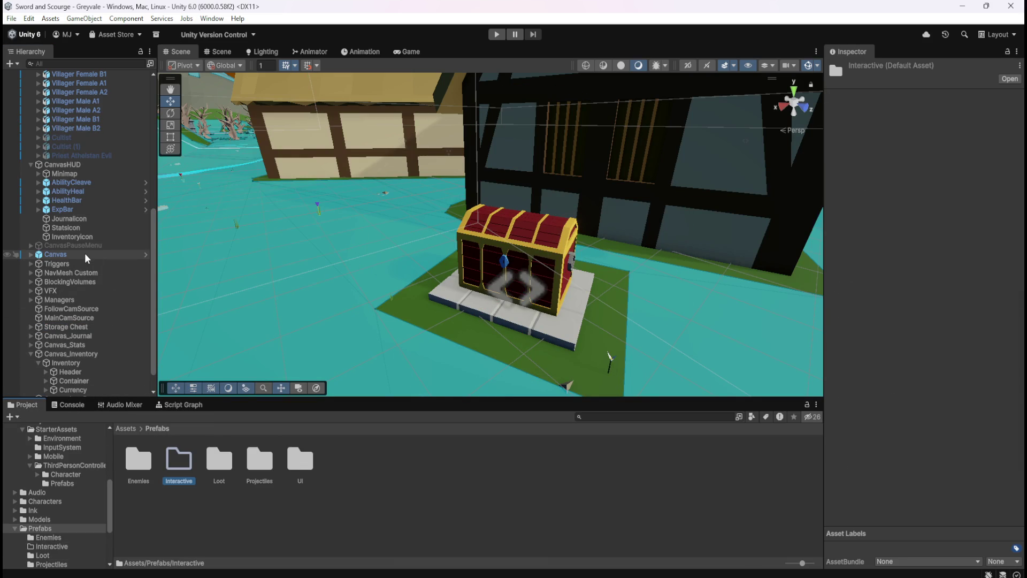
- Scroll through the Storage Chest's components in the Inspector, then deselect it
left_click(90, 327)
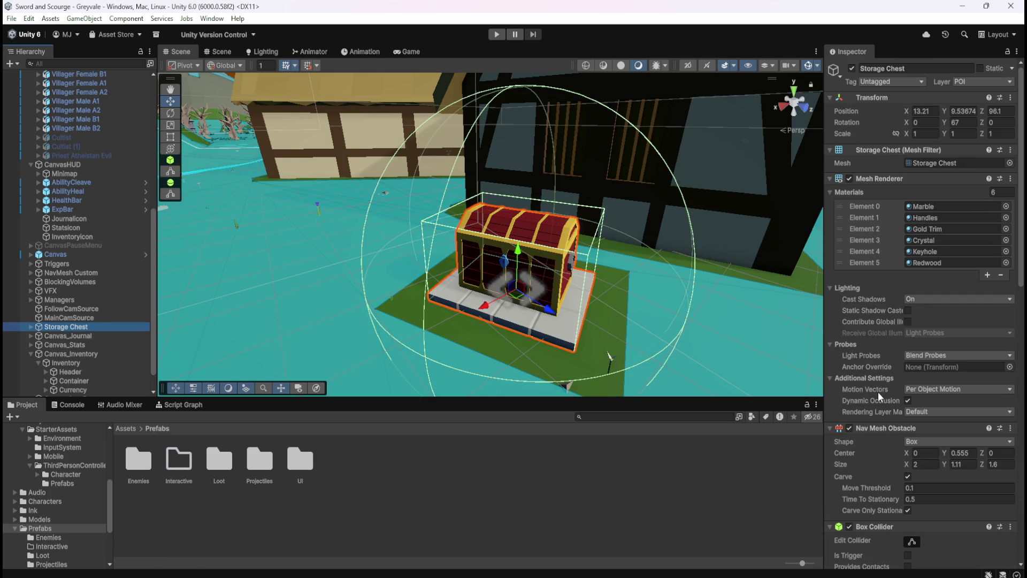
scroll(880, 497, "down", 4)
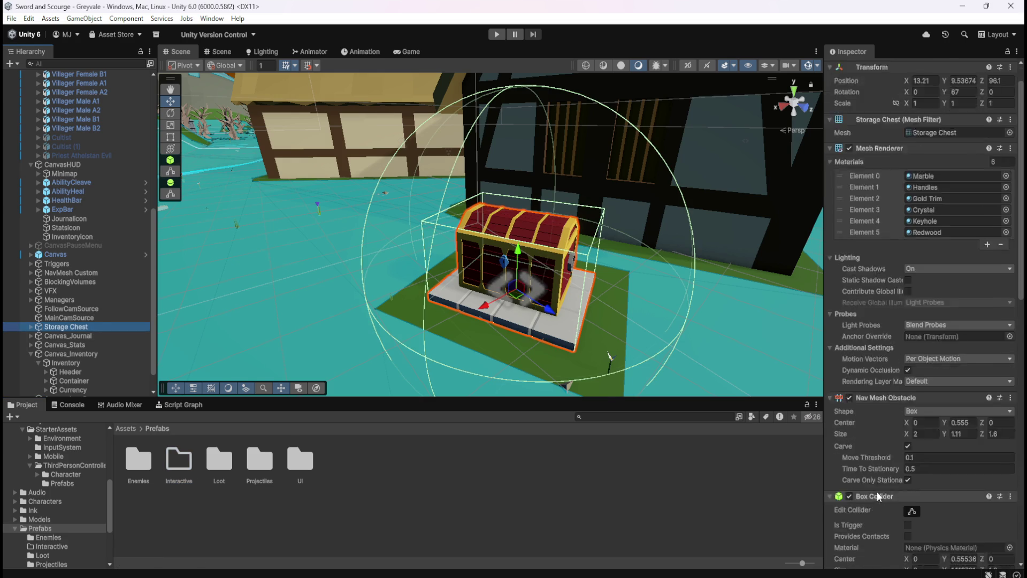
scroll(862, 470, "down", 12)
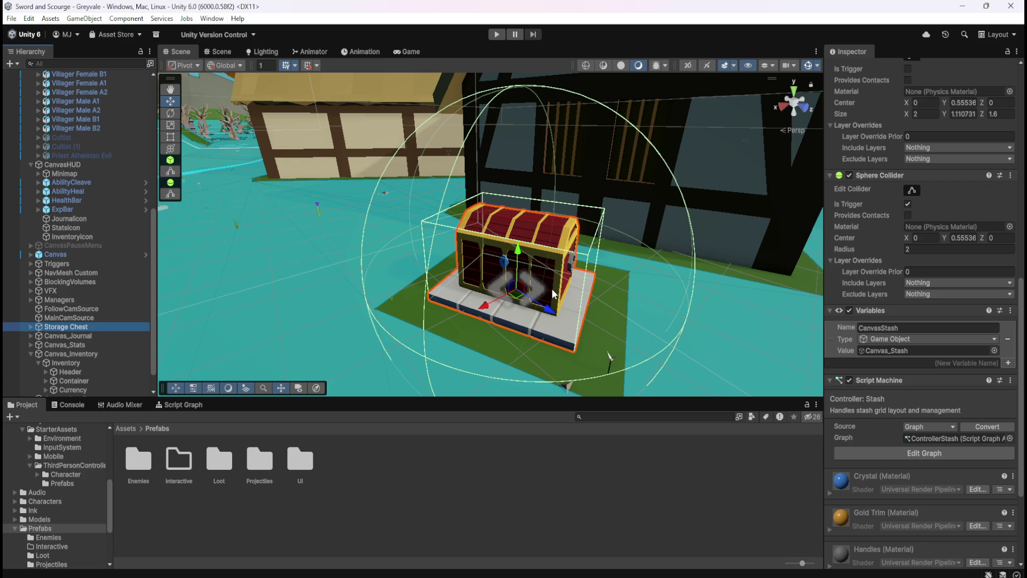
left_click(514, 485)
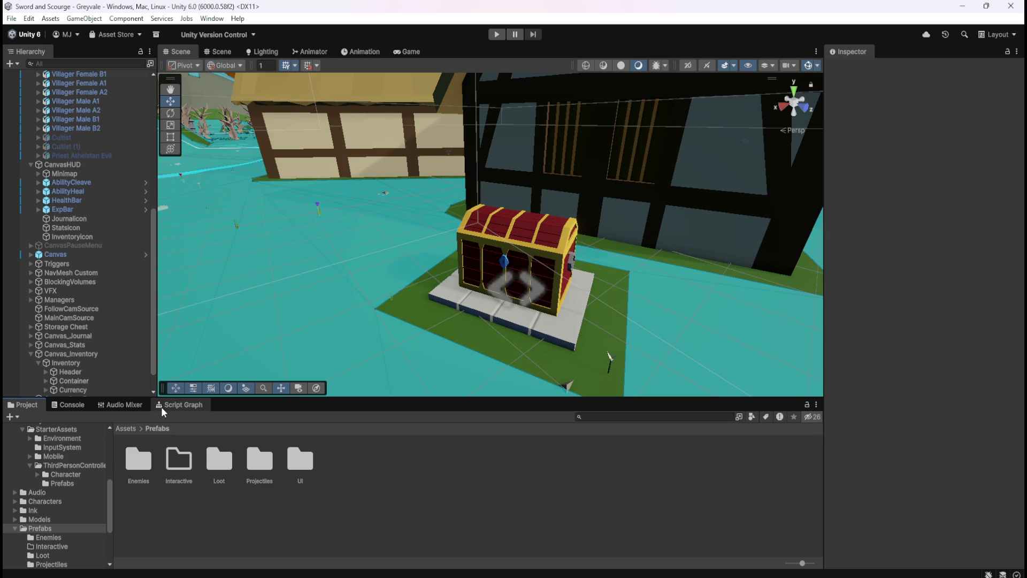
- Select the Storage Chest and open its Controller: Stash script graph
left_click(79, 328)
double_click(180, 405)
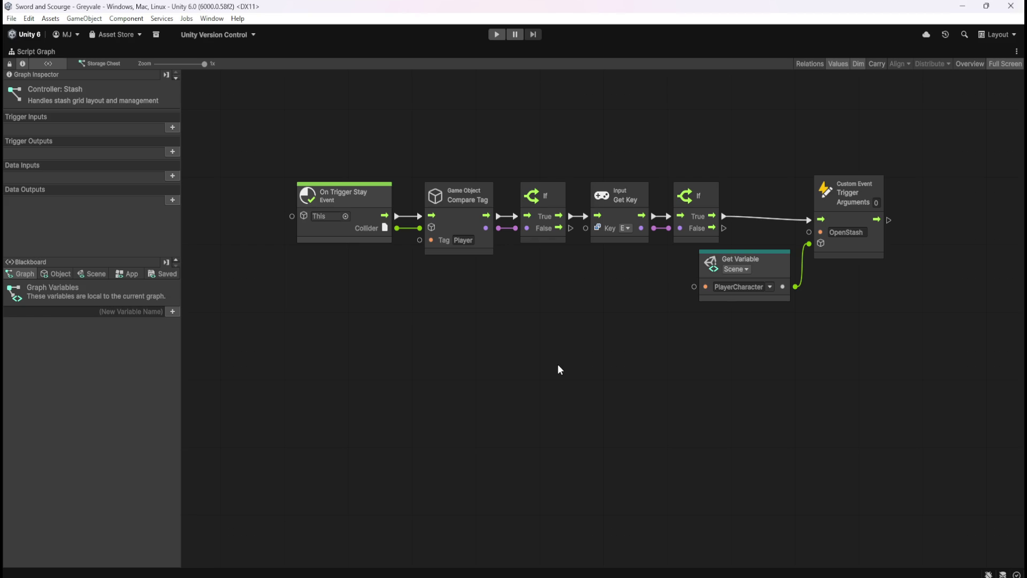
- Duplicate the first four nodes of the chain and place the copy further down the canvas
mouse_move(260, 139)
left_mouse_down()
mouse_move(564, 229)
mouse_move(650, 261)
mouse_move(657, 276)
left_mouse_up()
key("ctrl+d")
mouse_move(606, 321)
left_mouse_down()
mouse_move(484, 430)
mouse_move(454, 422)
mouse_move(468, 463)
left_mouse_up()
left_click_drag(275, 121, 918, 331)
left_click(288, 159)
- Group the OpenStash chain titled 'Opens the Stash via custom event trigger within the Player script machine'
left_click_drag(277, 156, 909, 329)
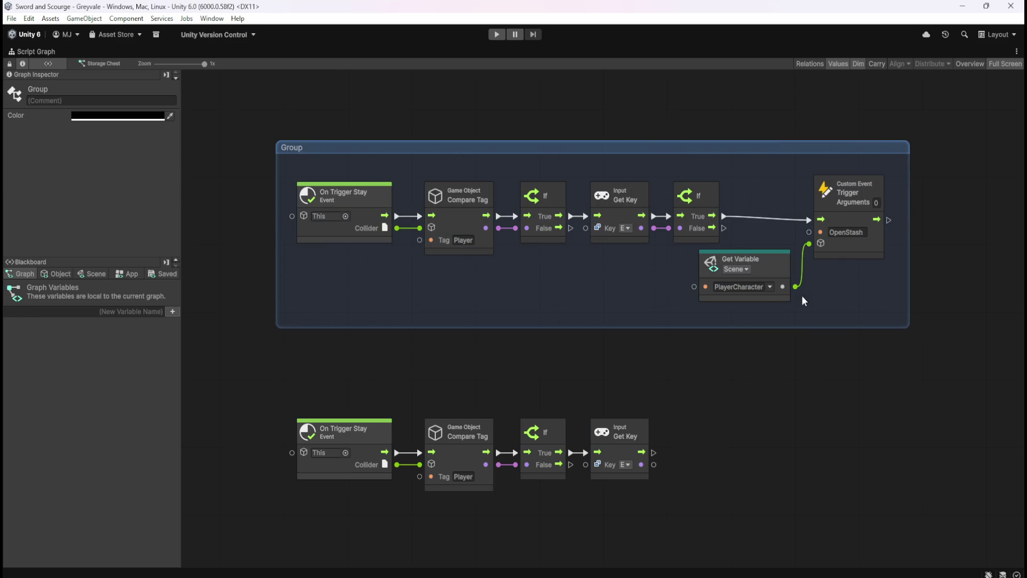
double_click(292, 148)
type("Opens the")
type(" Stash")
type(" via t")
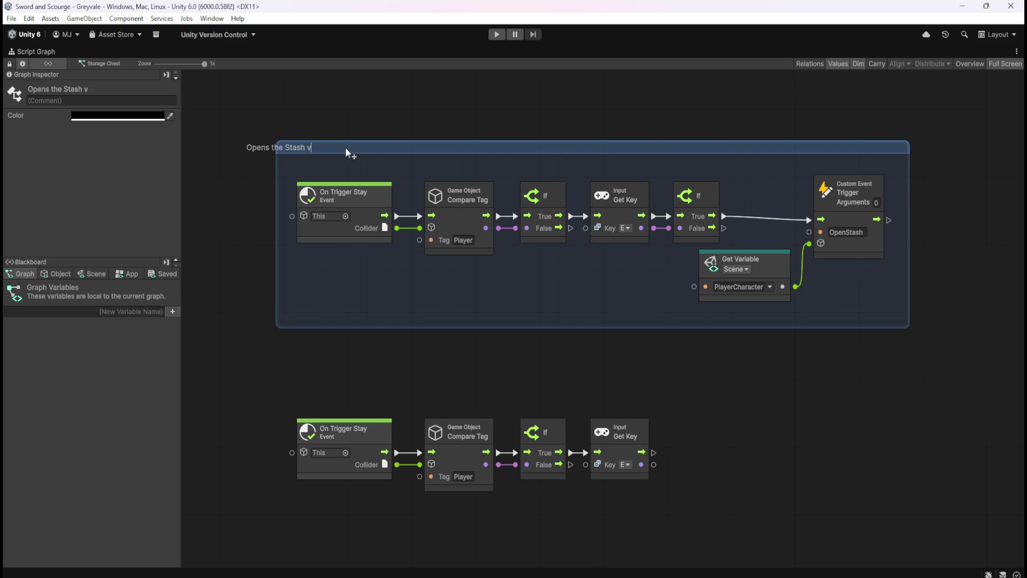
key("BackSpace")
type("cu")
type("stom event ")
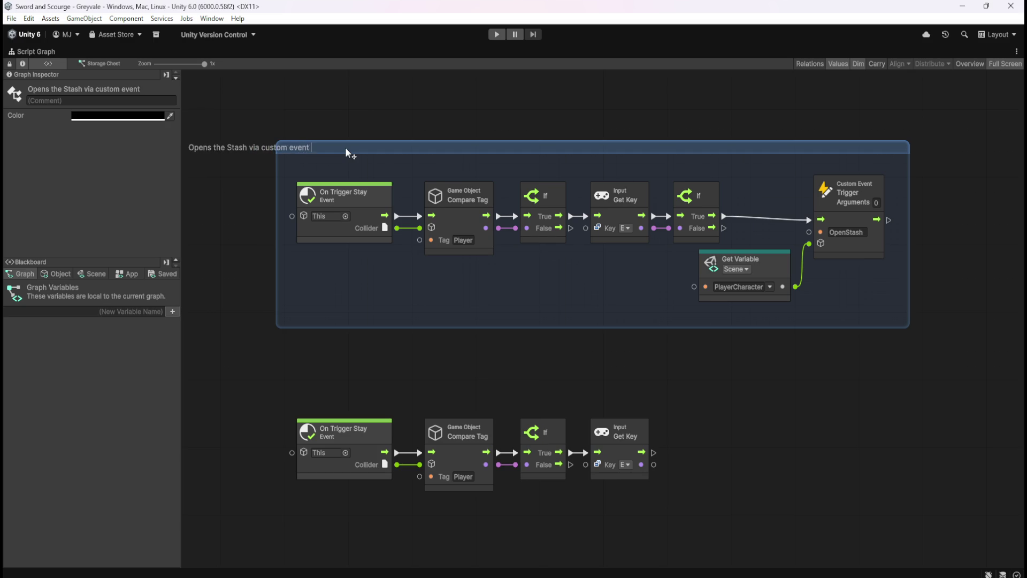
type("trigger within the ")
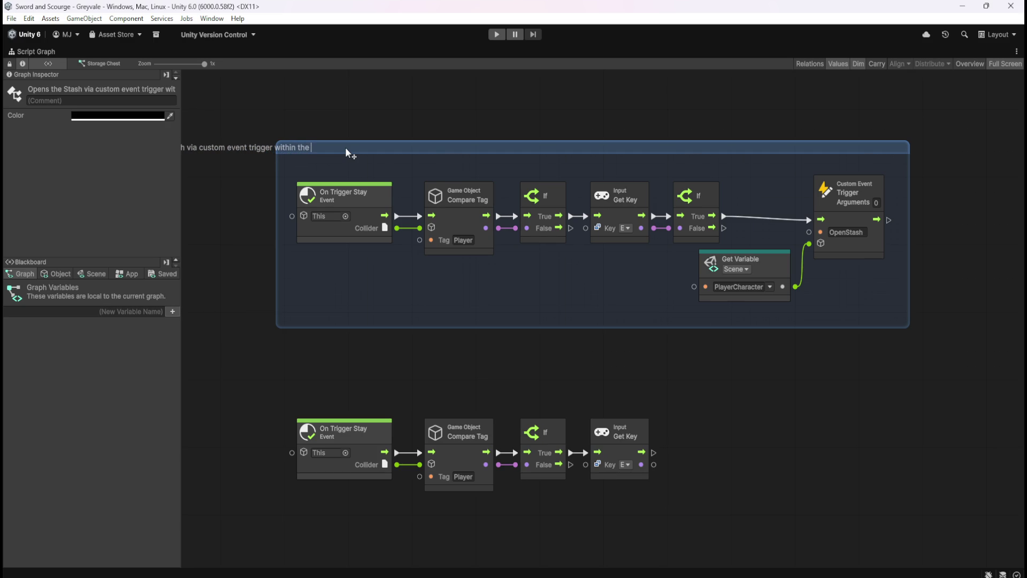
type("Pla")
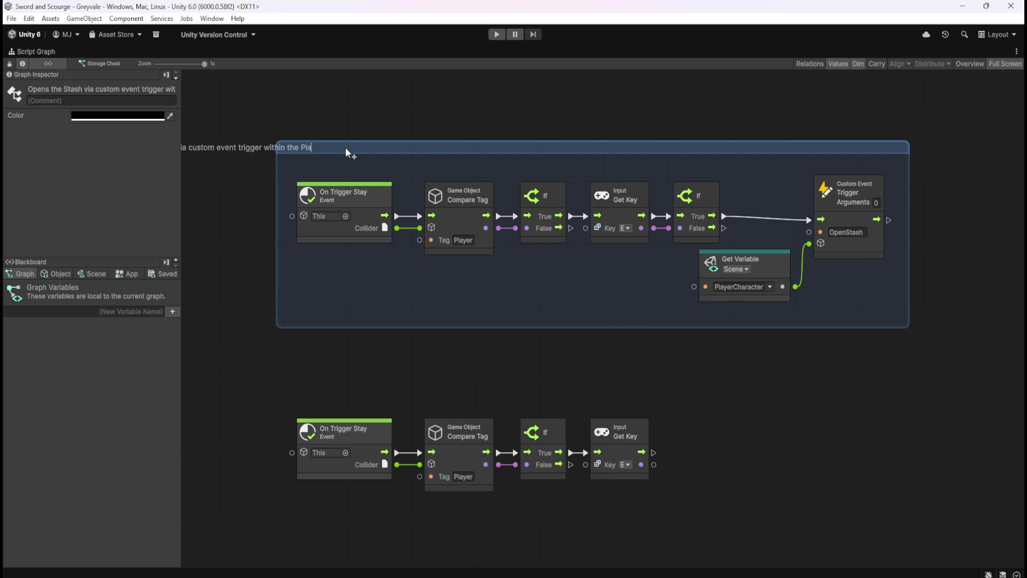
type("yer script machine")
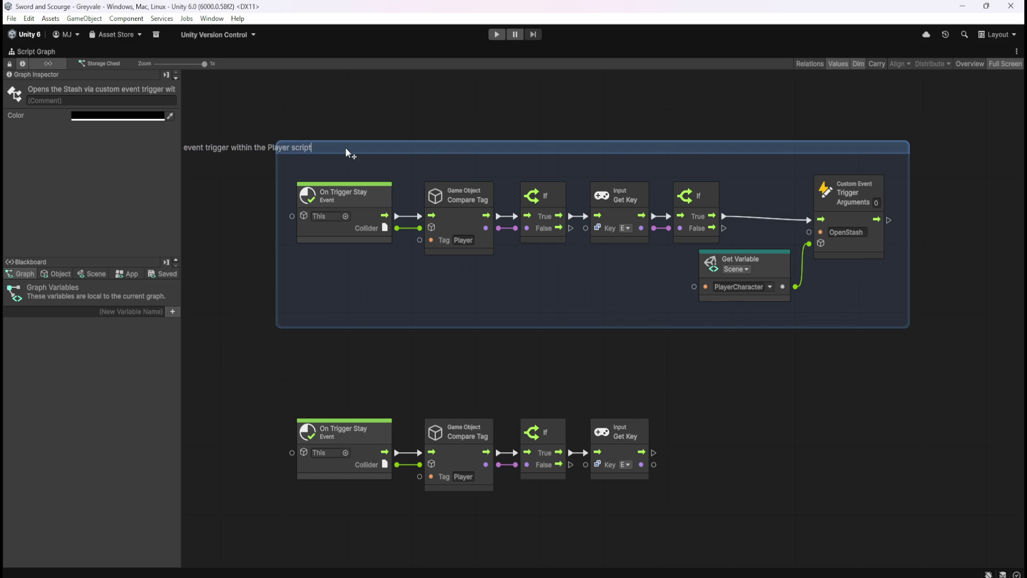
key("Return")
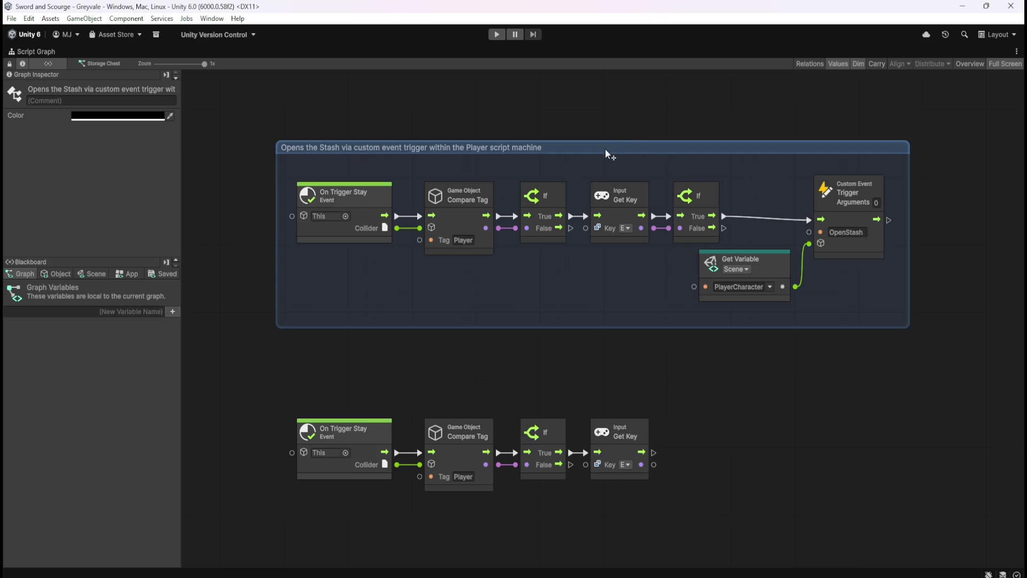
- Colour the OpenStash group green and move it slightly up and right
left_click(583, 113)
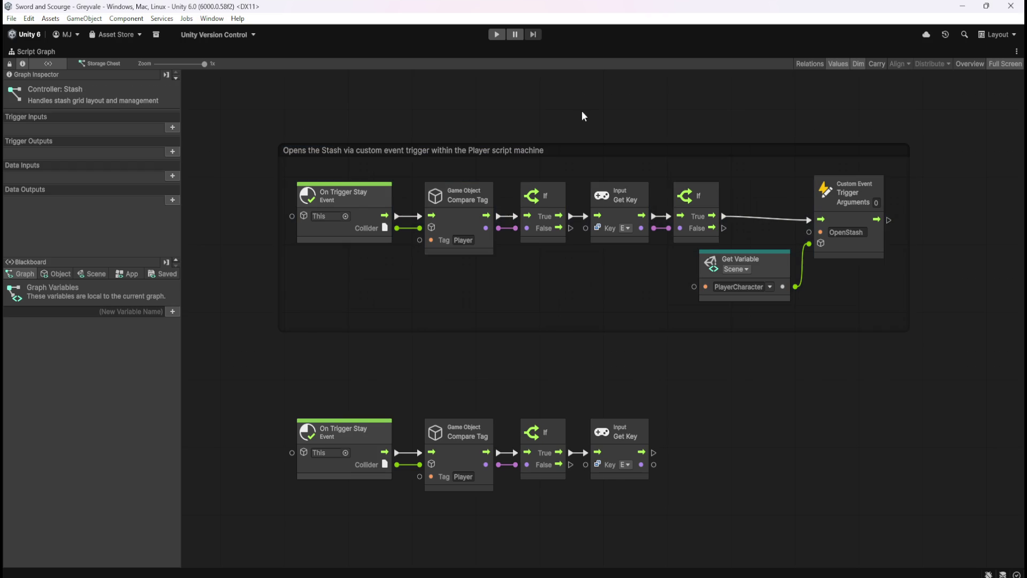
left_click(599, 150)
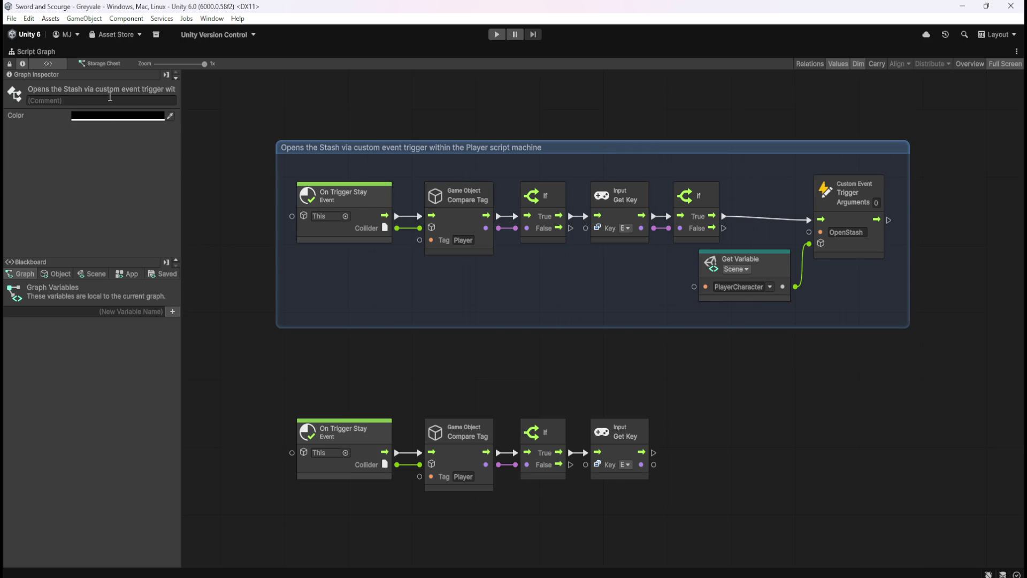
left_click(126, 115)
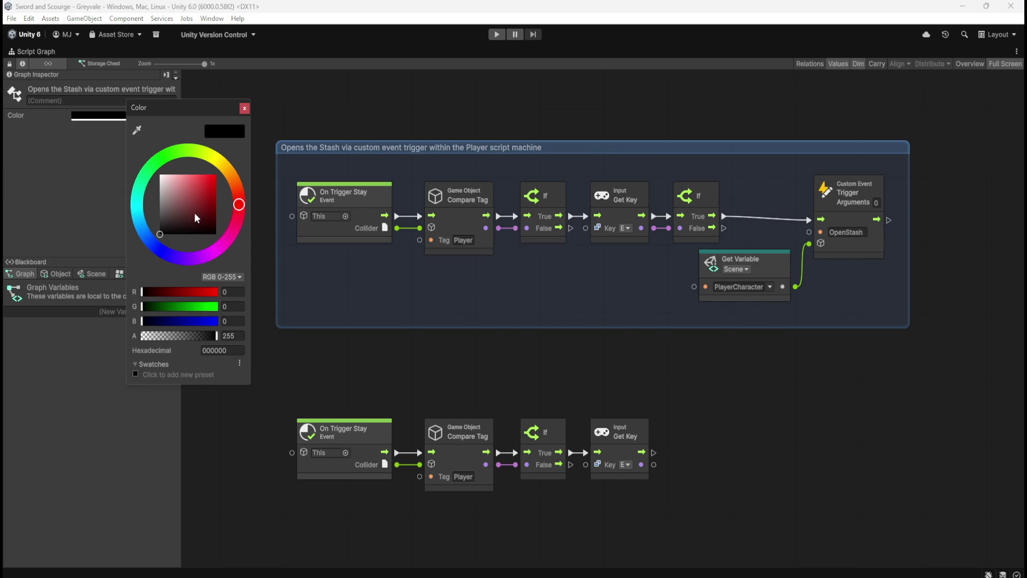
left_click(178, 165)
left_click(179, 188)
left_click(492, 101)
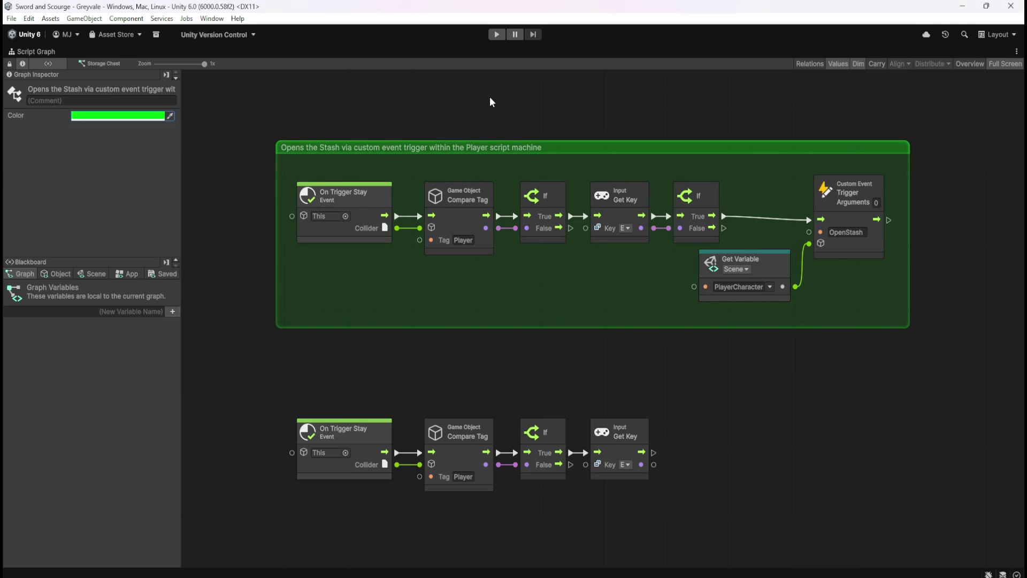
left_click(499, 109)
left_click_drag(592, 150, 603, 120)
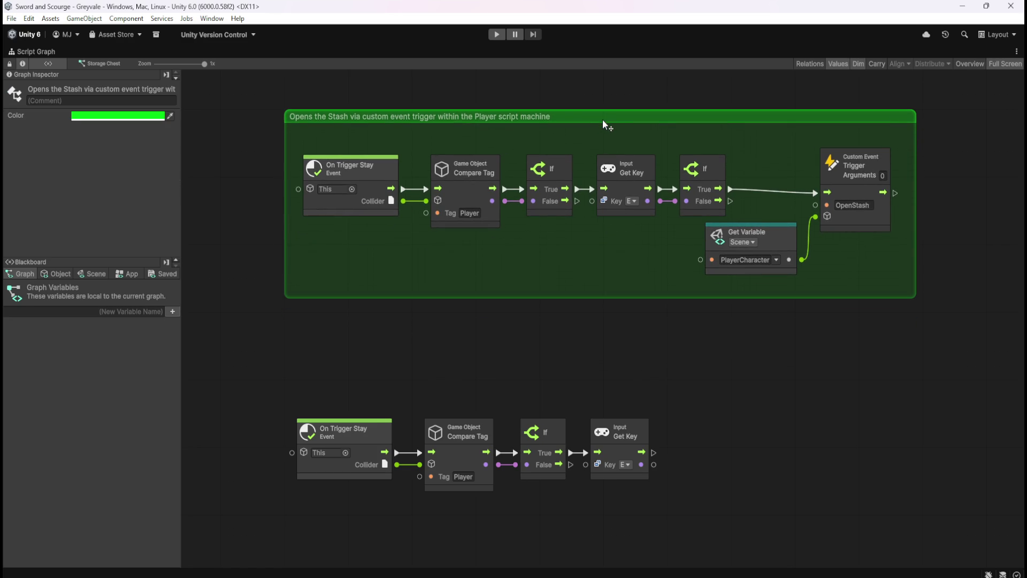
left_click(528, 312)
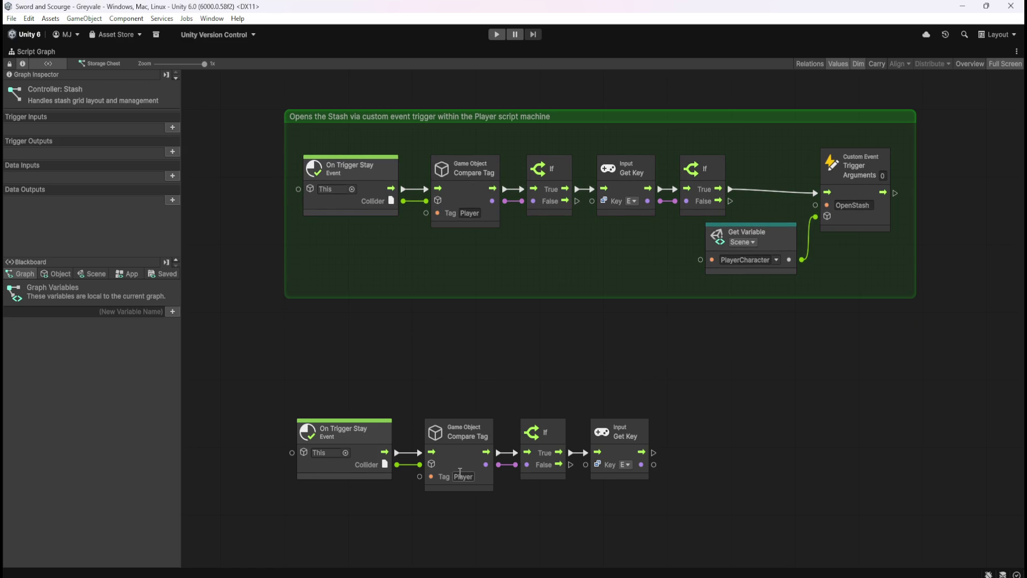
- Switch the lower Get Key node's key from E to Escape
left_click(627, 465)
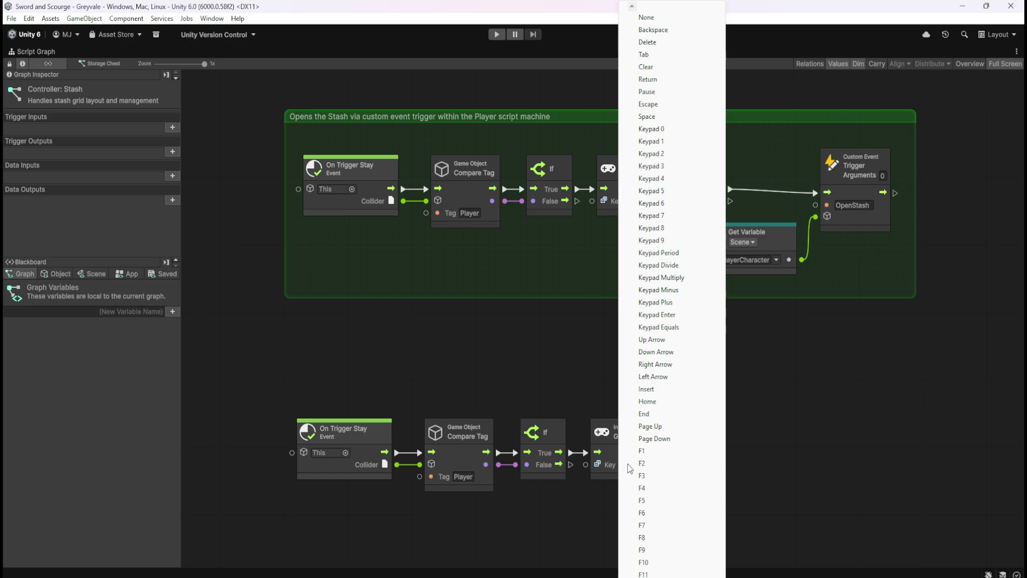
left_click(648, 104)
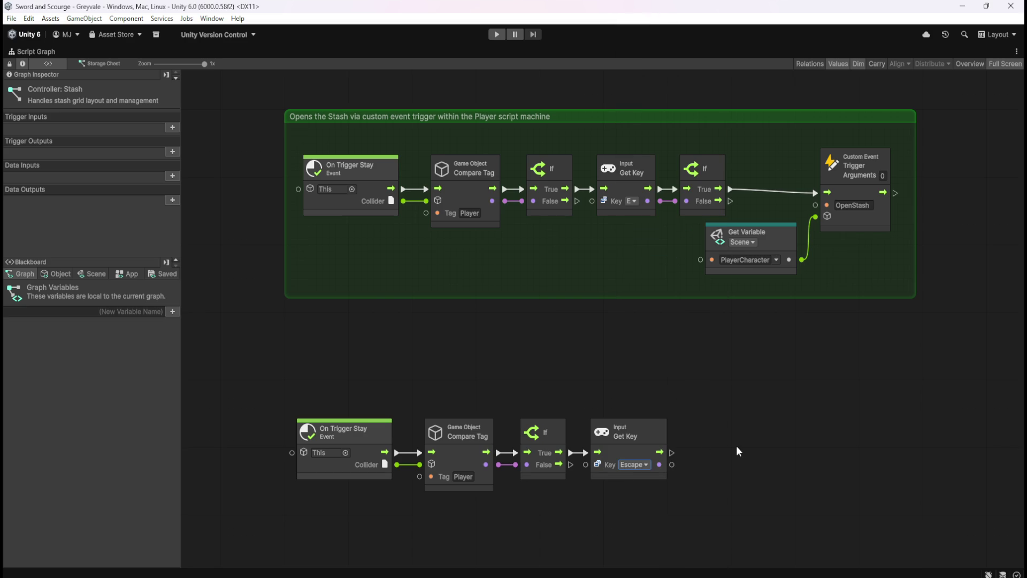
key("shift+space")
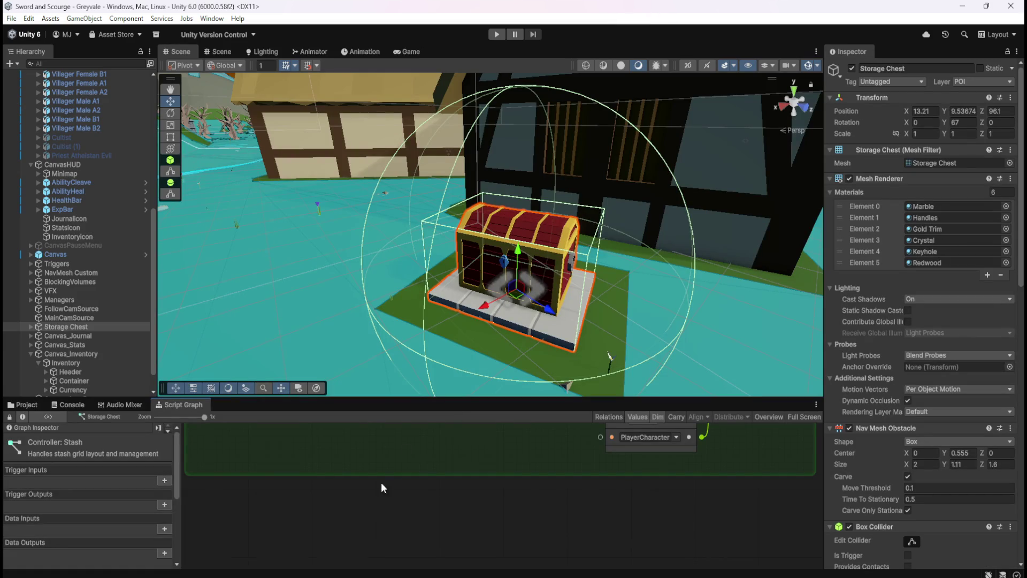
- Review the PlayerArmature graph full-size, then reselect Storage Chest and maximize its graph
left_click(103, 129)
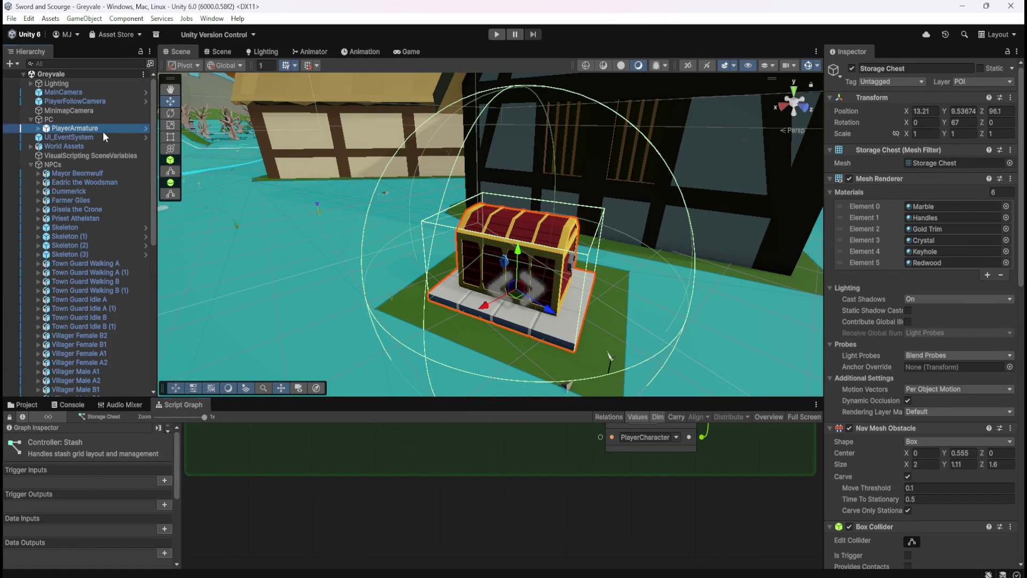
key("shift+space")
scroll(397, 533, "down", 4)
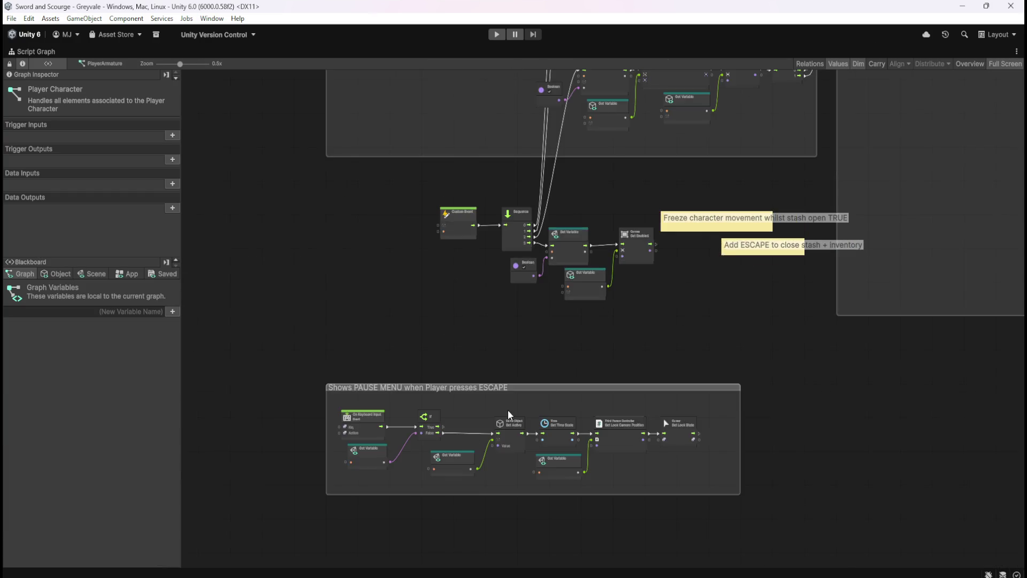
scroll(509, 410, "up", 4)
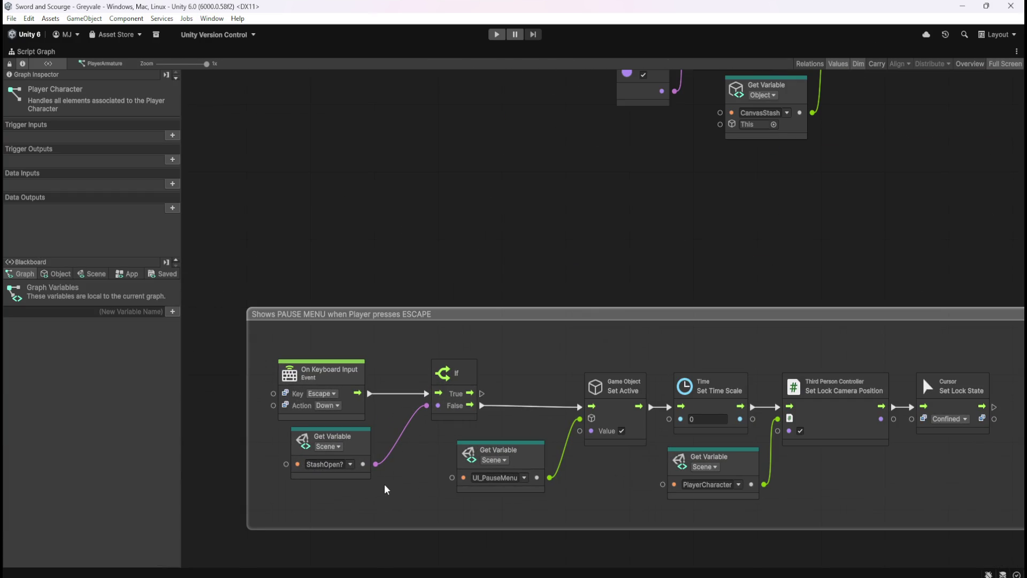
key("shift+space")
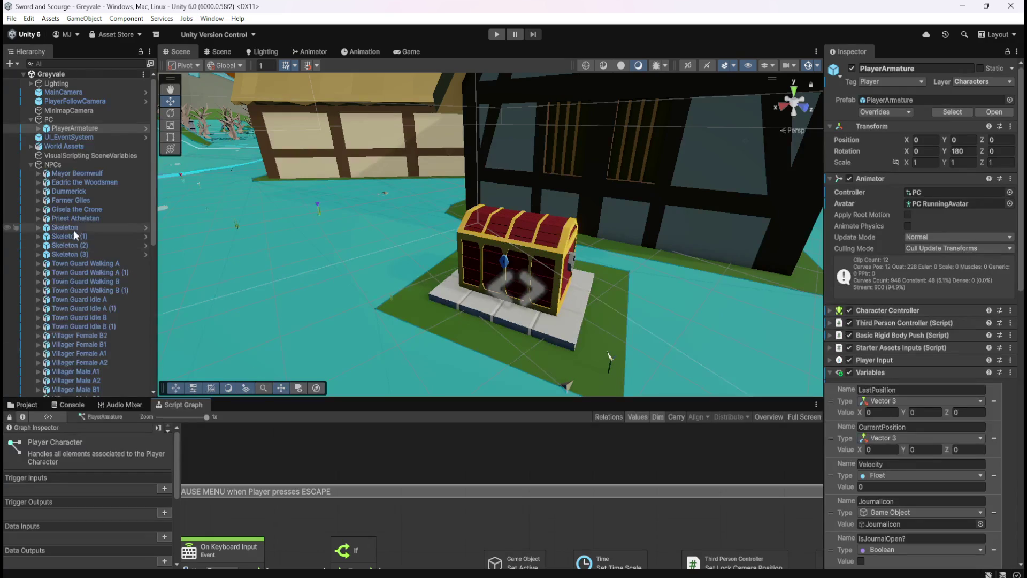
scroll(73, 231, "down", 3)
scroll(72, 233, "down", 3)
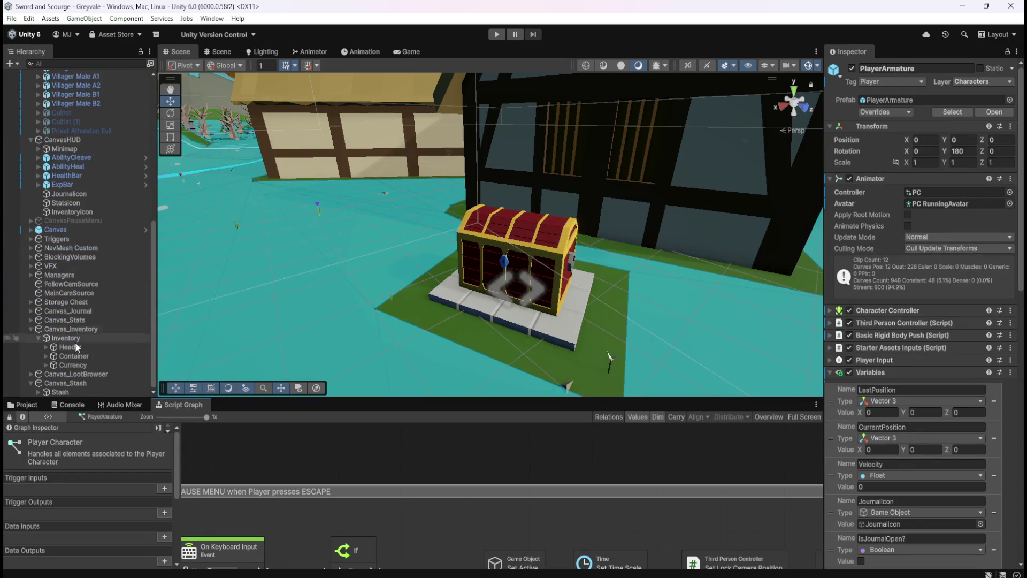
left_click(78, 303)
key("shift+space")
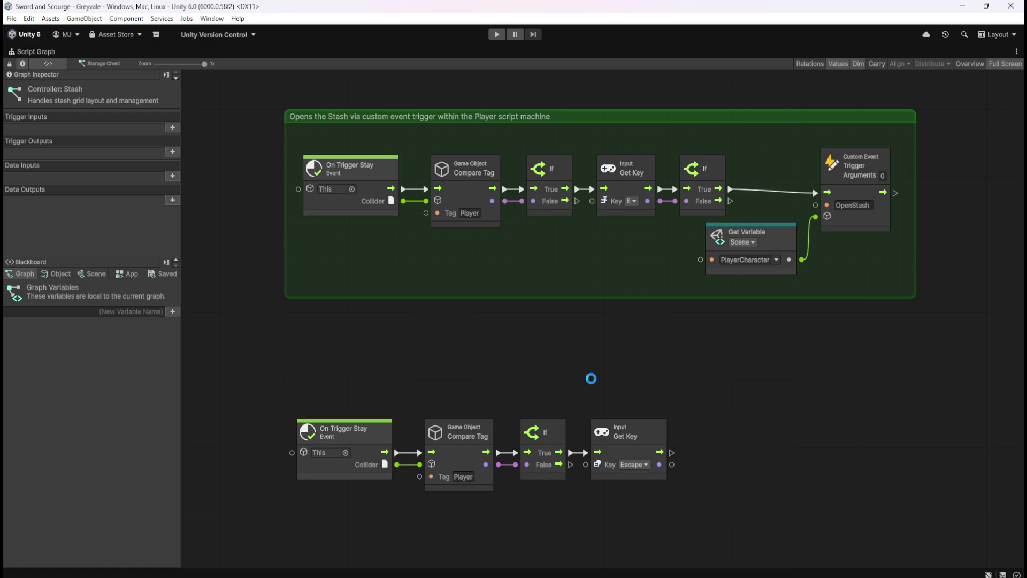
- Add an If node wired after the Escape Get Key node in the lower chain
scroll(541, 348, "down", 2)
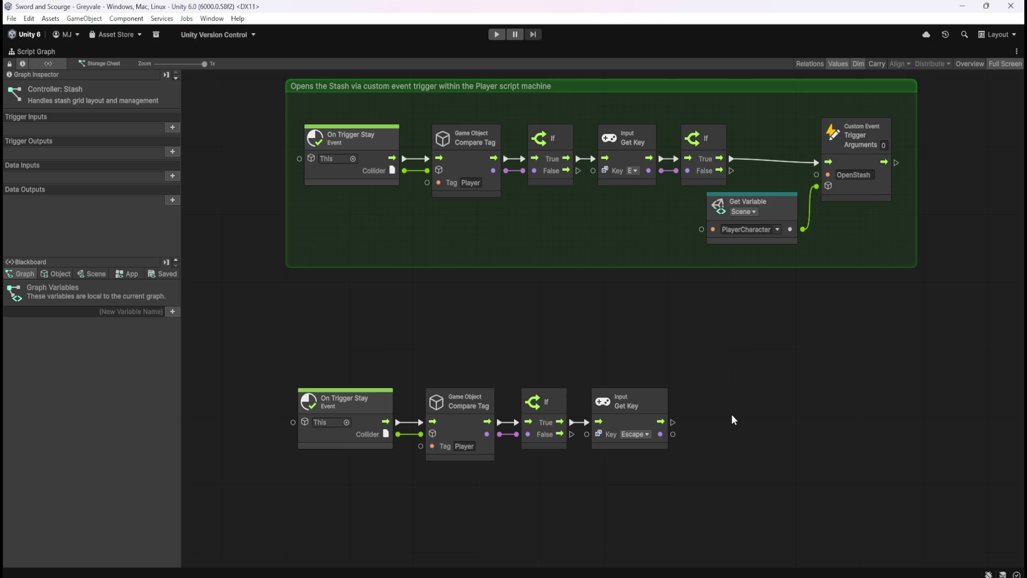
left_click_drag(731, 414, 677, 404)
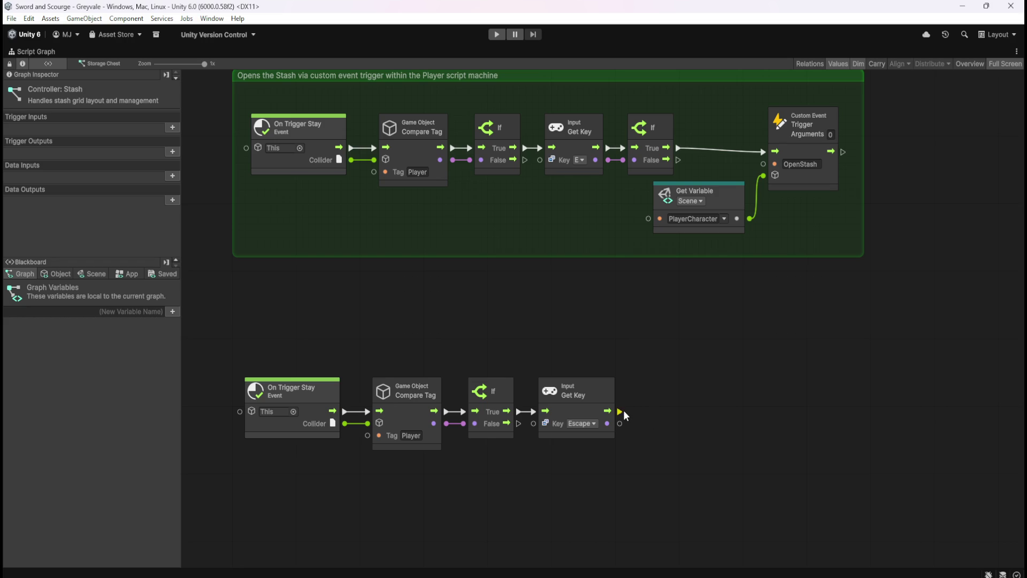
left_click_drag(621, 411, 844, 405)
type("if")
key("Return")
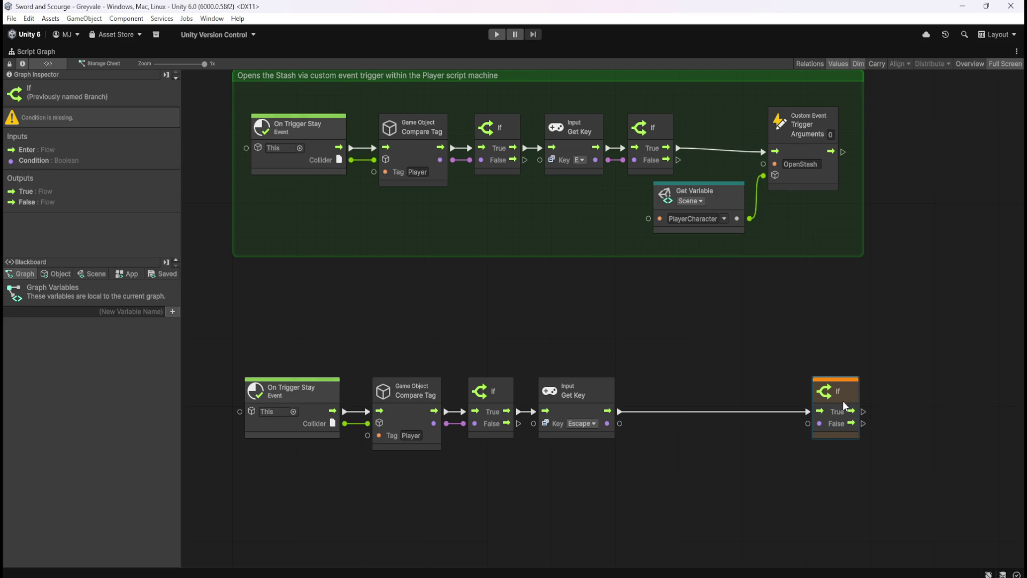
left_click(532, 463)
- Show the Blackboard's Scene variables list
scroll(531, 464, "down", 5)
scroll(532, 463, "up", 4)
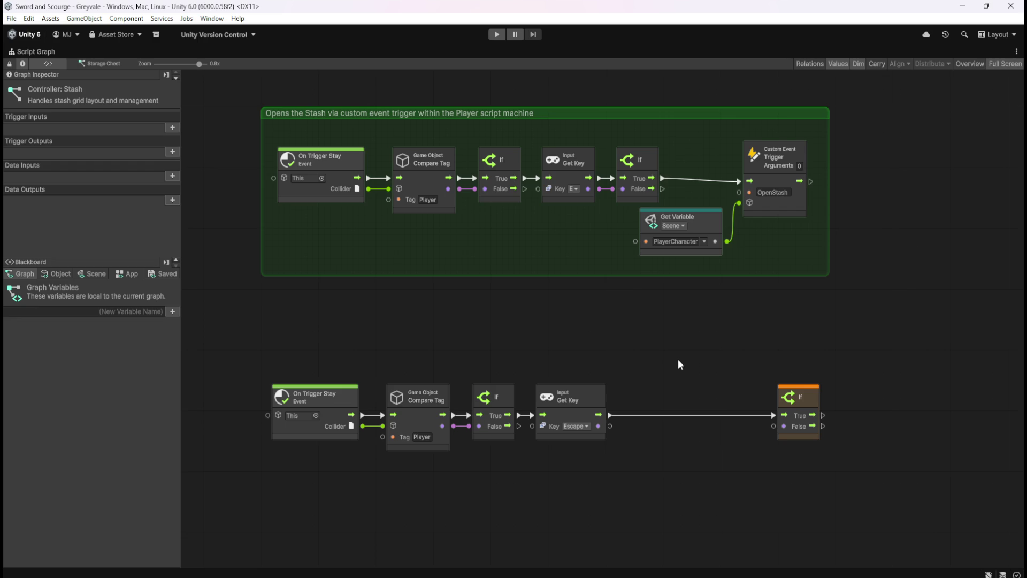
left_click(85, 274)
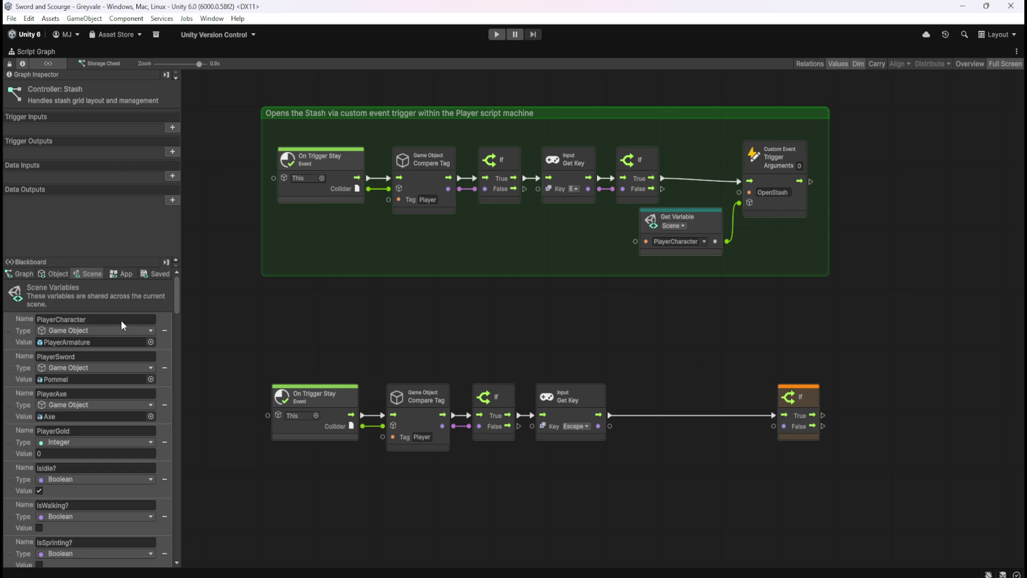
- Place a StashOpen? Get Variable below Get Key and feed an And node into the If condition
scroll(179, 328, "down", 5)
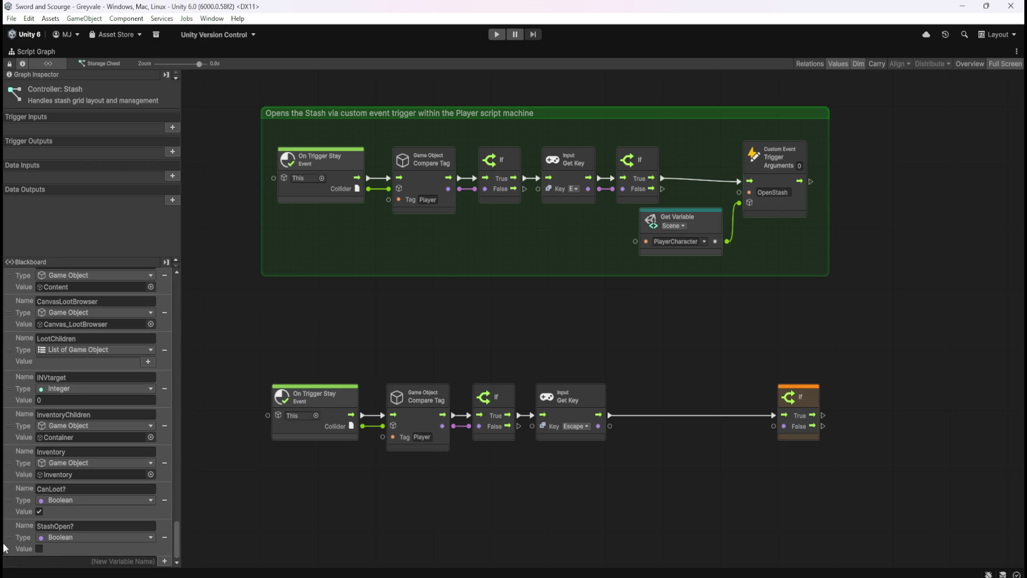
mouse_move(9, 541)
left_mouse_down()
mouse_move(619, 480)
mouse_move(598, 465)
left_mouse_up()
left_click_drag(770, 425, 754, 443)
type("and")
key("Return")
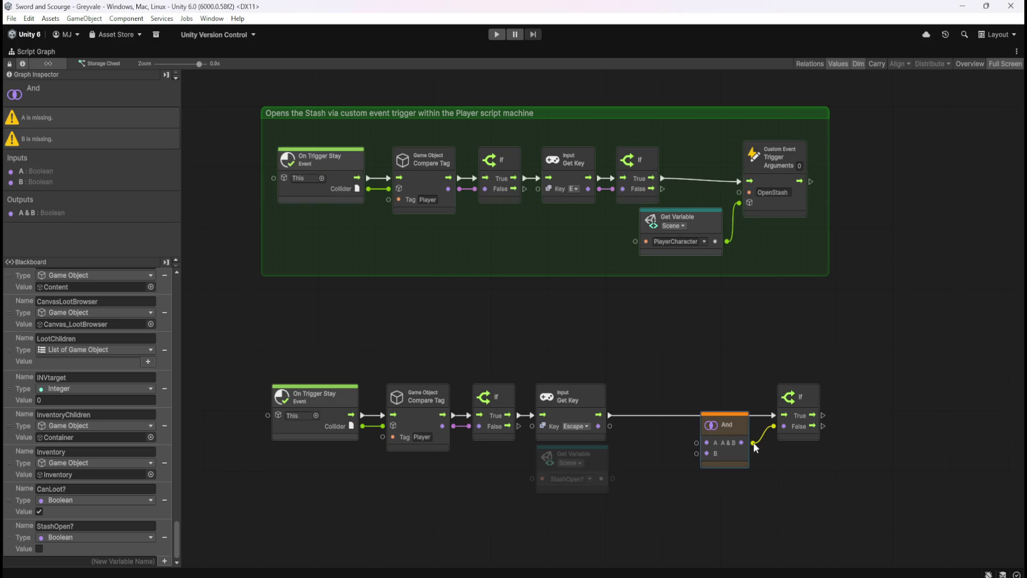
- Wire the Escape Get Key into And input A and StashOpen? into input B
left_click_drag(610, 427, 679, 442)
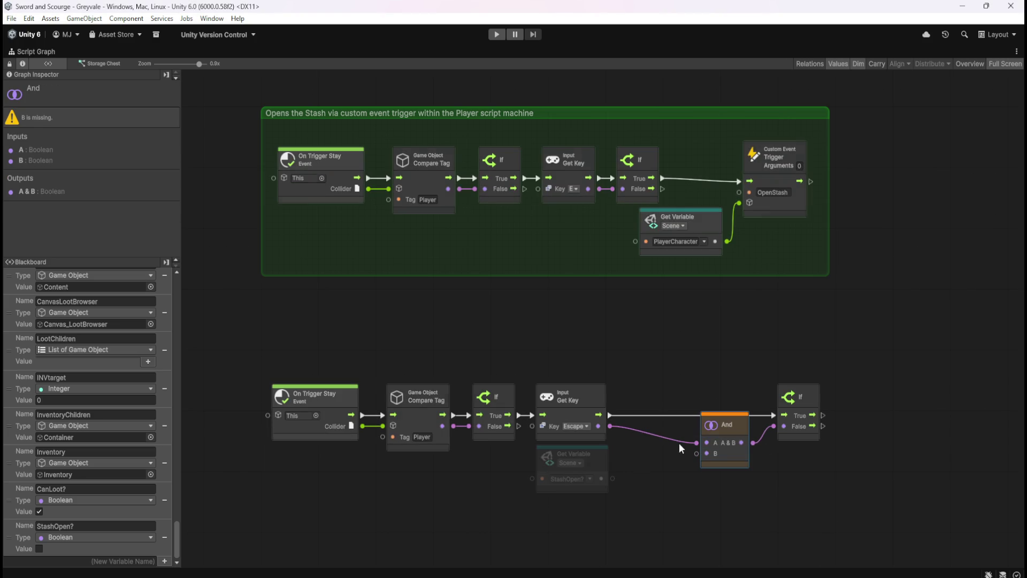
mouse_move(612, 480)
left_mouse_down()
mouse_move(700, 454)
mouse_move(702, 464)
mouse_move(667, 466)
left_mouse_up()
left_click_drag(801, 401, 735, 401)
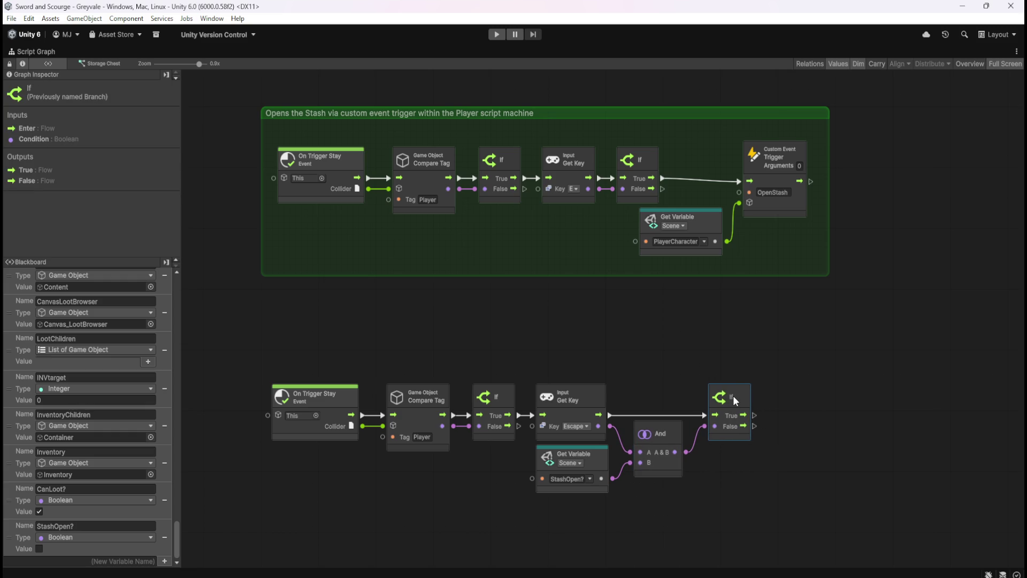
left_click(811, 398)
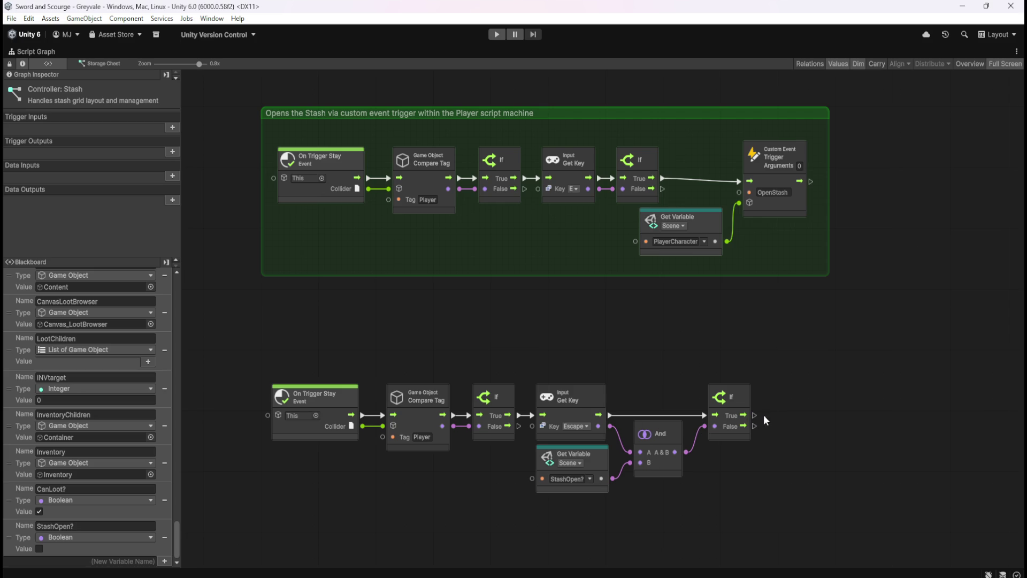
left_click_drag(833, 419, 747, 401)
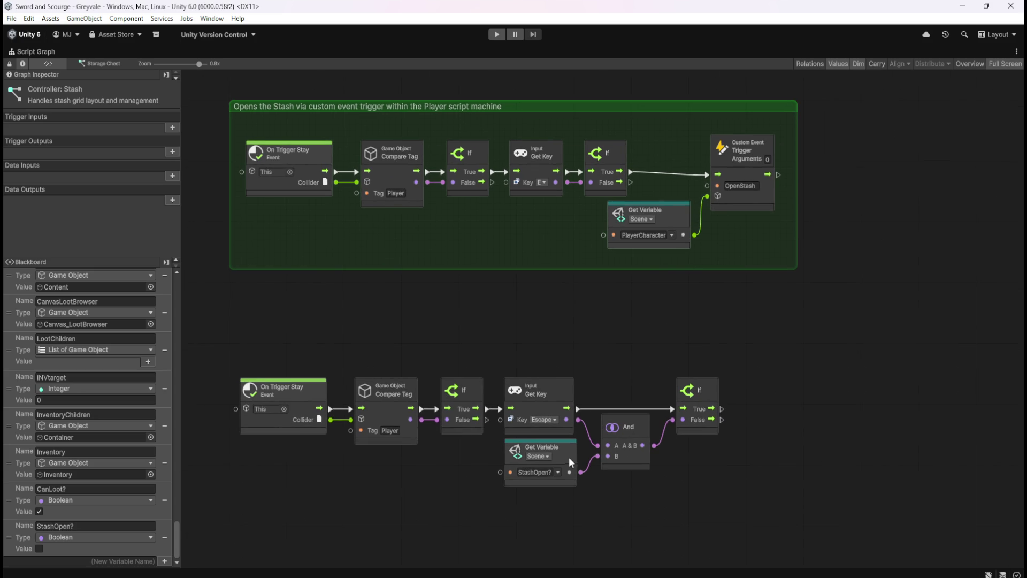